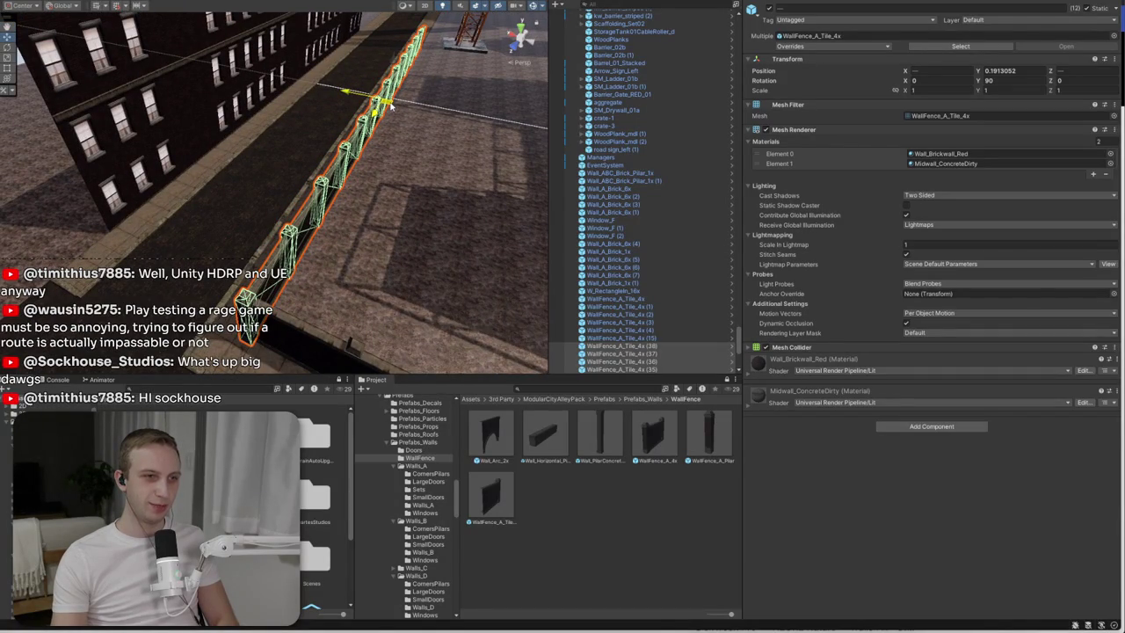
- Duplicate the selected fence tiles, then select and frame fence tile (50)
mouse_move(391, 106)
mouse_down()
mouse_move(294, 133)
mouse_move(261, 33)
mouse_move(517, 35)
mouse_move(448, 211)
mouse_move(422, 197)
mouse_move(475, 188)
mouse_move(243, 229)
mouse_move(251, 218)
mouse_up()
key(ctrl+d)
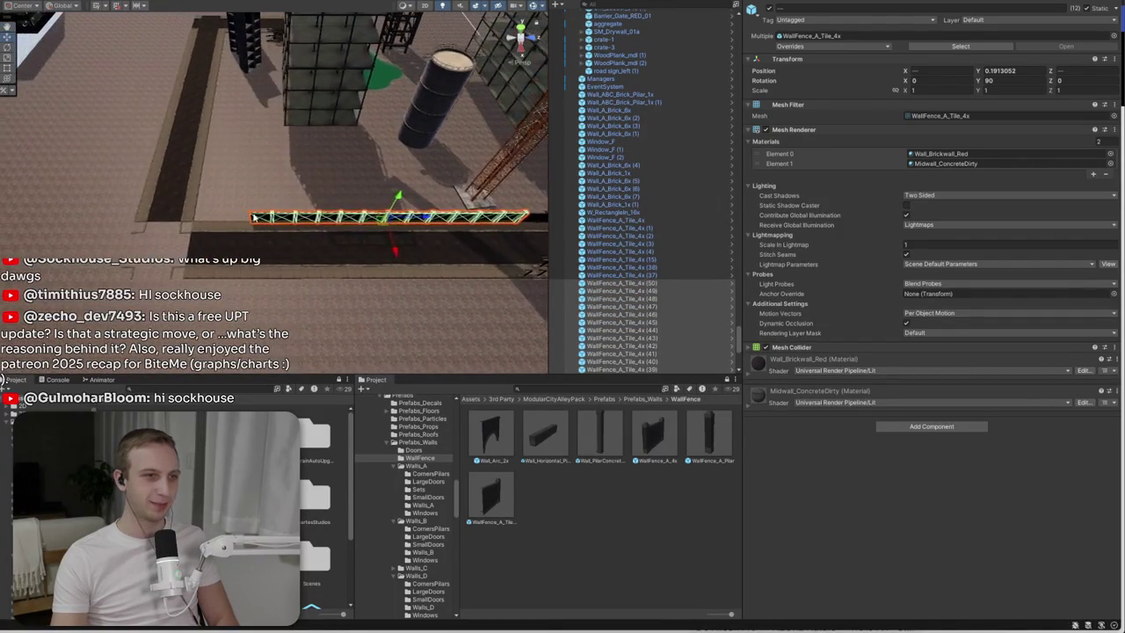
click(252, 218)
key(f)
scroll(282, 229, down, 3)
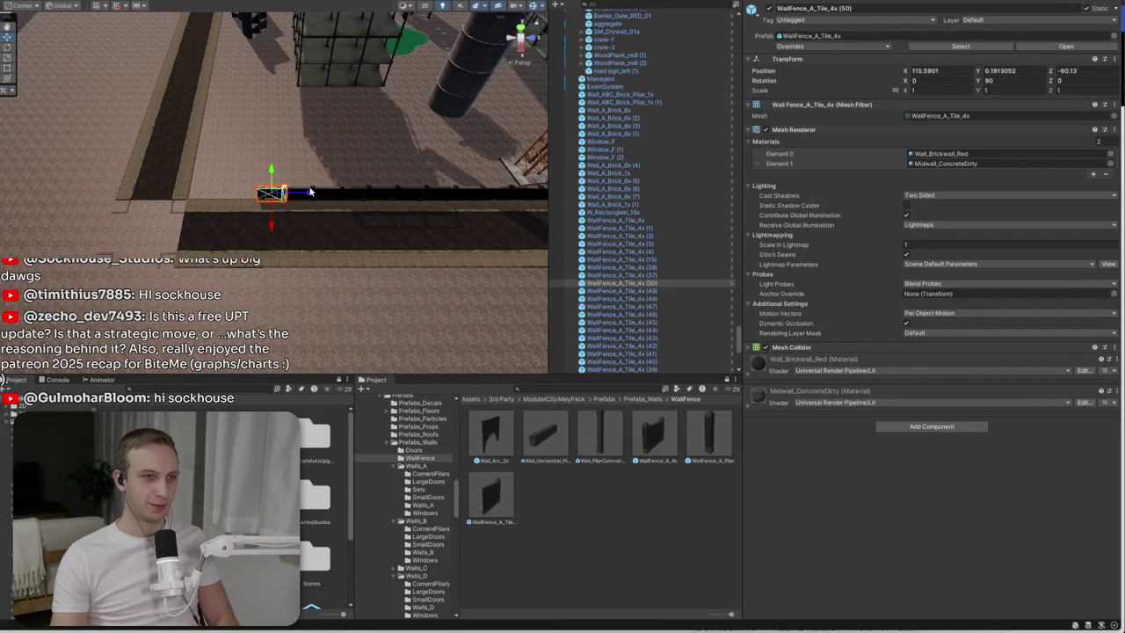
- Duplicate fence tiles (48)–(50) and move the copies further along the wall
shift+click(310, 191)
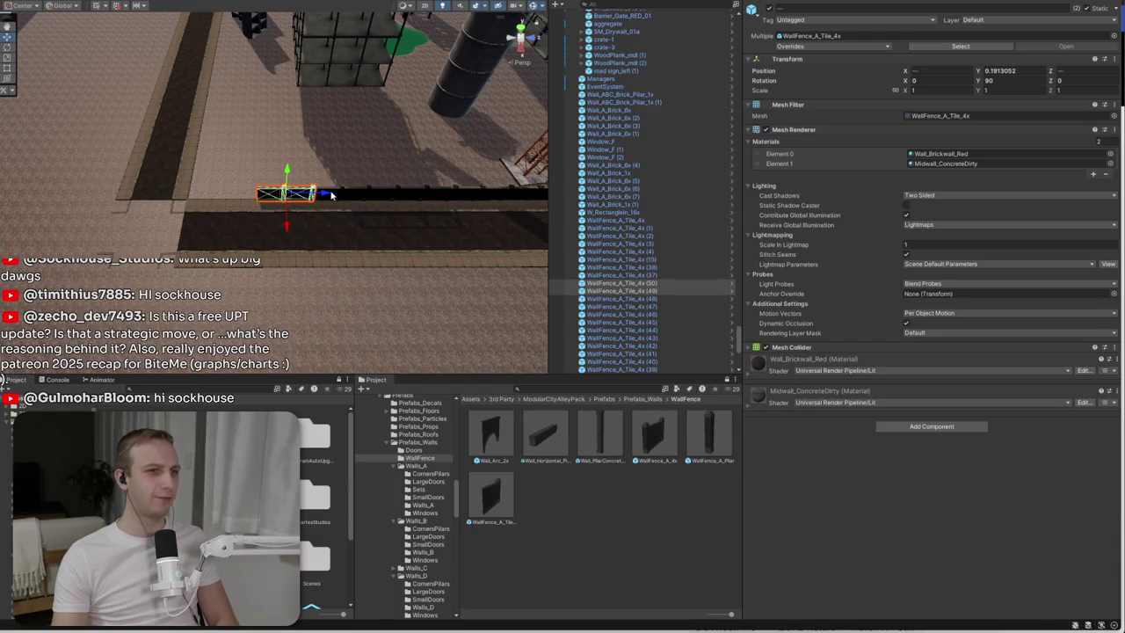
shift+click(332, 195)
key(ctrl+d)
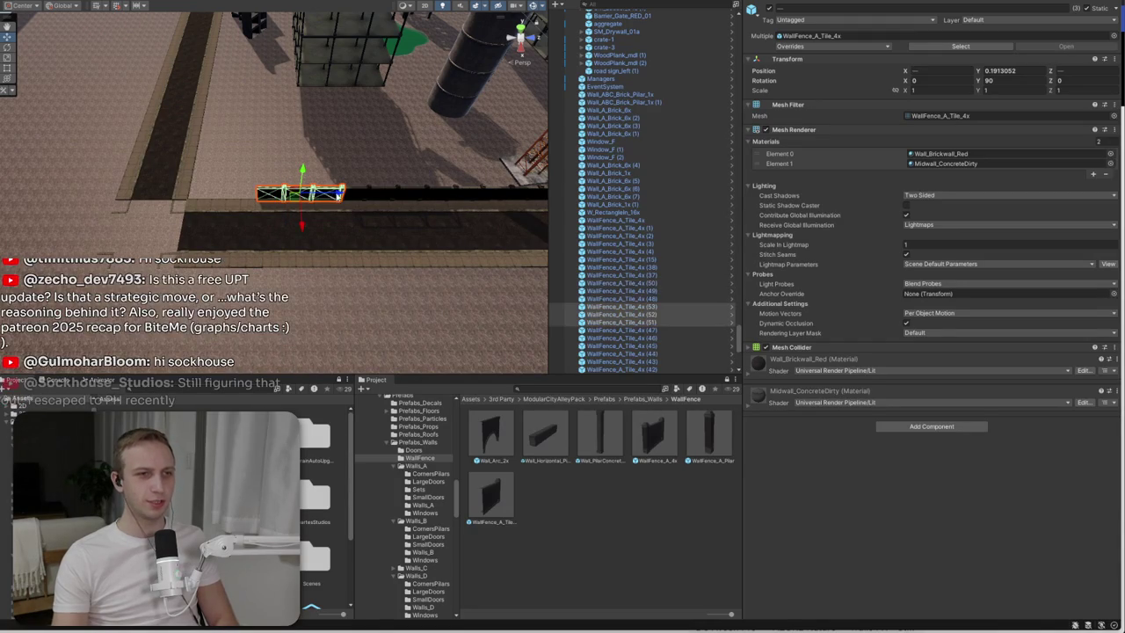
drag(325, 201, 237, 207)
key(f)
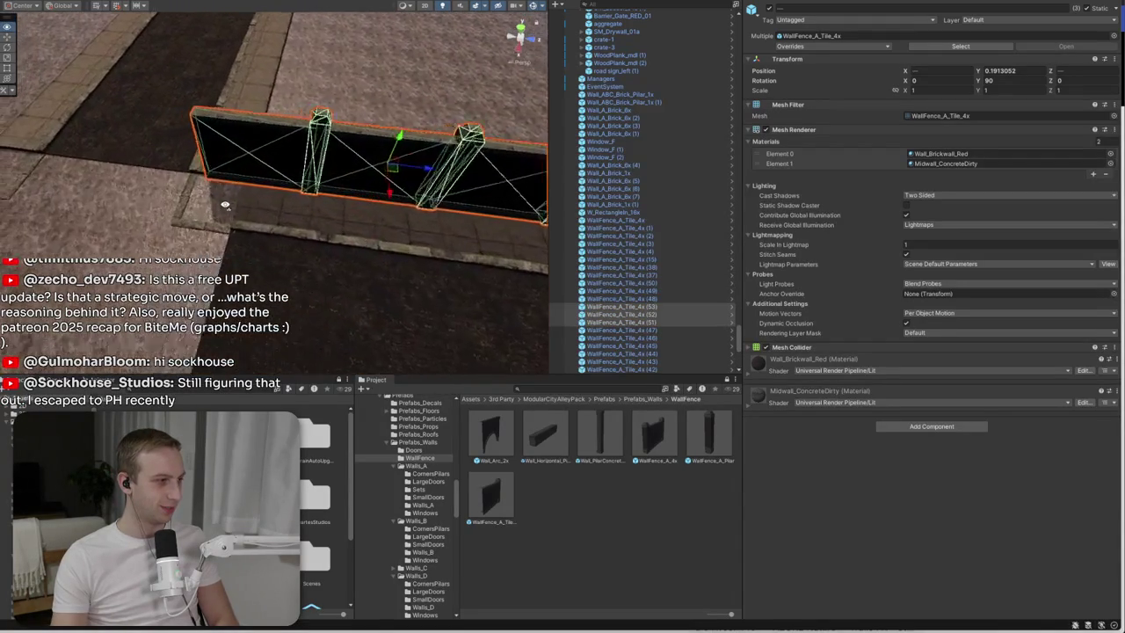
mouse_move(225, 205)
mouse_down()
mouse_move(338, 219)
mouse_move(397, 185)
mouse_up()
click(341, 221)
click(341, 222)
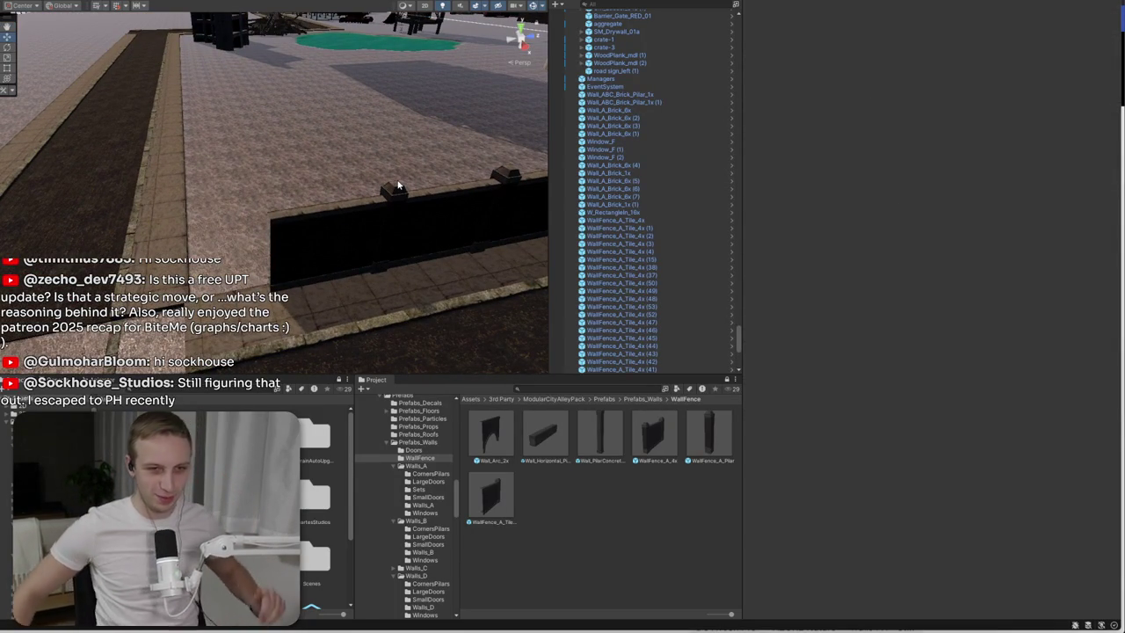
- Copy fence tile (52) to the wall's end and rotate it to 180°
click(325, 211)
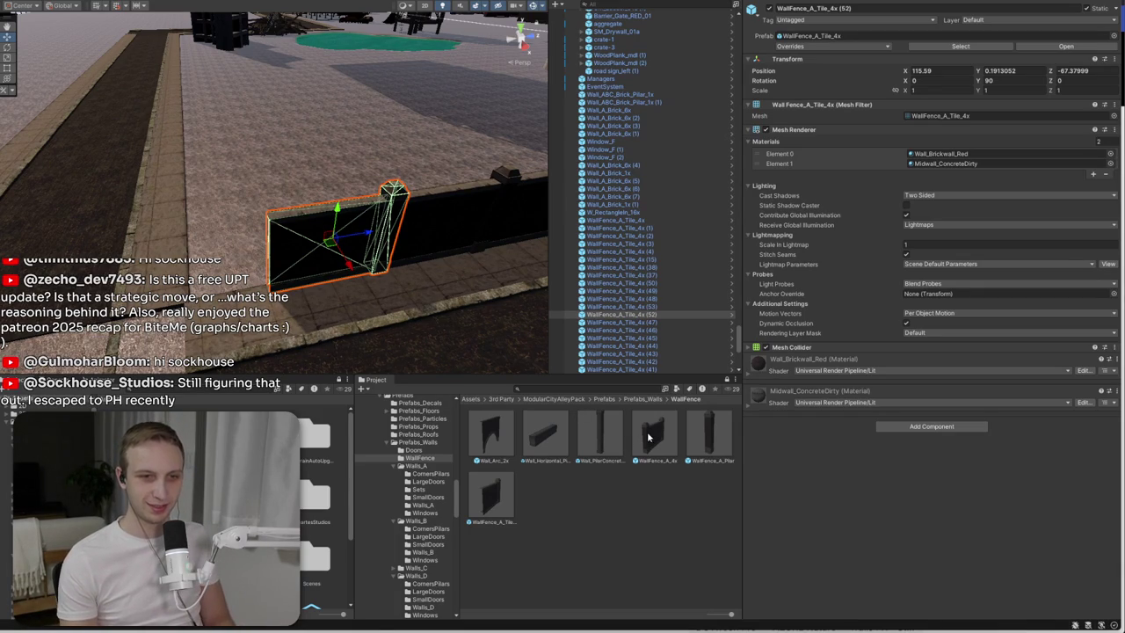
key(ctrl+d)
mouse_move(327, 240)
mouse_down()
mouse_move(199, 250)
mouse_move(208, 236)
mouse_move(201, 243)
mouse_move(357, 299)
mouse_move(390, 296)
mouse_move(287, 259)
mouse_move(212, 250)
mouse_up()
key(e)
key(w)
- Duplicate fence tile (52) again and move the new tile further along the wall
click(213, 250)
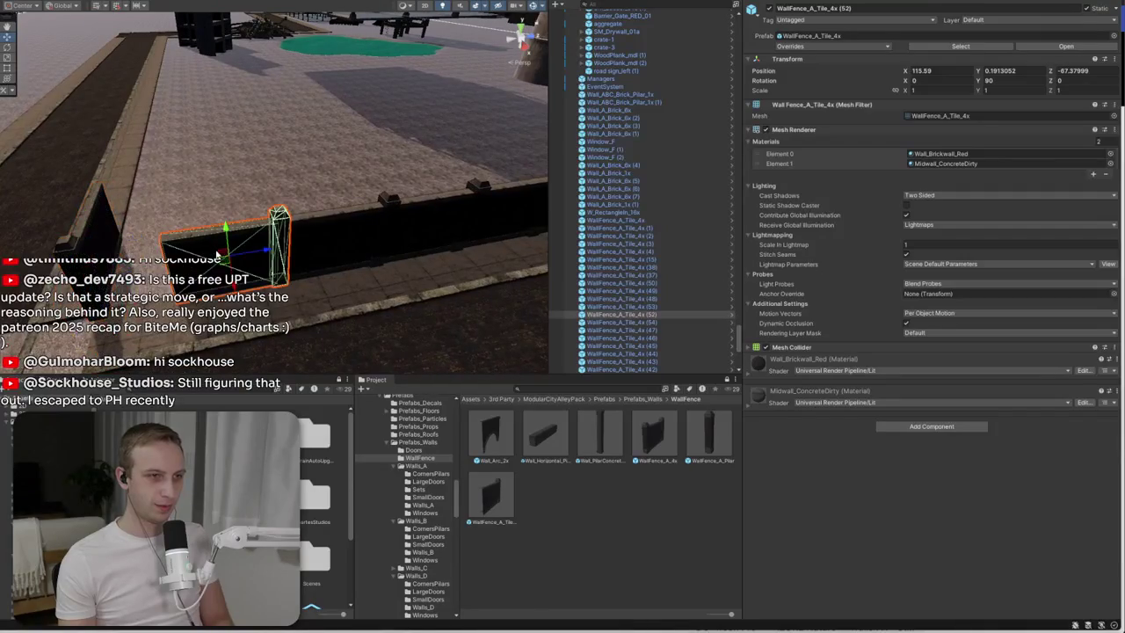
ctrl+click(323, 239)
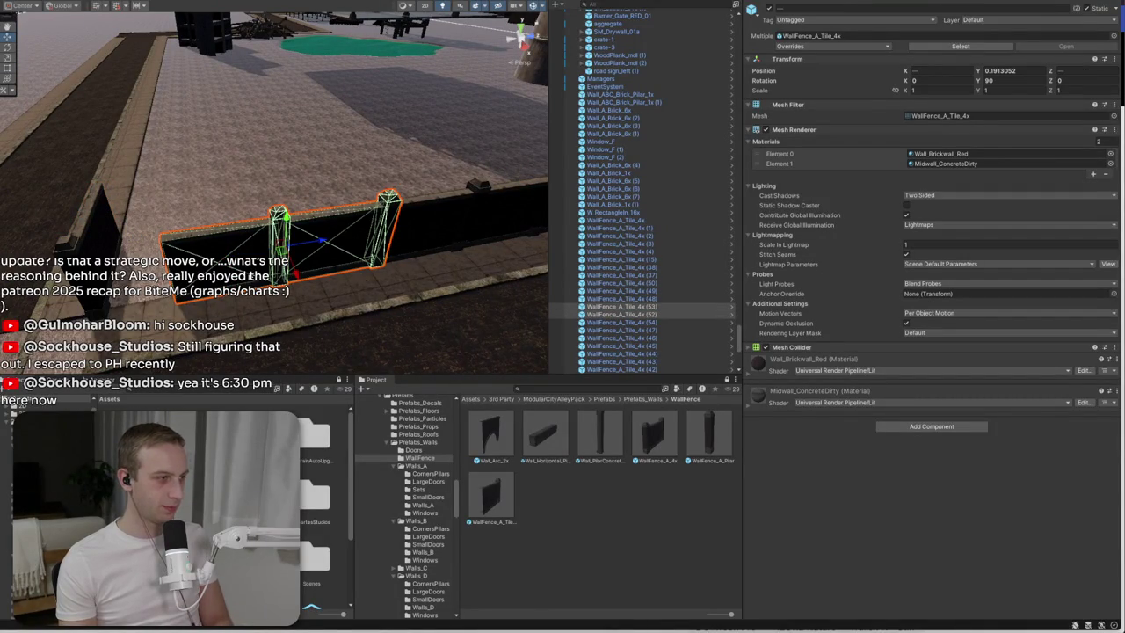
ctrl+click(324, 239)
key(ctrl+d)
mouse_move(268, 257)
mouse_down()
mouse_move(158, 264)
mouse_move(163, 214)
mouse_move(154, 215)
mouse_up()
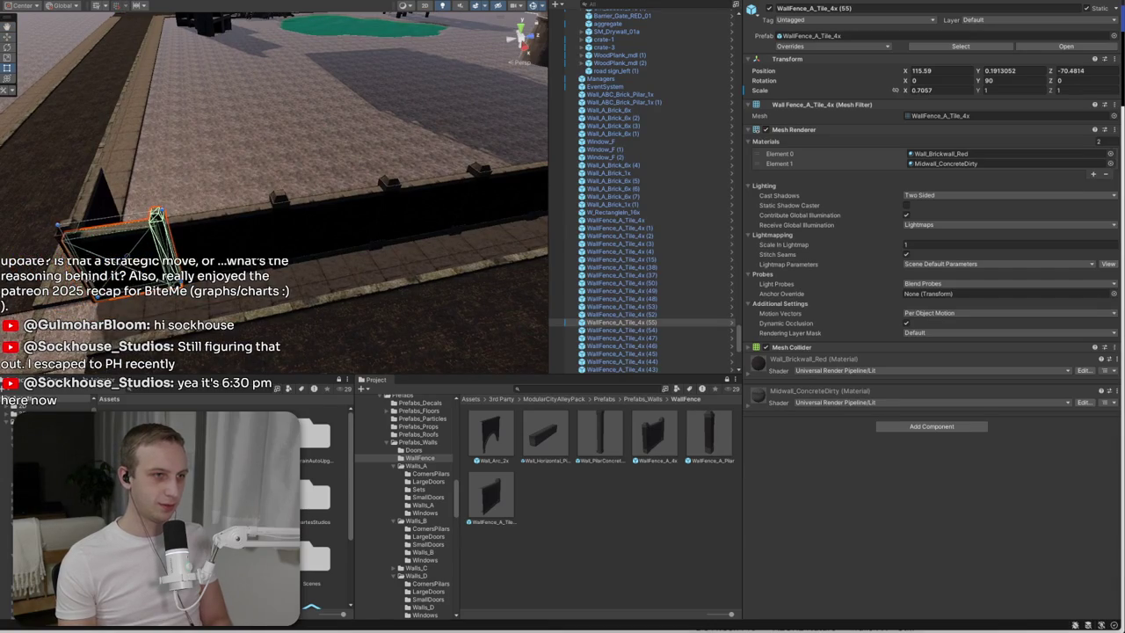
click(460, 289)
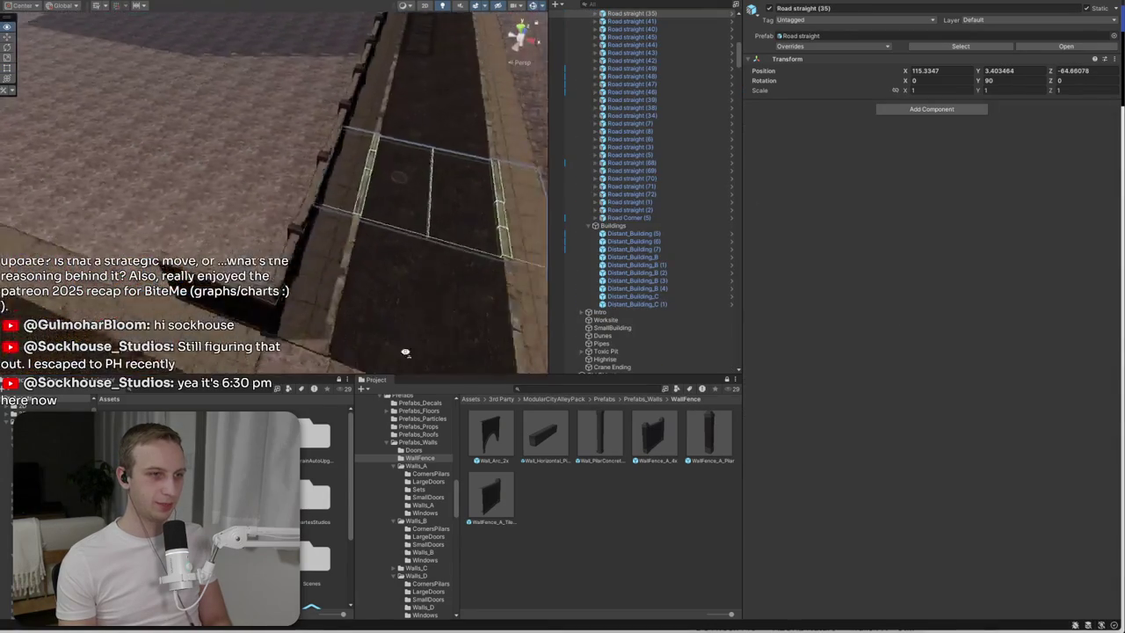
- Fly up over the street and barrels, deselect, and return to the Prefabs_Walls folder
mouse_move(460, 289)
mouse_down()
mouse_move(427, 202)
mouse_move(688, 270)
mouse_move(694, 215)
mouse_move(603, 203)
mouse_up()
drag(293, 231, 195, 212)
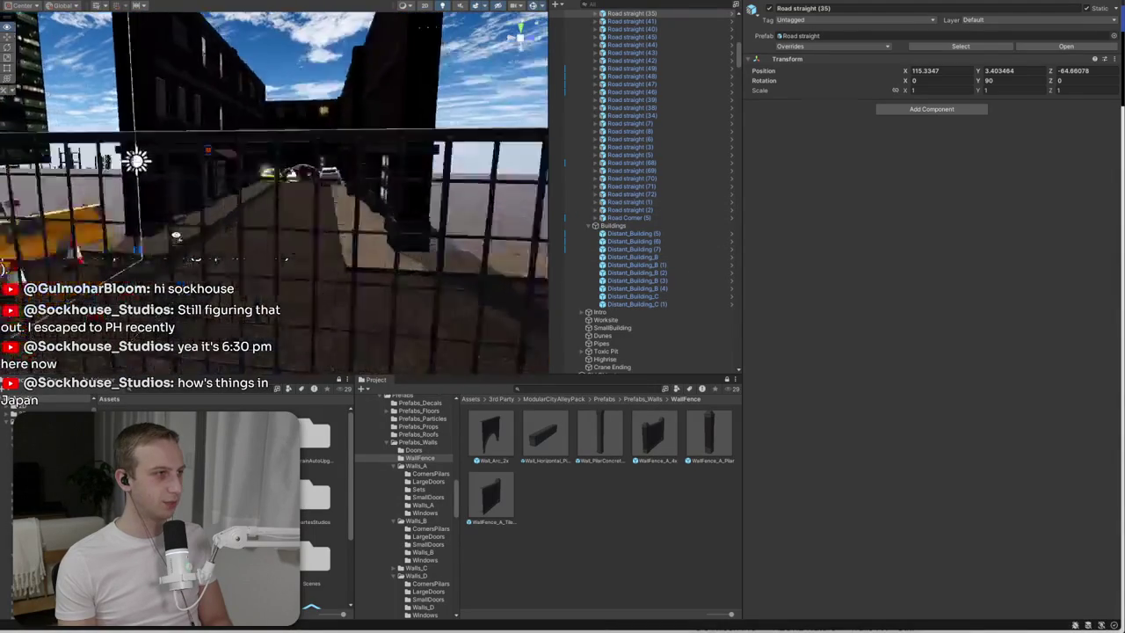
mouse_move(111, 307)
mouse_down()
mouse_move(177, 244)
mouse_move(218, 260)
mouse_move(109, 44)
mouse_up()
click(601, 482)
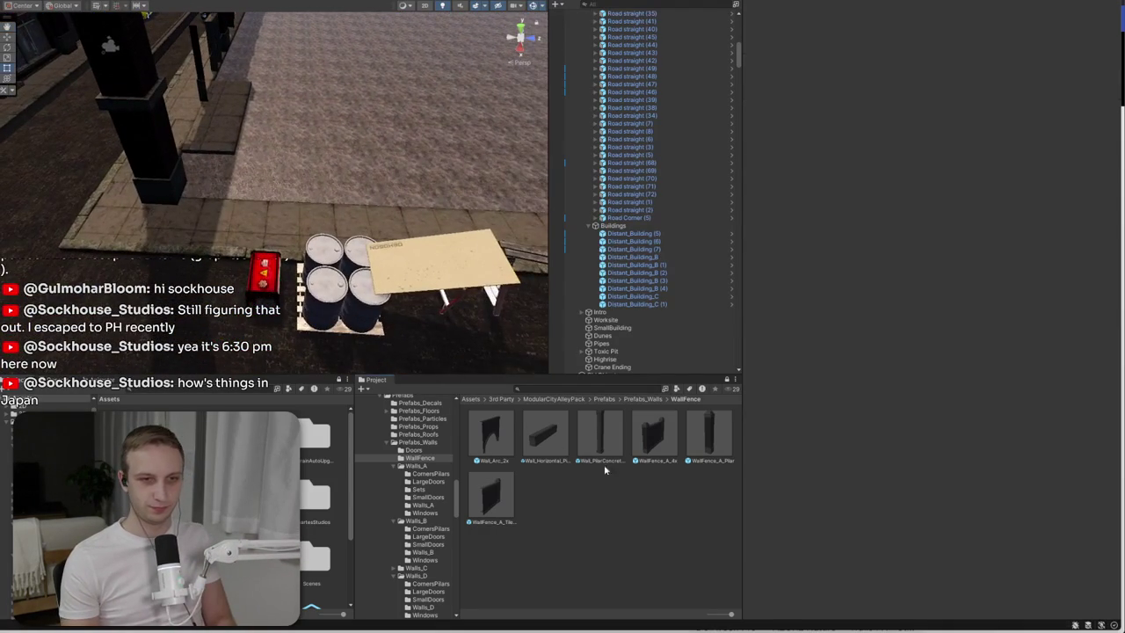
click(633, 401)
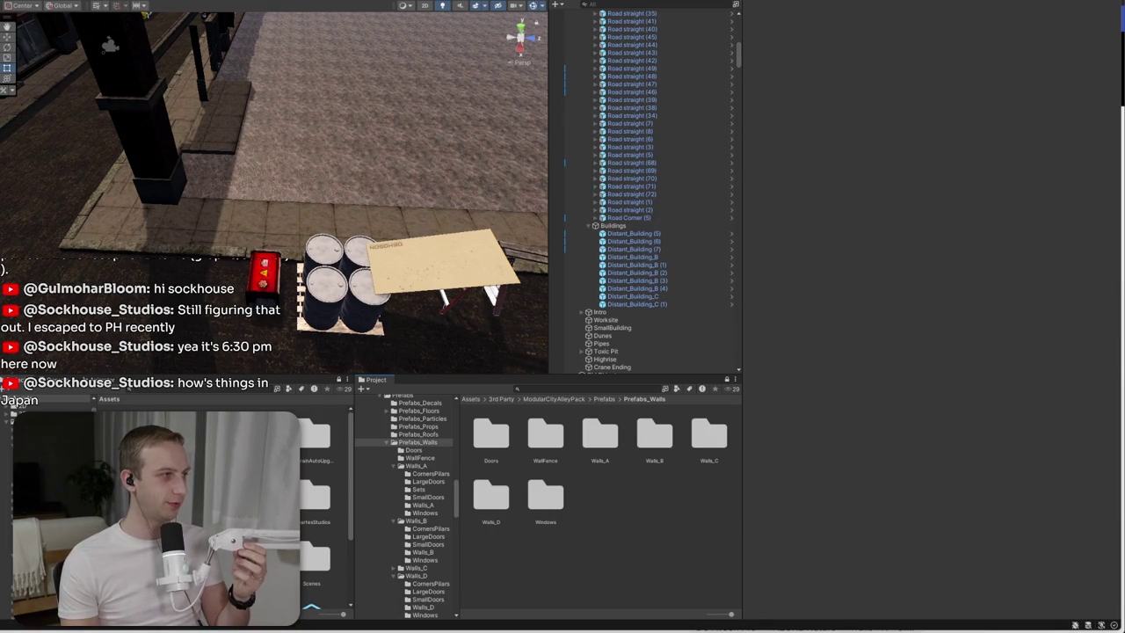
- Switch to the browser and flip through the Mazda SUV photos to its front view
key(alt+Tab)
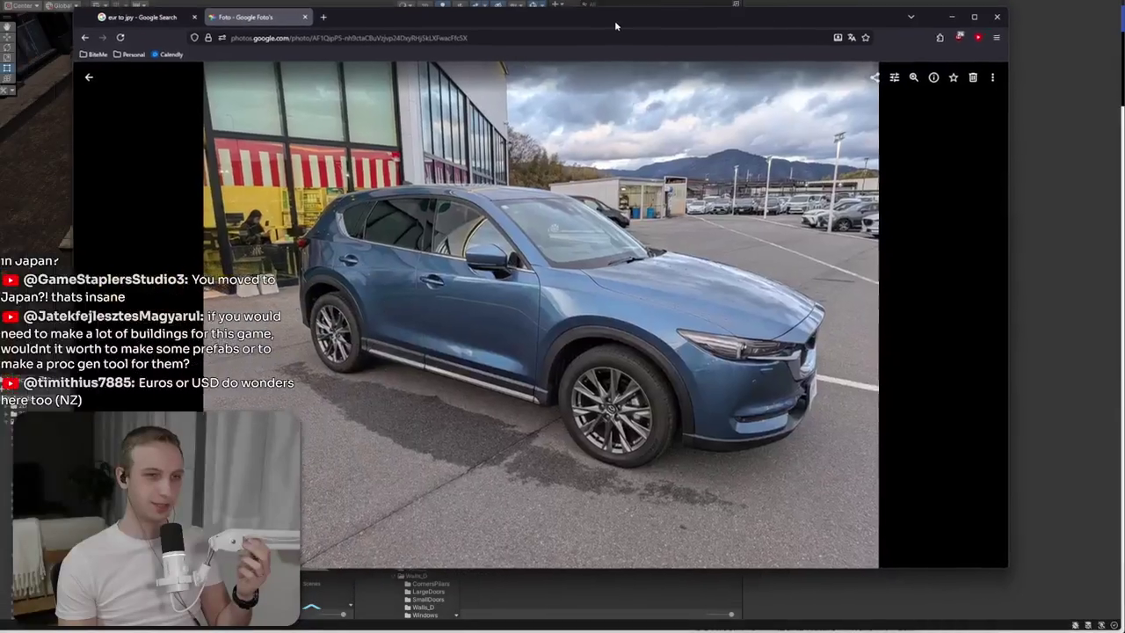
click(115, 313)
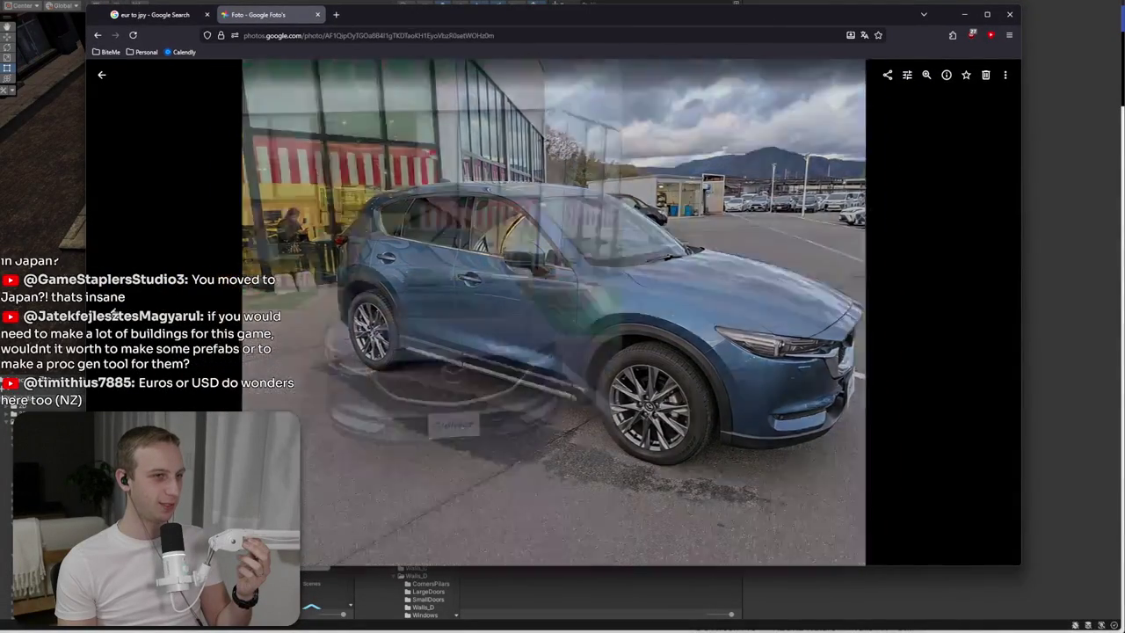
click(114, 314)
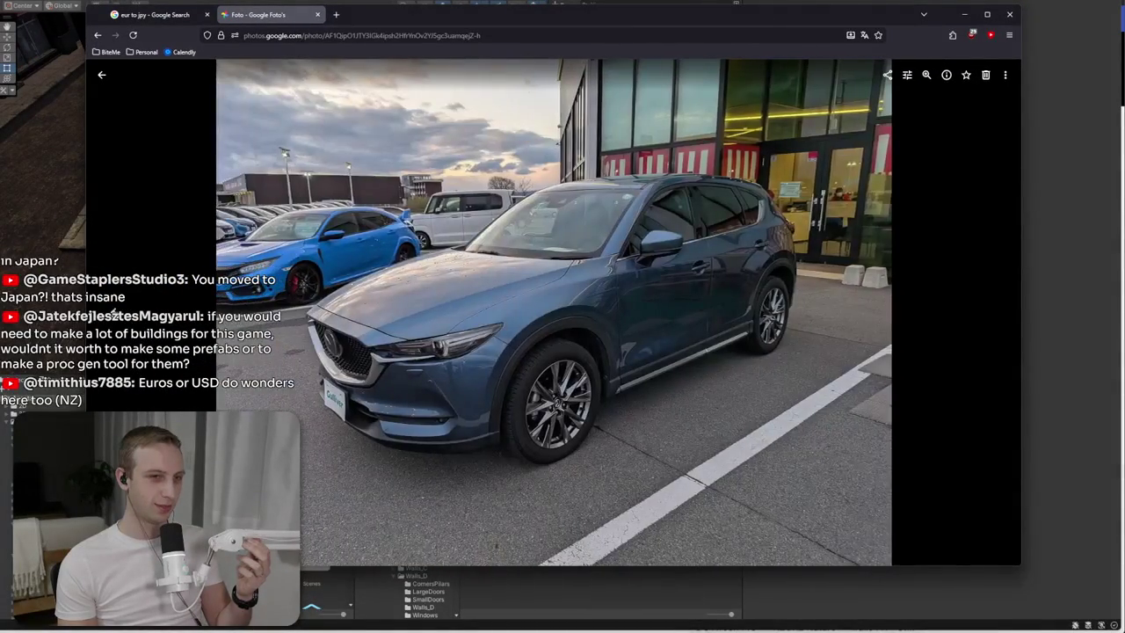
click(114, 314)
click(114, 314)
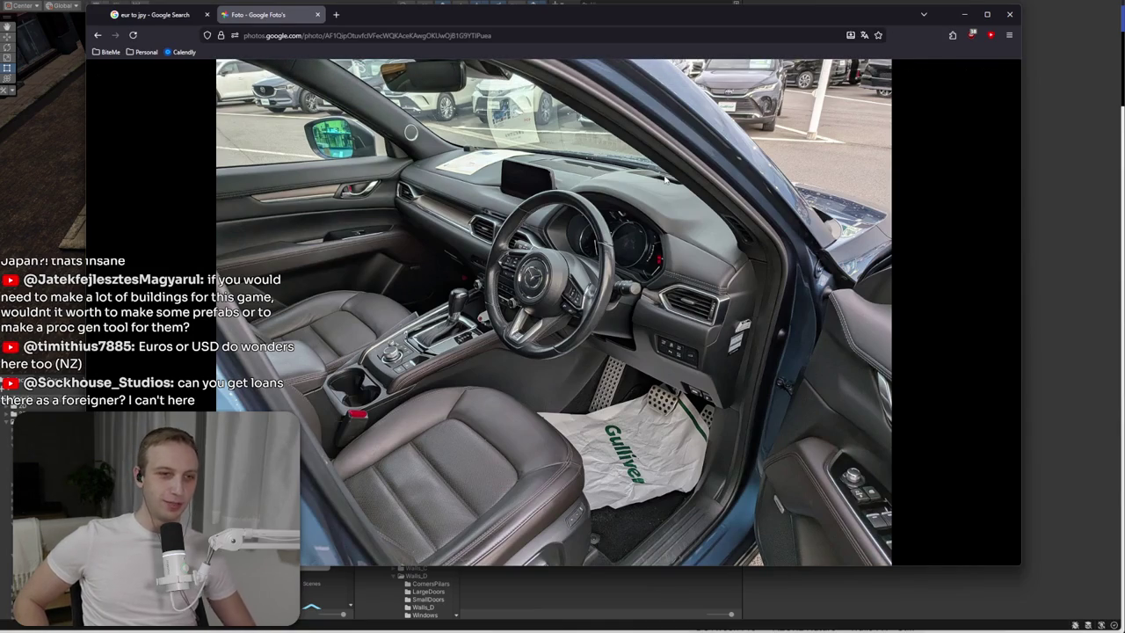
mouse_move(775, 241)
click(993, 316)
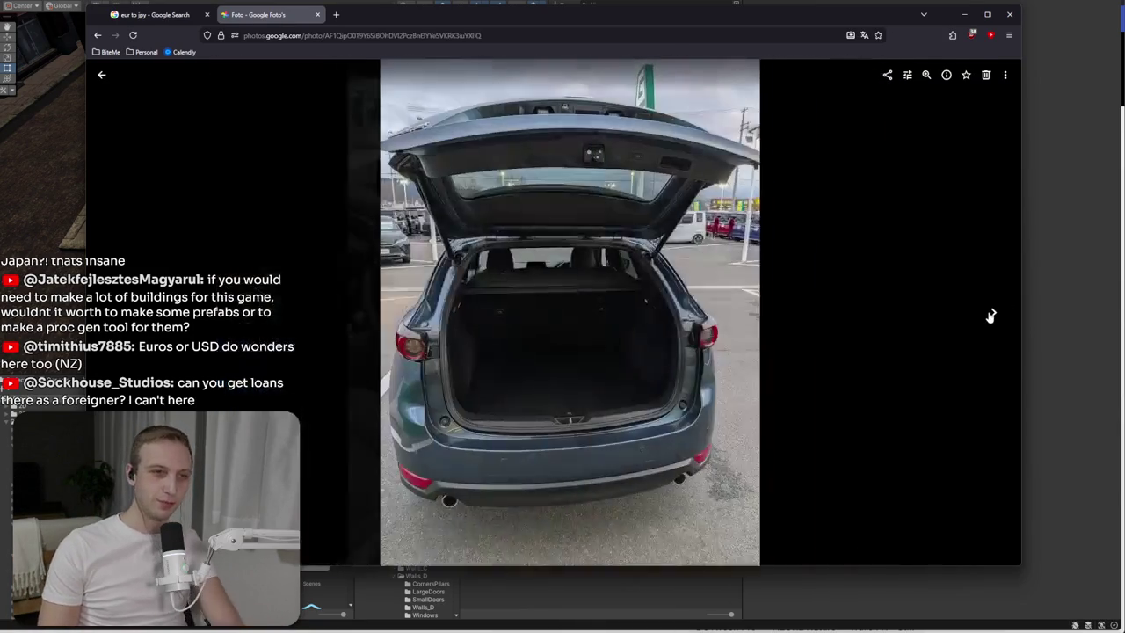
click(990, 315)
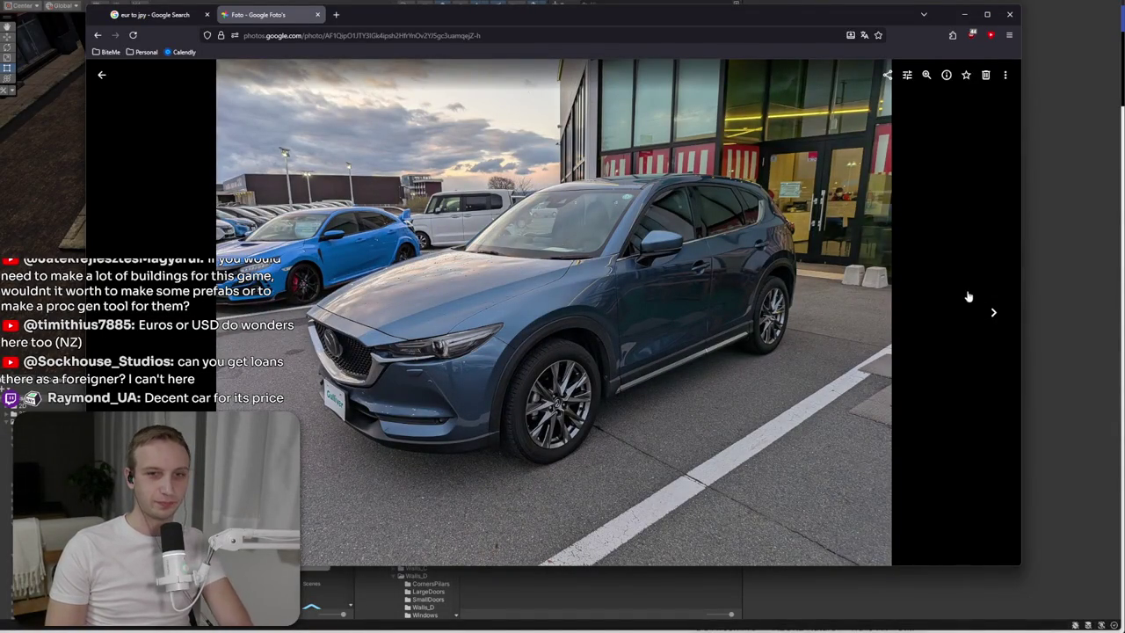
click(992, 330)
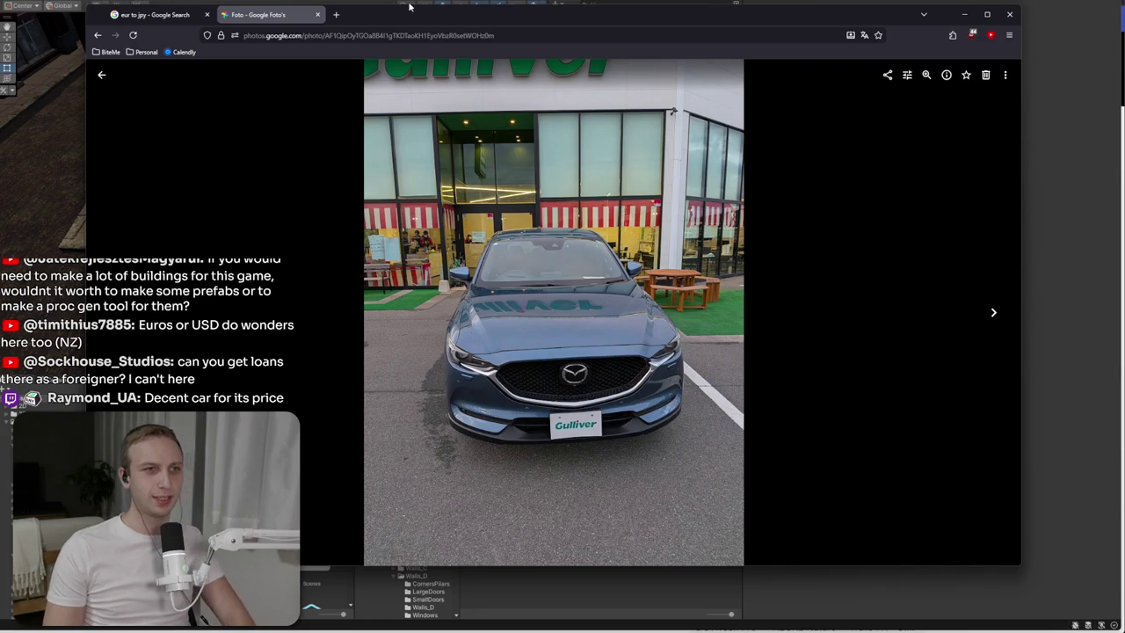
click(335, 15)
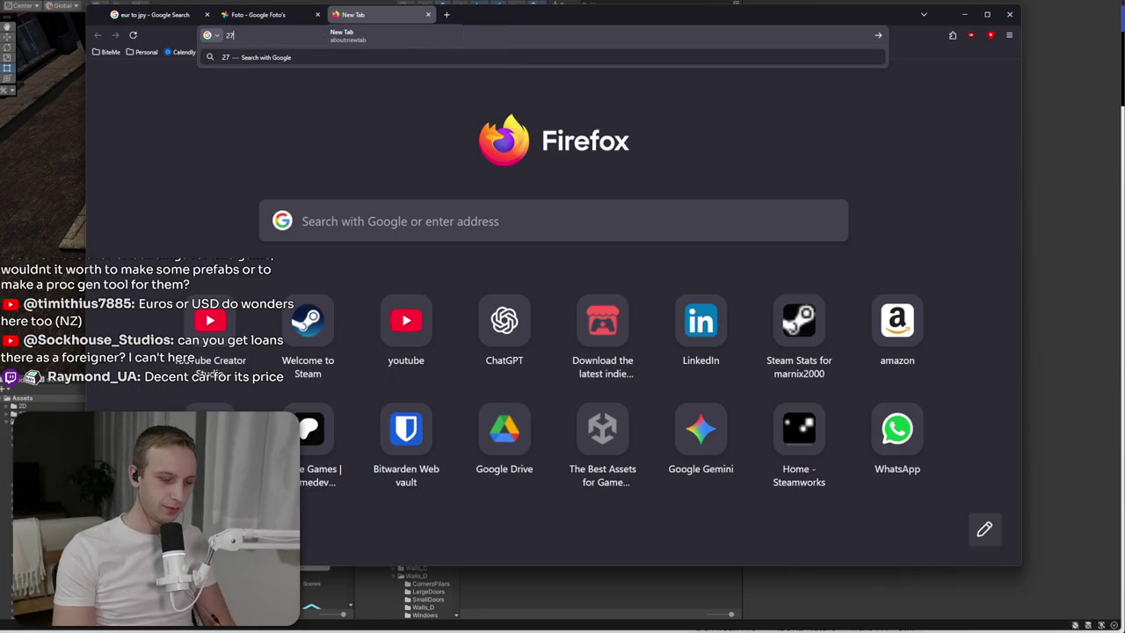
- Search '27000 km to miles', select the 16777.022 miles result, and close the browser
text(27000 km to miles)
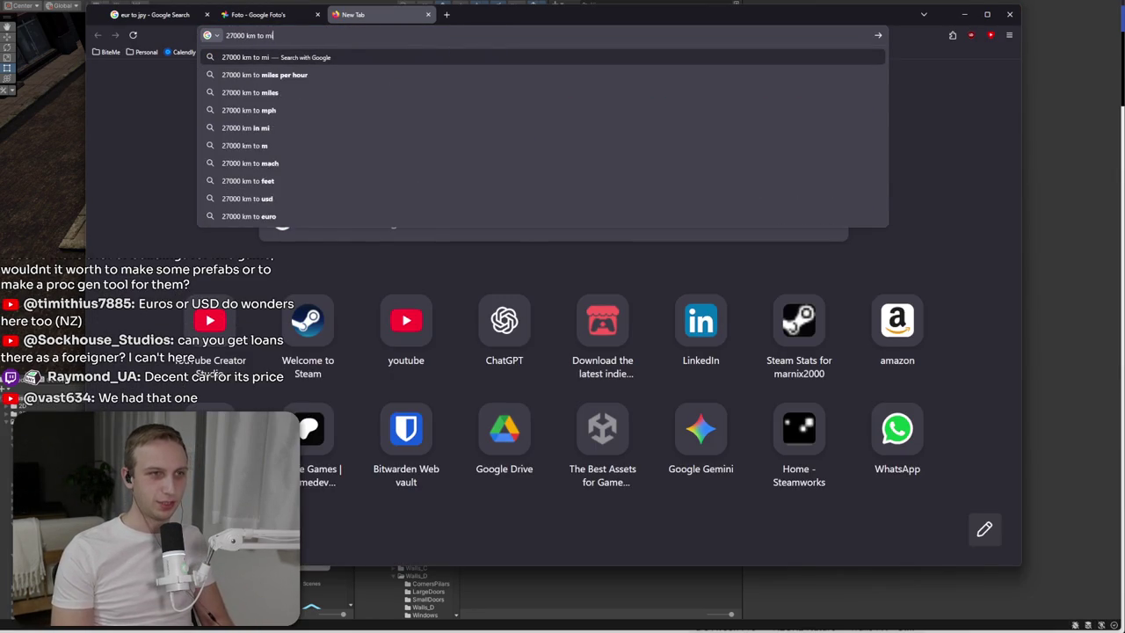
key(Return)
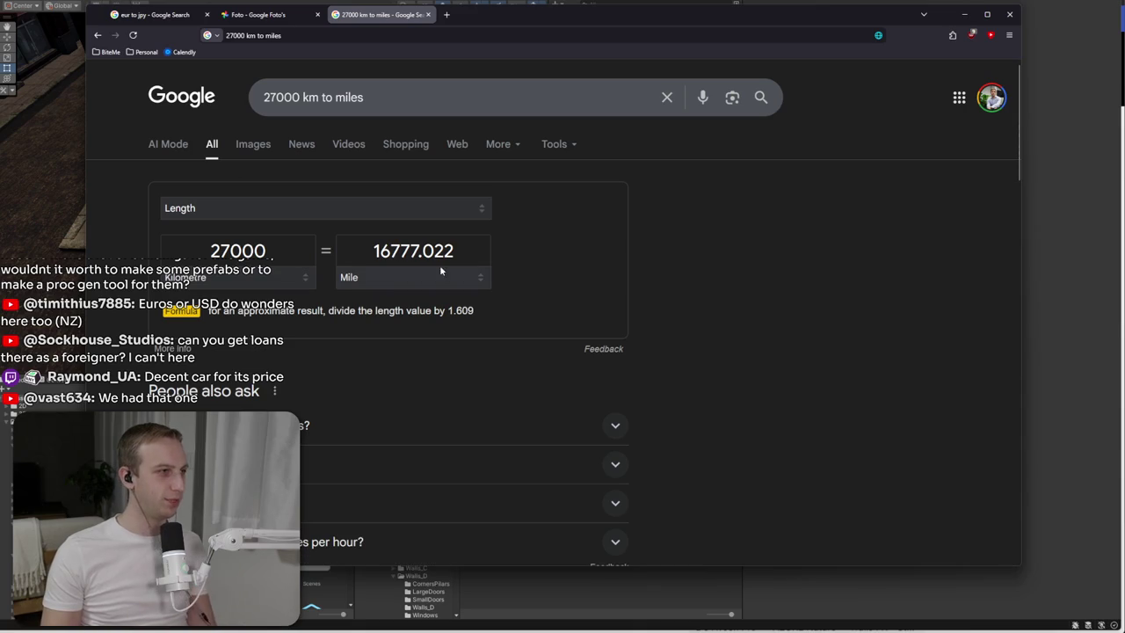
double_click(417, 254)
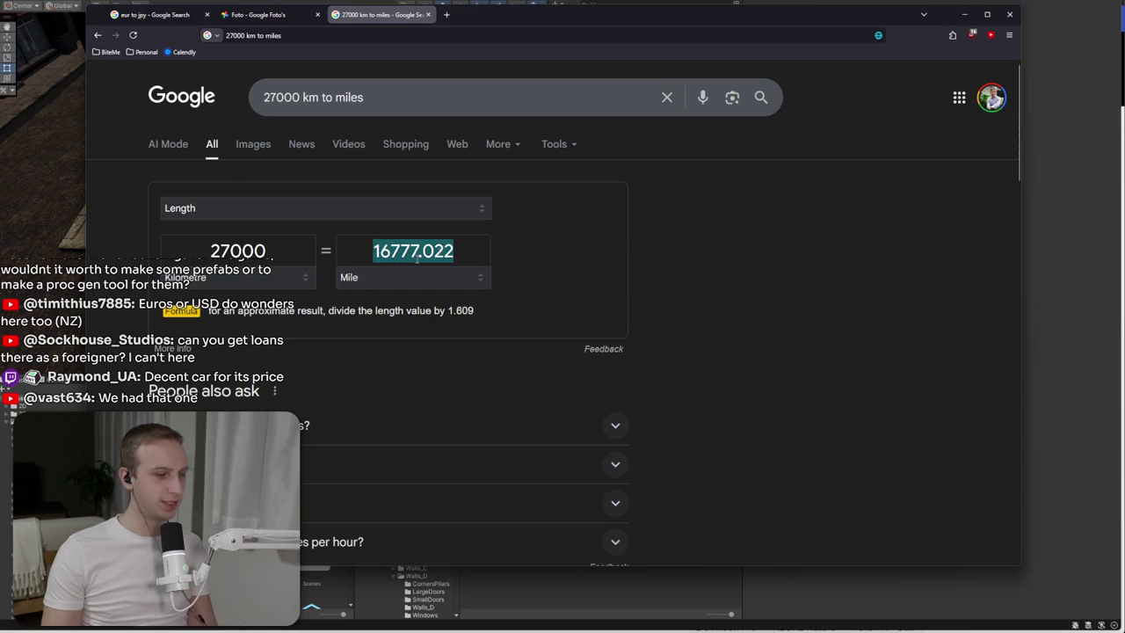
click(1010, 13)
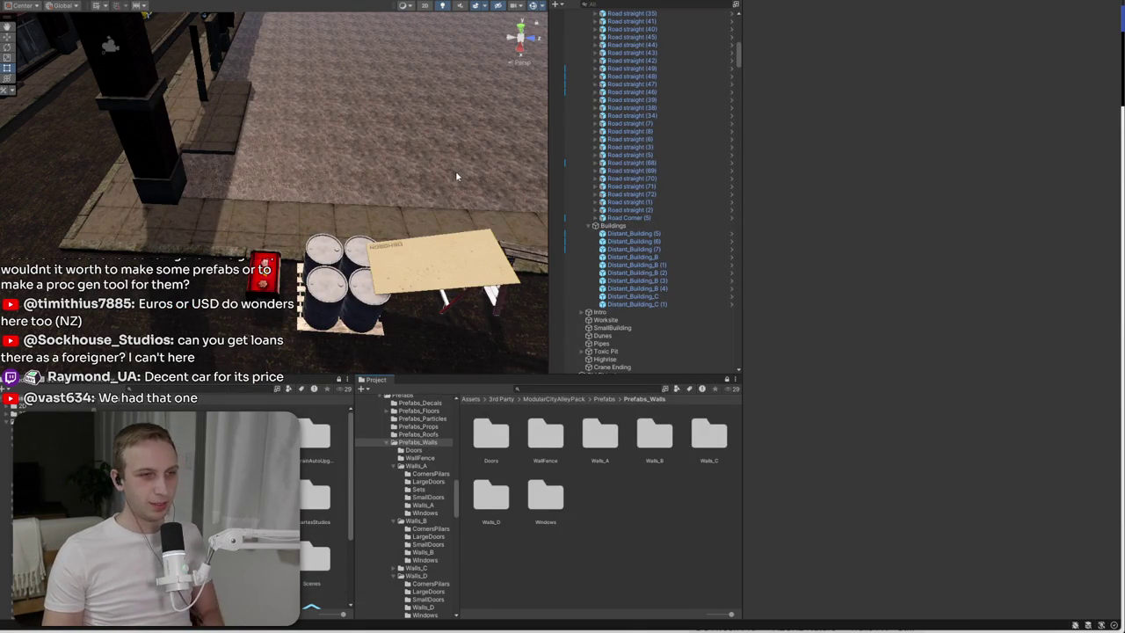
mouse_move(364, 168)
mouse_down()
mouse_move(333, 117)
mouse_move(410, 116)
mouse_move(336, 173)
mouse_move(425, 145)
mouse_up()
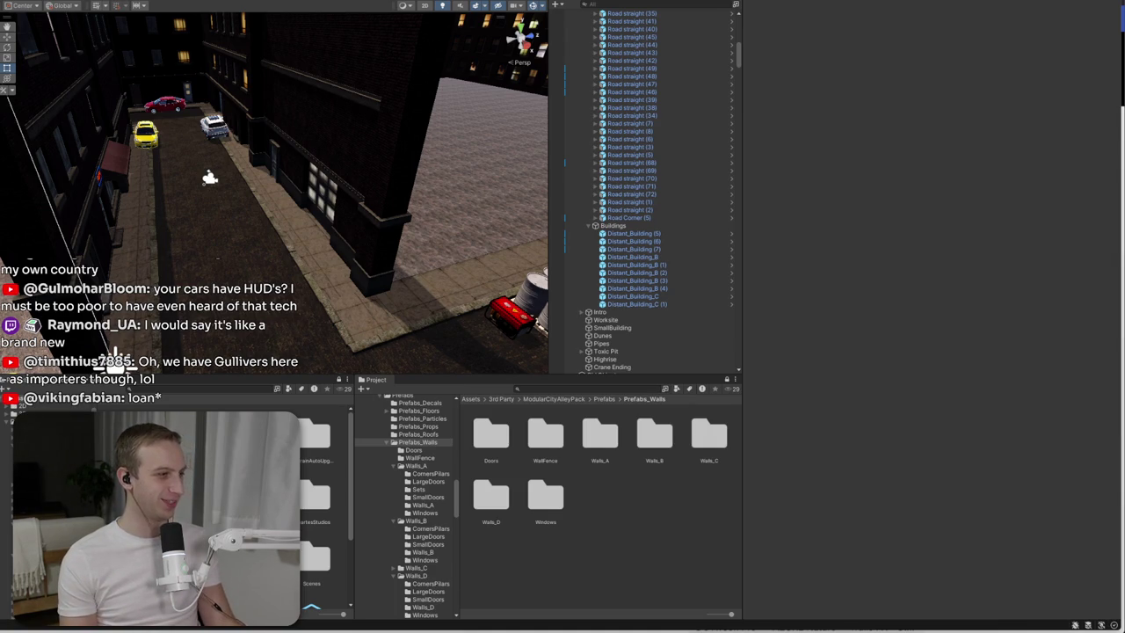
mouse_move(115, 356)
mouse_down()
mouse_move(254, 260)
mouse_move(264, 299)
mouse_up()
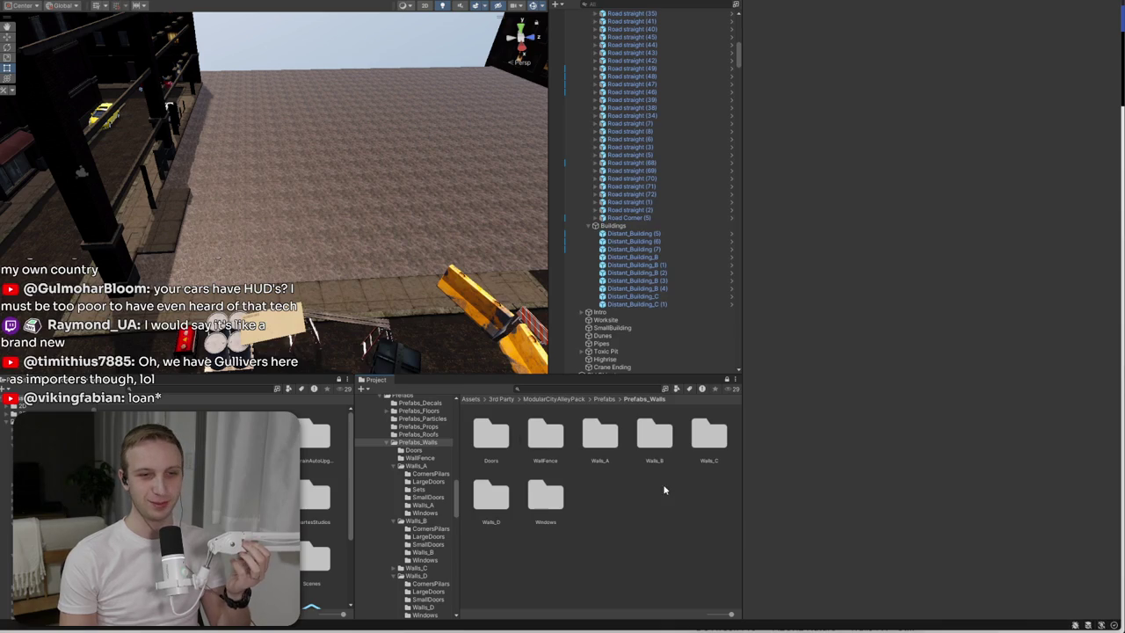
- Look through the WallFence, Doors, Walls_B and Windows folders under Prefabs_Walls
double_click(545, 433)
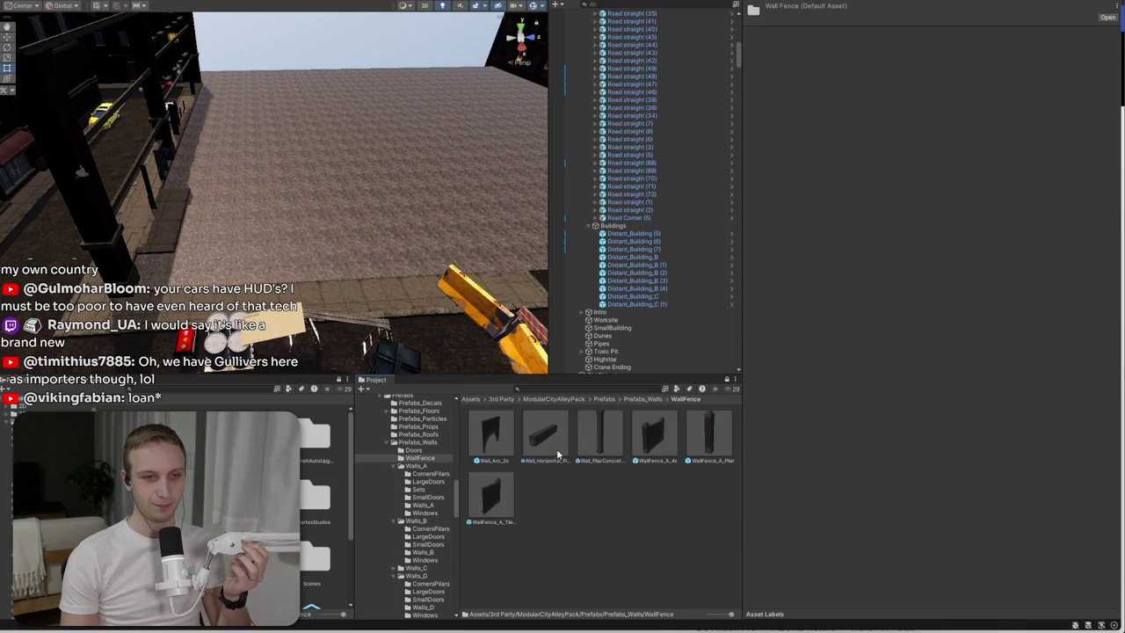
click(644, 399)
key(Left)
key(Return)
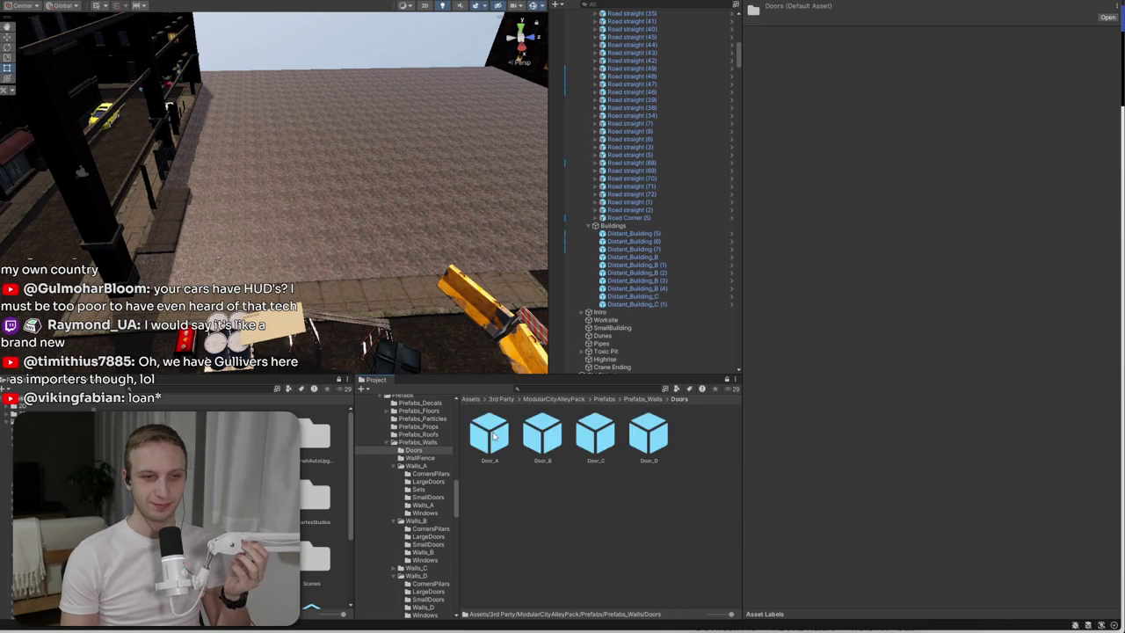
click(643, 400)
double_click(640, 446)
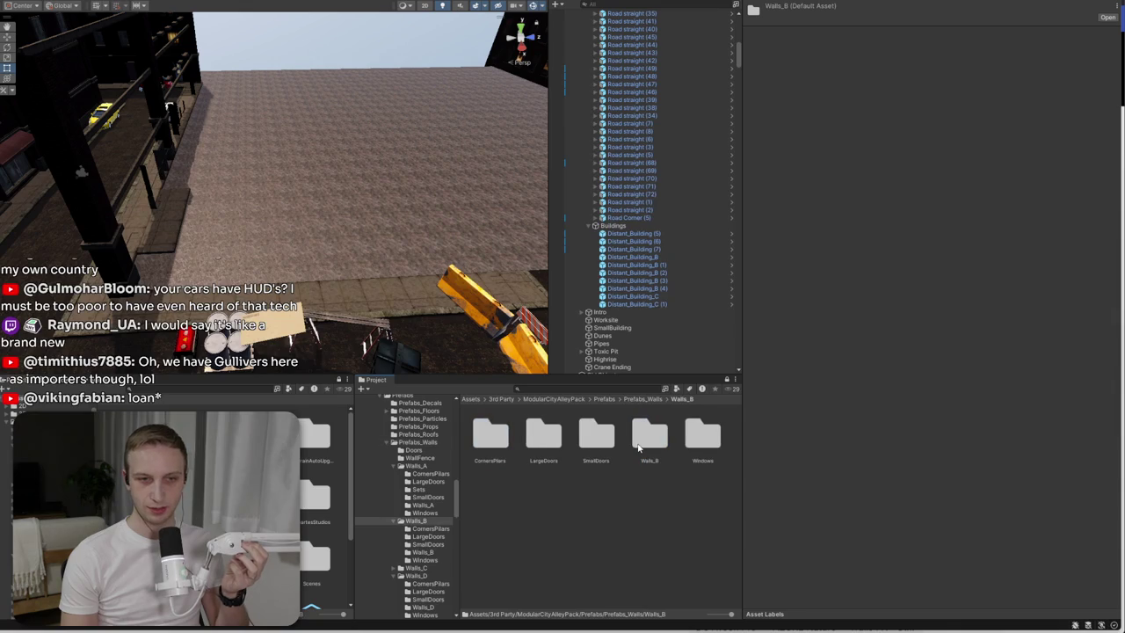
click(635, 402)
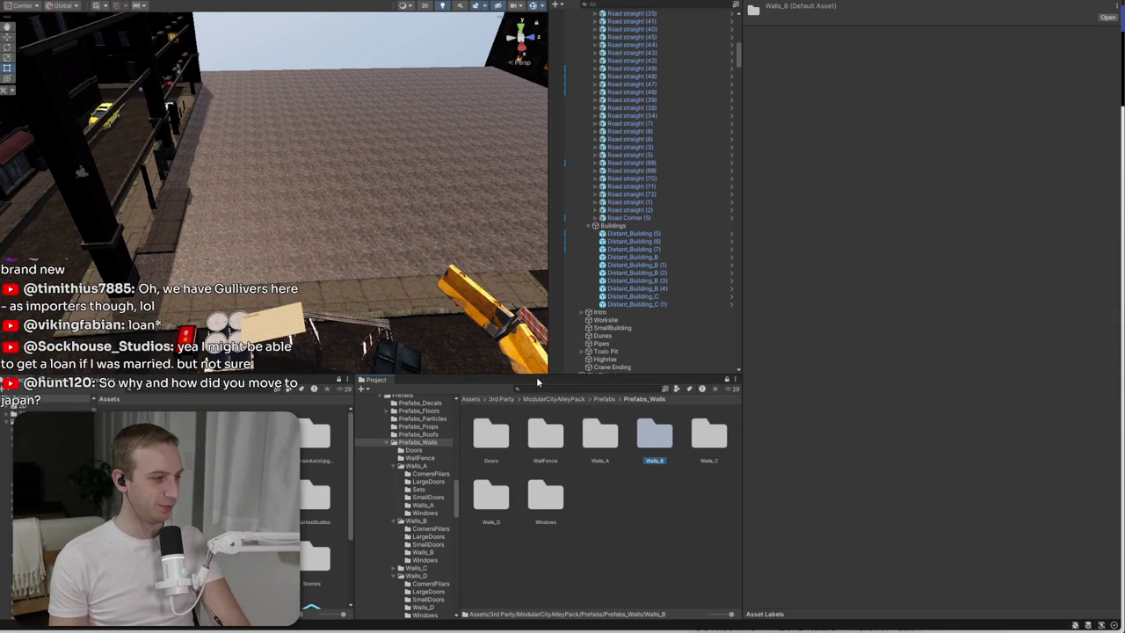
click(557, 501)
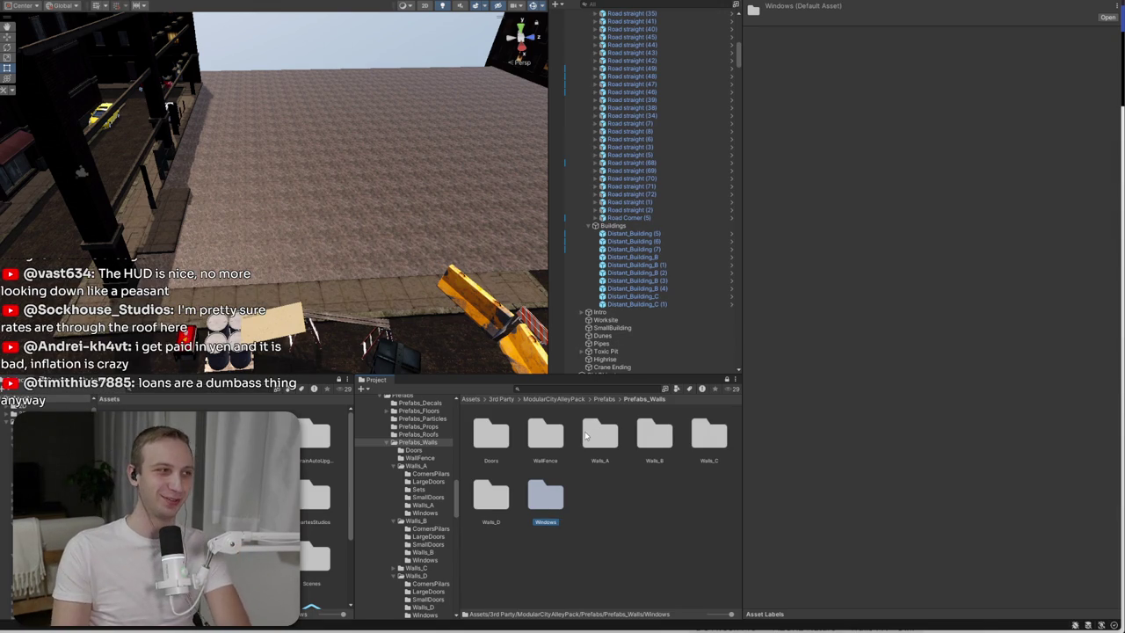
click(677, 490)
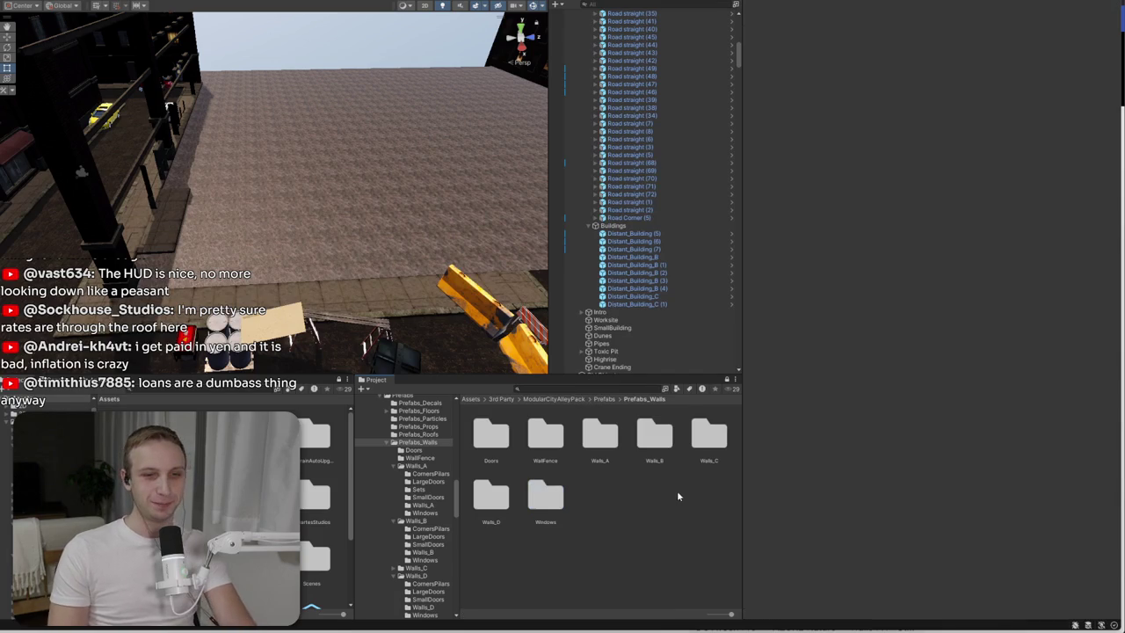
- Open Walls_D's LargeDoors folder and drag a large-door wall prefab into the scene
double_click(491, 497)
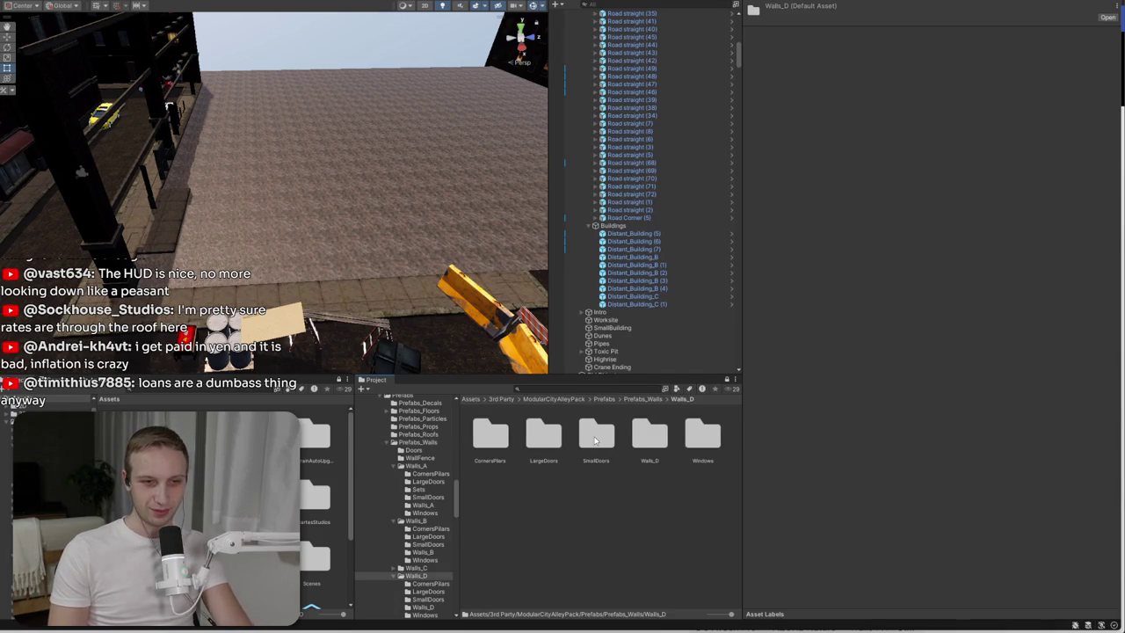
double_click(648, 439)
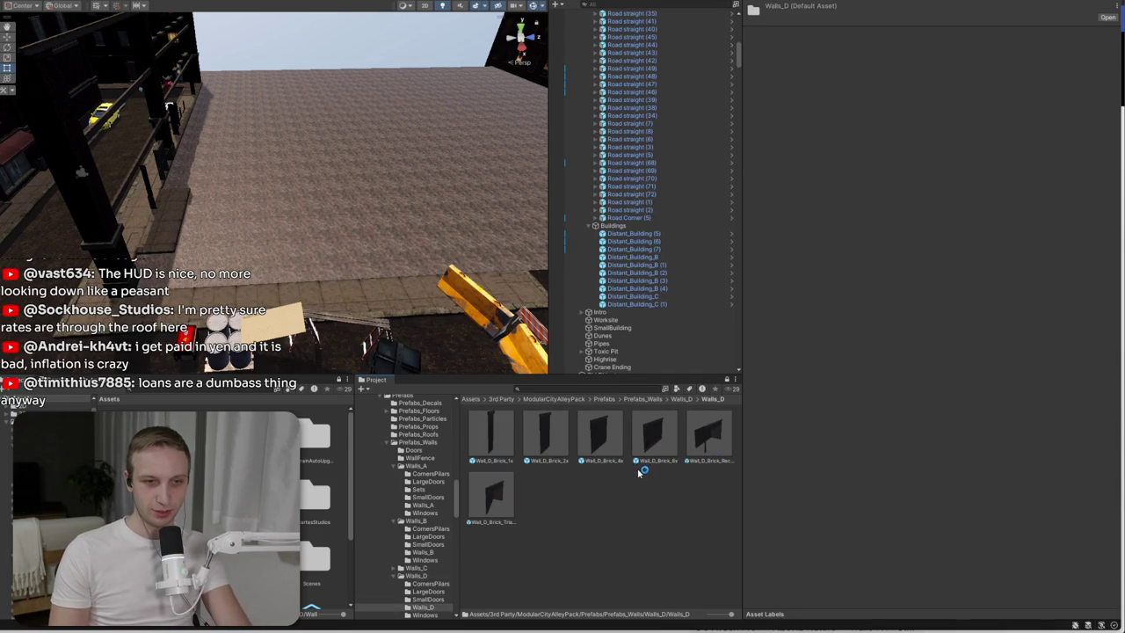
click(681, 400)
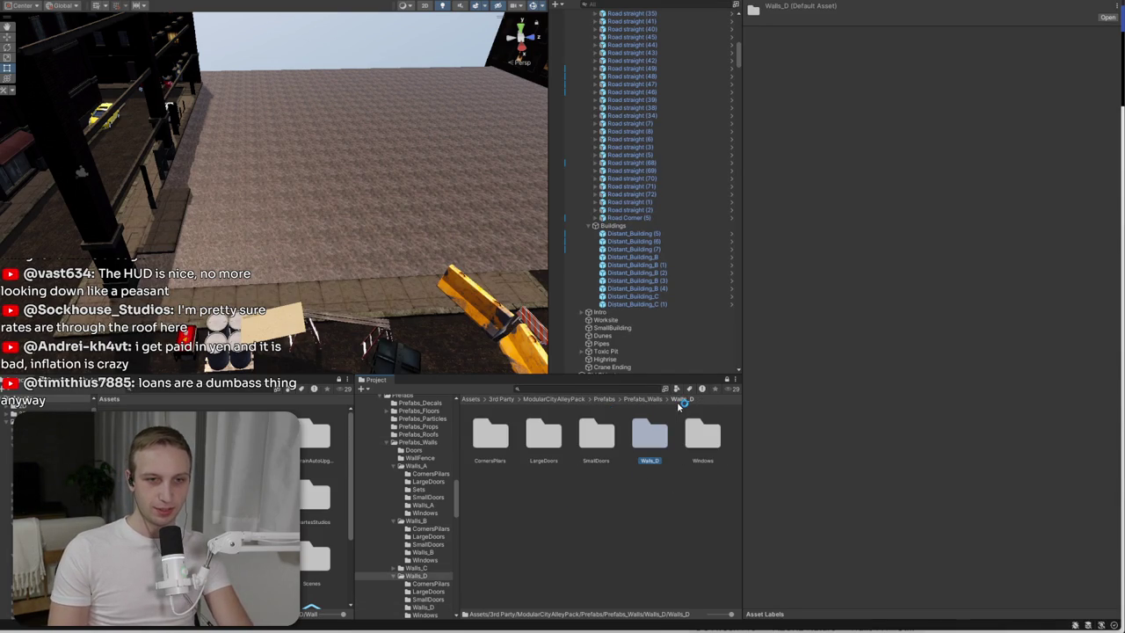
click(559, 436)
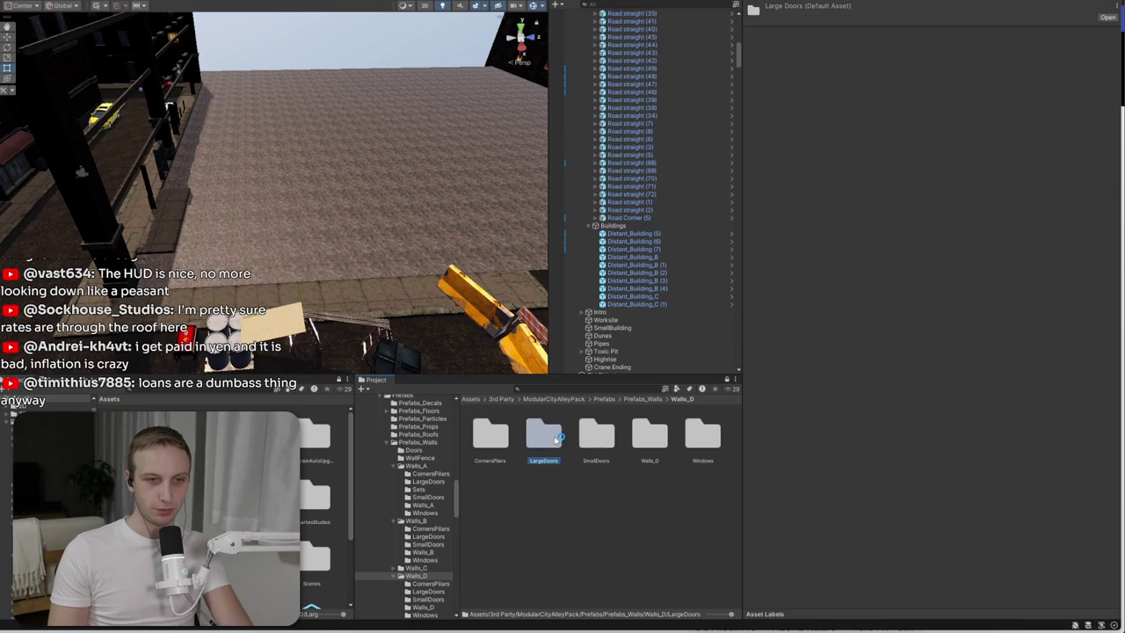
double_click(554, 439)
mouse_move(560, 450)
mouse_down()
mouse_move(422, 298)
mouse_move(198, 281)
mouse_move(365, 281)
mouse_move(239, 283)
mouse_up()
- Rotate the roll-door wall 90°, frame it, and inspect other large-door prefabs
key(e)
key(f)
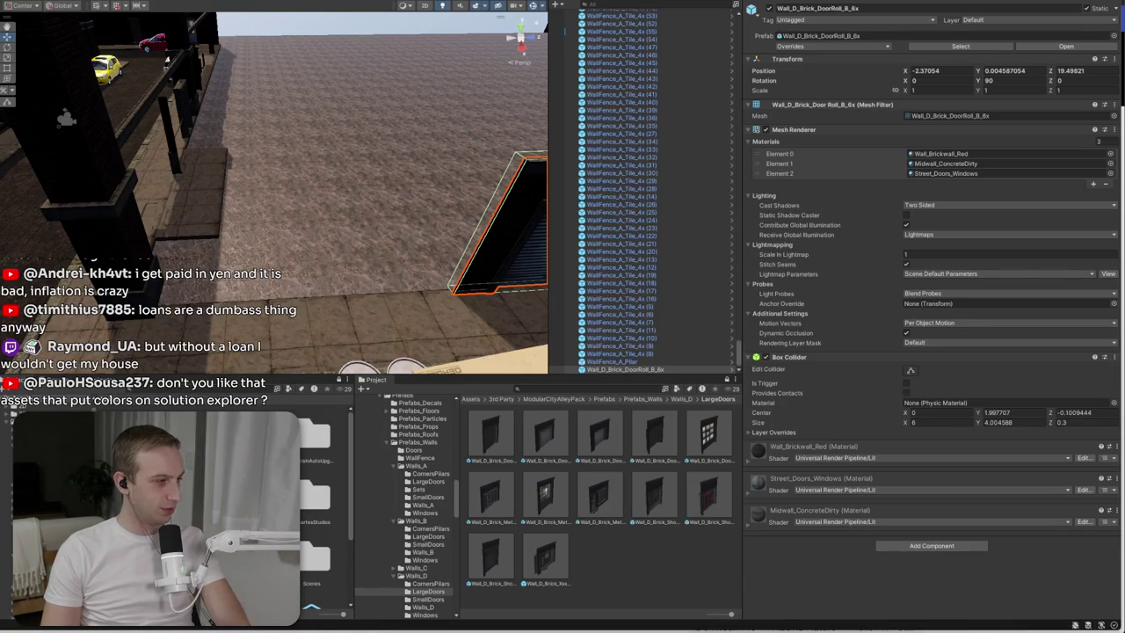
click(571, 564)
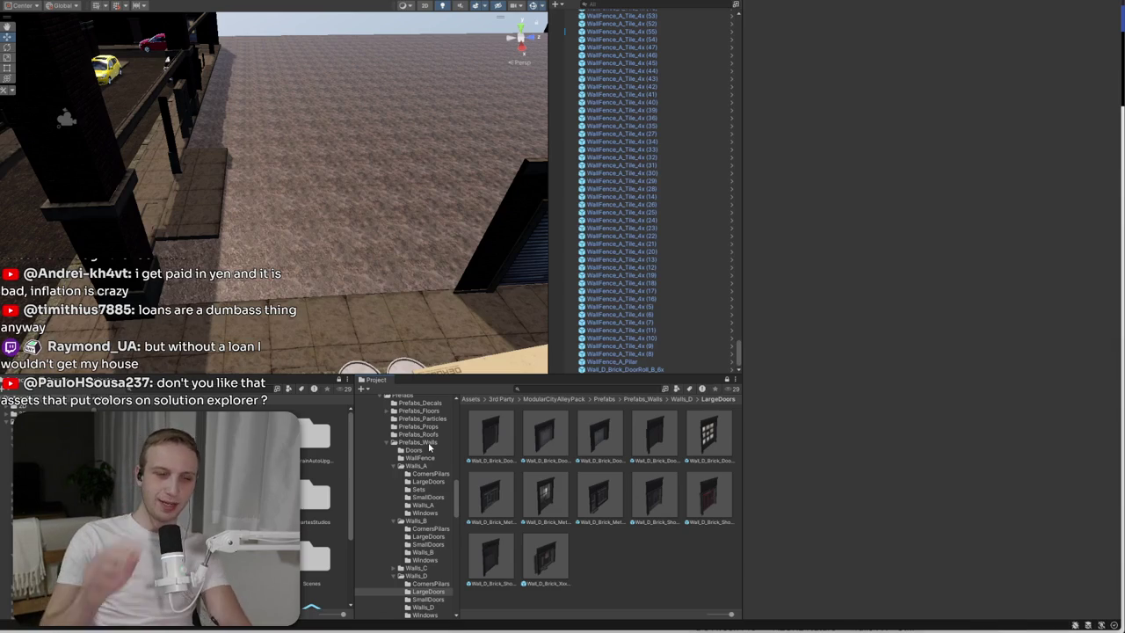
click(491, 435)
click(558, 444)
scroll(642, 169, up, 10)
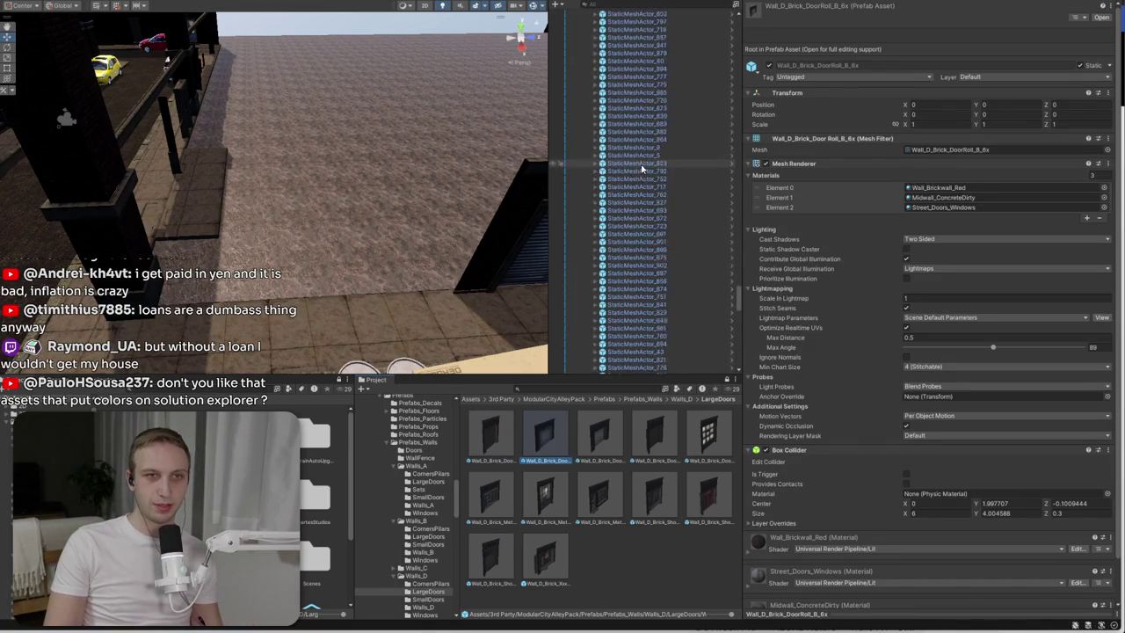
scroll(642, 169, up, 5)
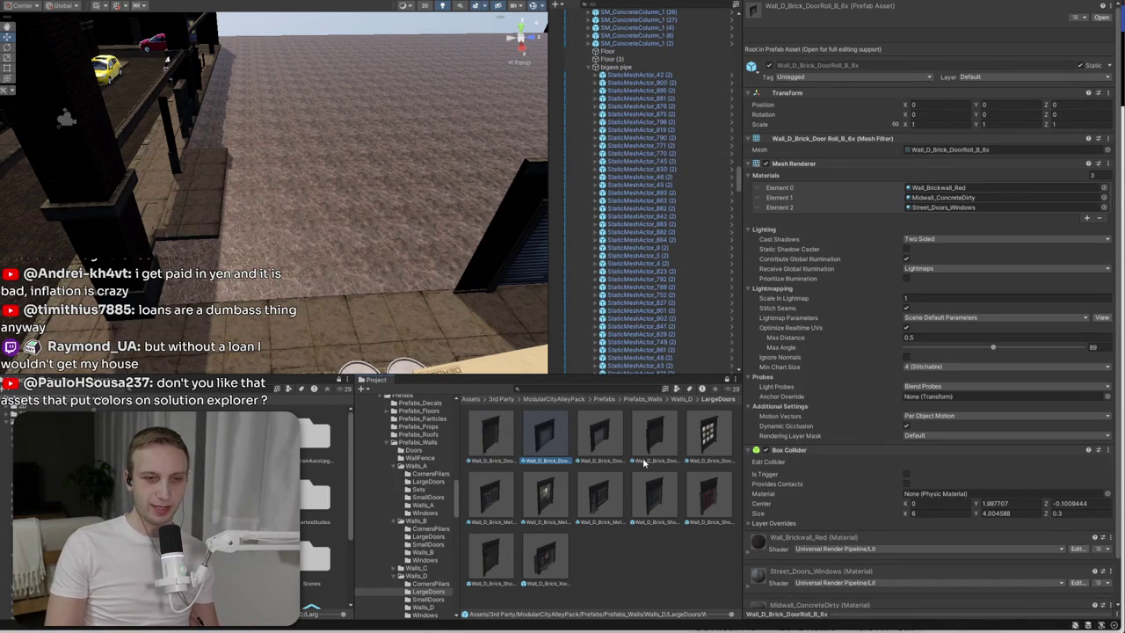
- Place the Wall_D_Brick_Xxxshop_6x wall, turn it 90°, and nudge it into position
mouse_move(544, 575)
mouse_down()
mouse_move(290, 236)
mouse_move(262, 233)
mouse_move(287, 246)
mouse_move(322, 204)
mouse_up()
key(w)
scroll(281, 247, up, 5)
drag(424, 254, 428, 254)
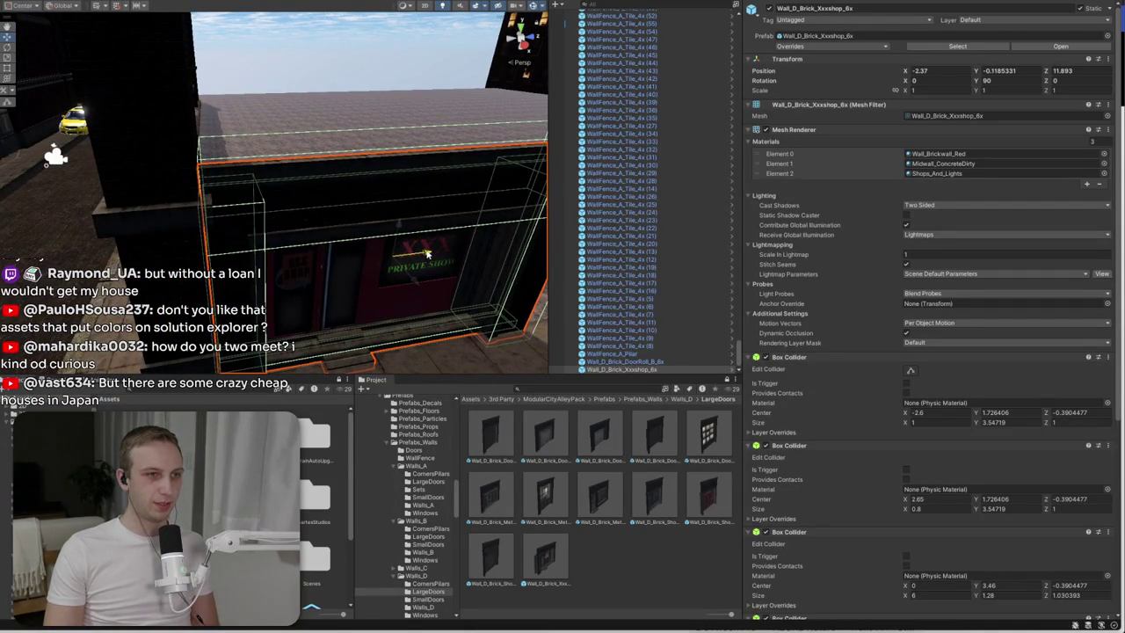
scroll(427, 254, up, 5)
click(386, 327)
mouse_move(387, 327)
mouse_down()
mouse_move(345, 243)
mouse_move(339, 297)
mouse_move(264, 265)
mouse_up()
click(261, 263)
mouse_move(180, 172)
mouse_down()
mouse_move(259, 196)
mouse_move(251, 175)
mouse_move(183, 182)
mouse_move(266, 65)
mouse_move(290, 70)
mouse_up()
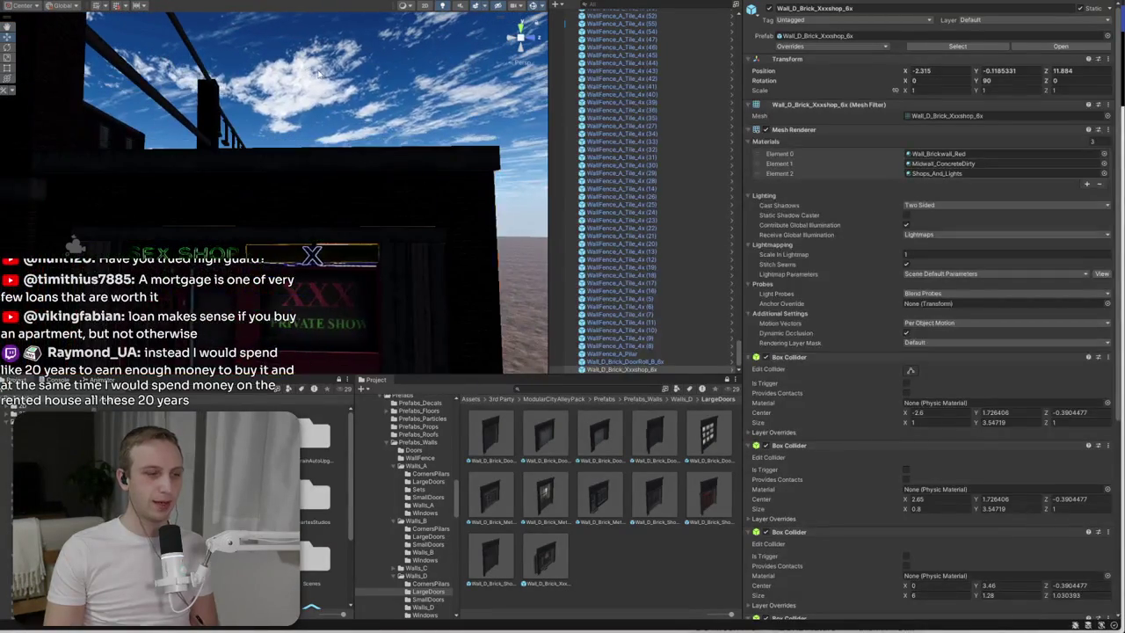
click(318, 73)
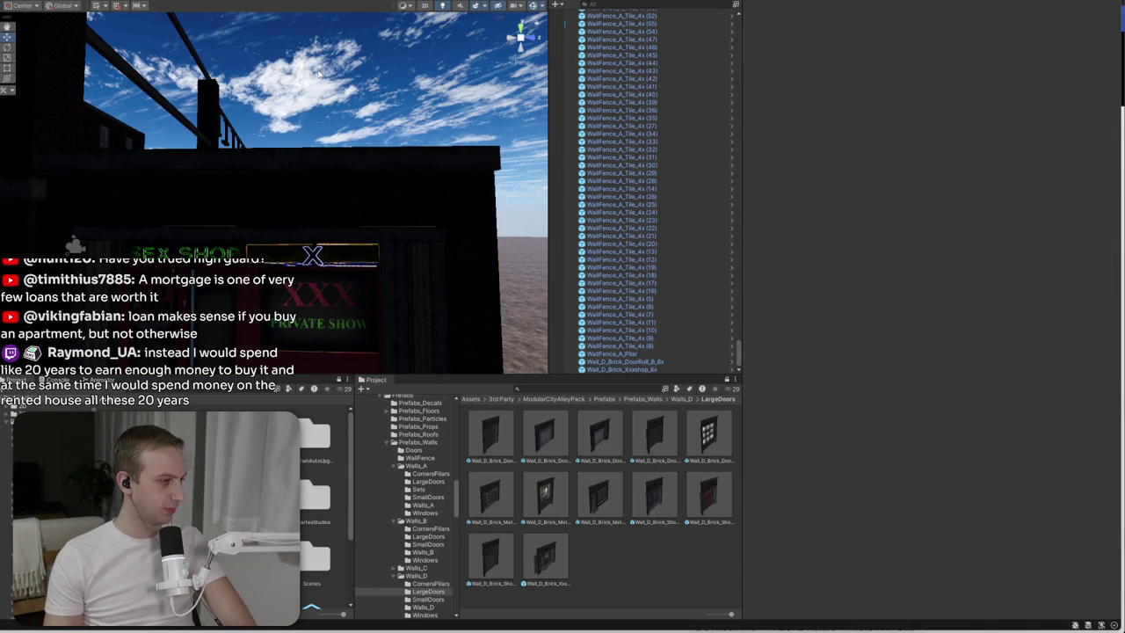
mouse_move(319, 74)
mouse_down()
mouse_move(324, 176)
mouse_move(313, 143)
mouse_up()
- Replace the Xxxshop wall with Wall_D_Brick_Shops_B_4x, turned 90°
click(296, 170)
key(Delete)
mouse_move(690, 494)
mouse_down()
mouse_move(264, 224)
mouse_move(276, 227)
mouse_move(264, 207)
mouse_move(413, 201)
mouse_up()
key(w)
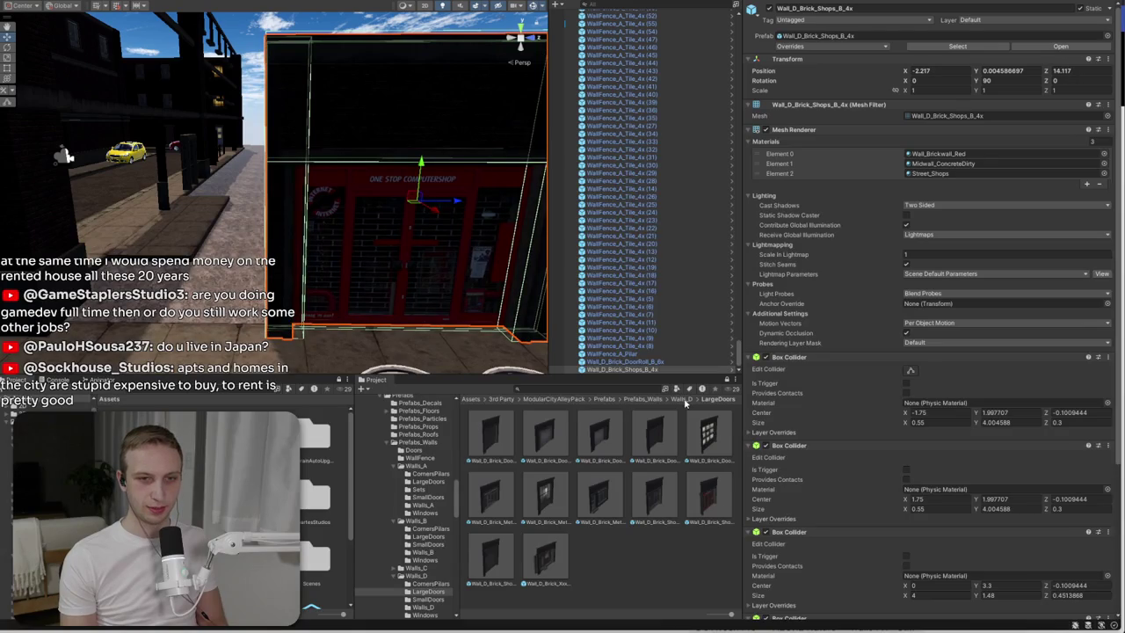
click(681, 399)
- Place Wall_D_Brick_Door_A_2x from SmallDoors beside the shop front and rotate it to Y 90
double_click(597, 433)
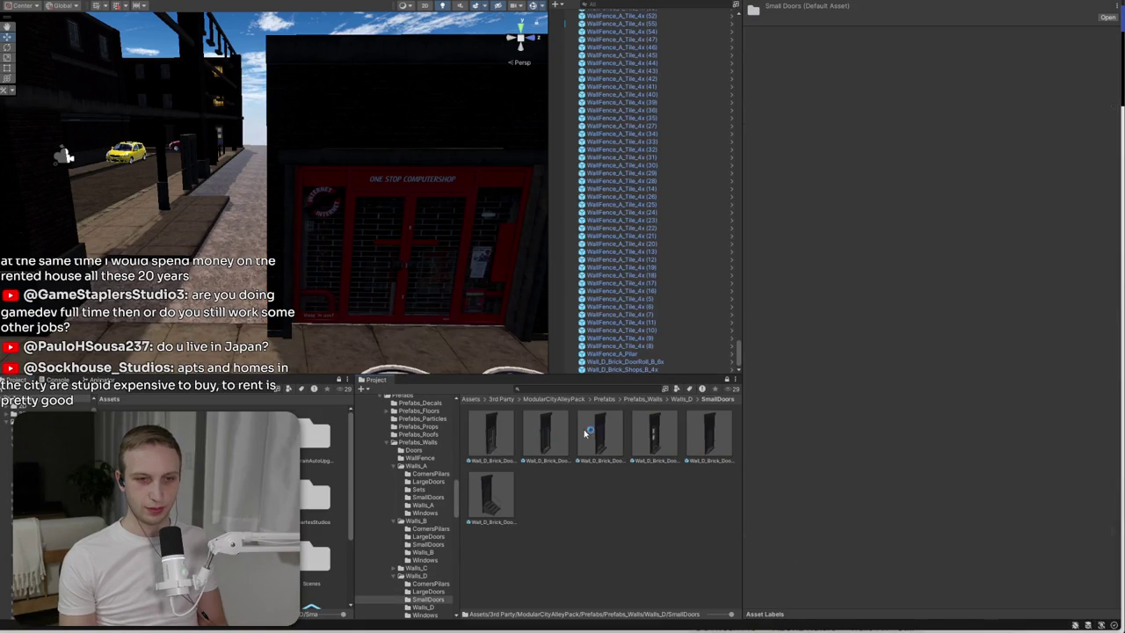
drag(492, 440, 163, 327)
key(e)
drag(171, 207, 38, 229)
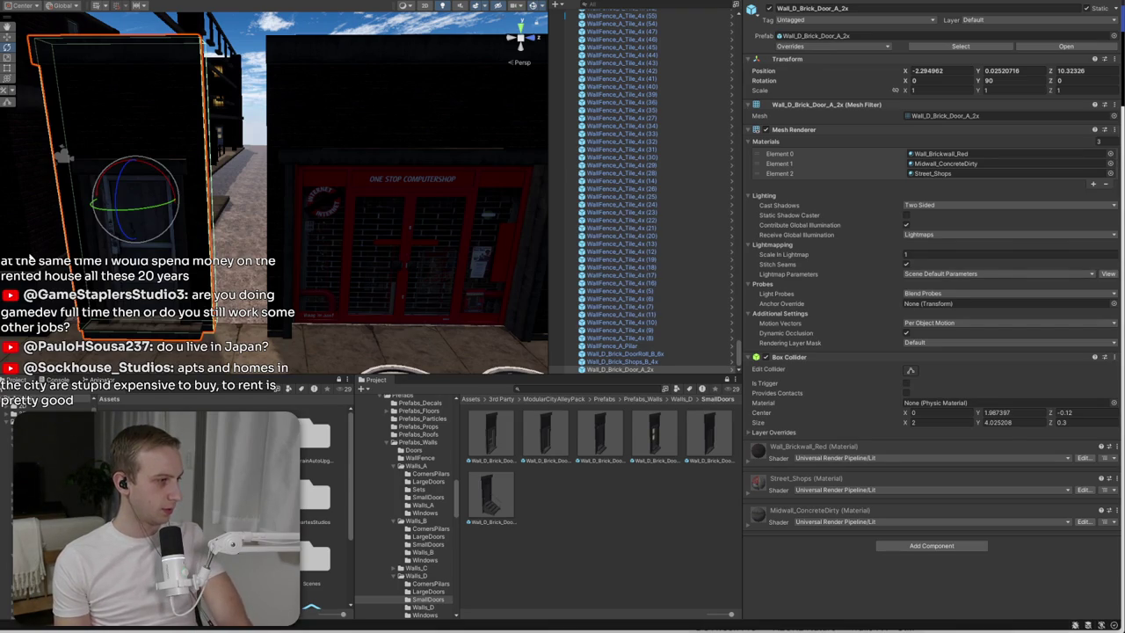
click(682, 399)
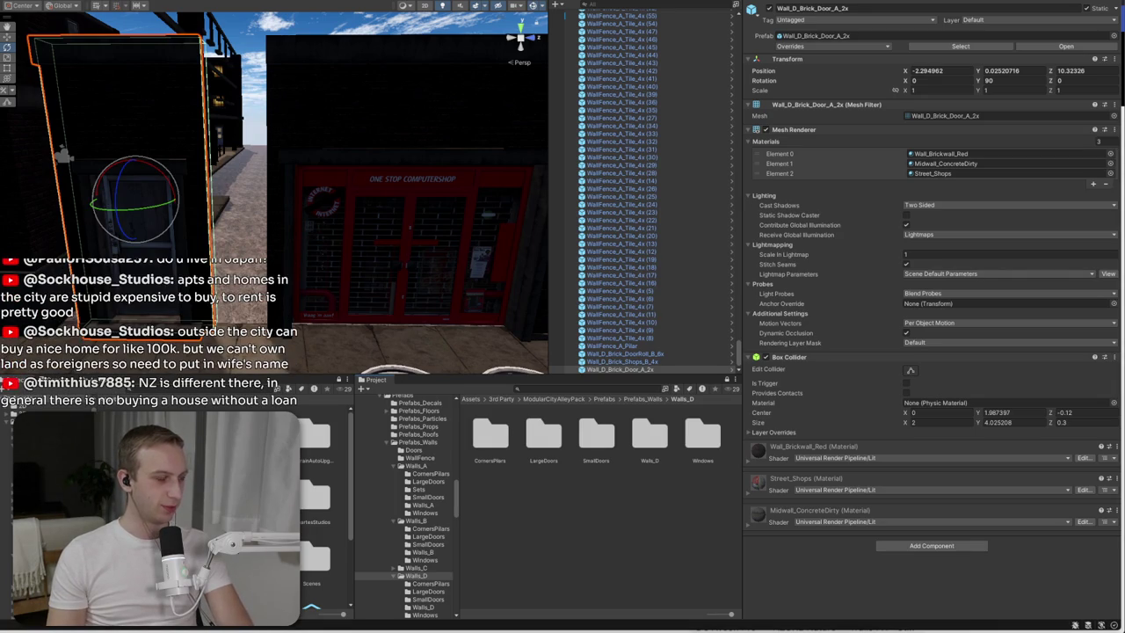
click(596, 522)
mouse_move(370, 104)
mouse_down()
mouse_move(367, 156)
mouse_move(411, 224)
mouse_move(457, 263)
mouse_up()
- Place a Wall_D_Brick_2x piece and slide it next to the door wall
double_click(663, 444)
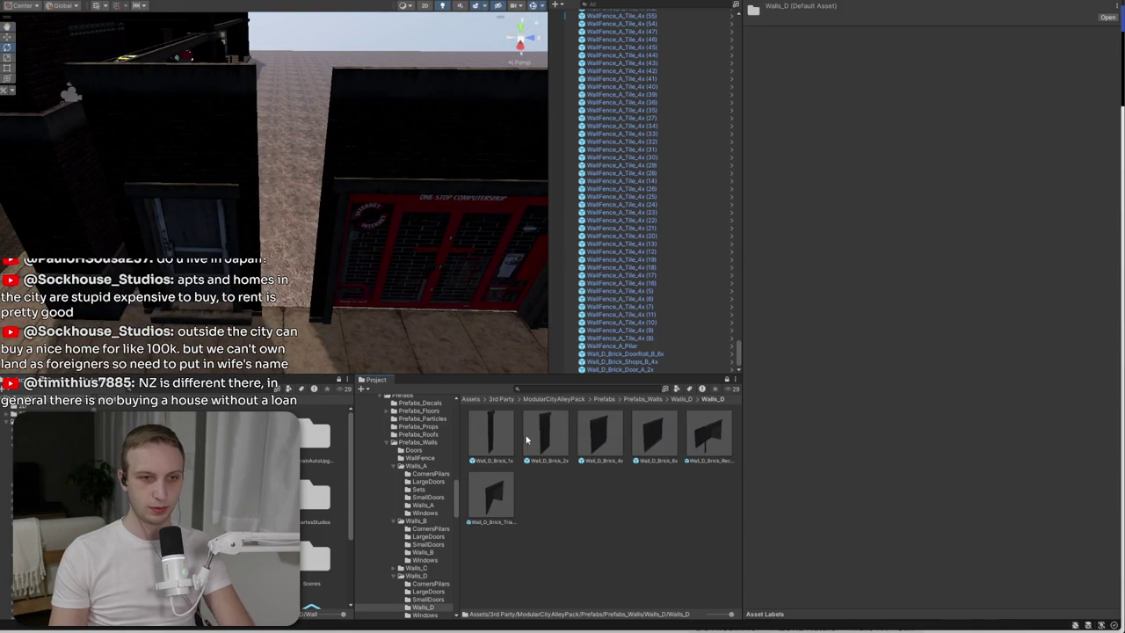
mouse_move(542, 440)
mouse_down()
mouse_move(121, 98)
mouse_move(303, 255)
mouse_move(313, 246)
mouse_move(290, 255)
mouse_move(308, 264)
mouse_up()
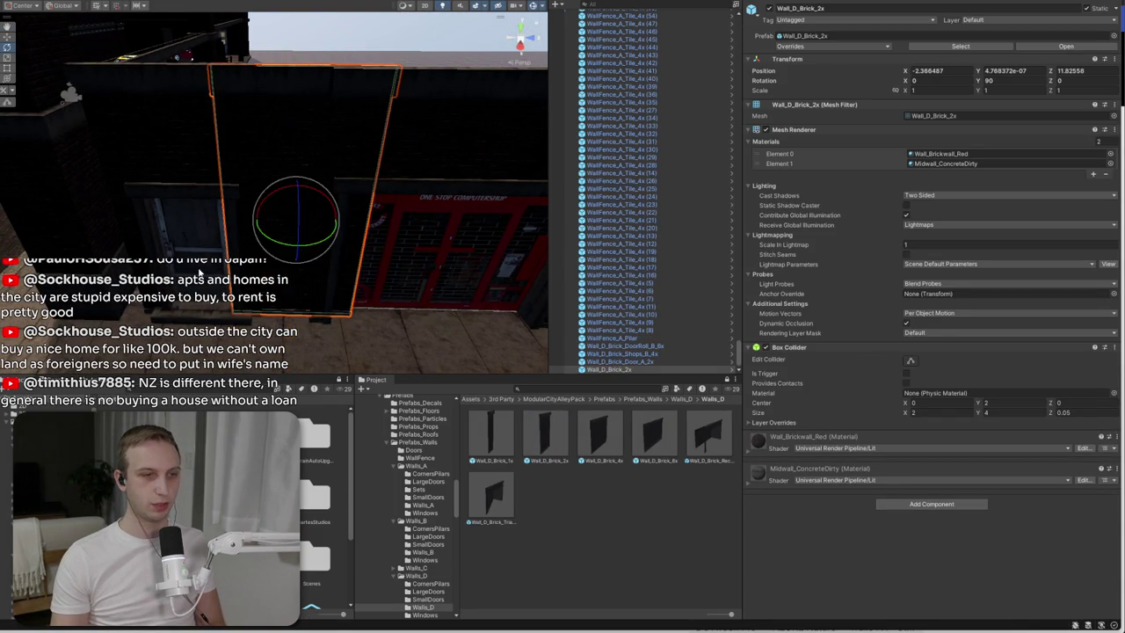
scroll(312, 259, down, 3)
key(w)
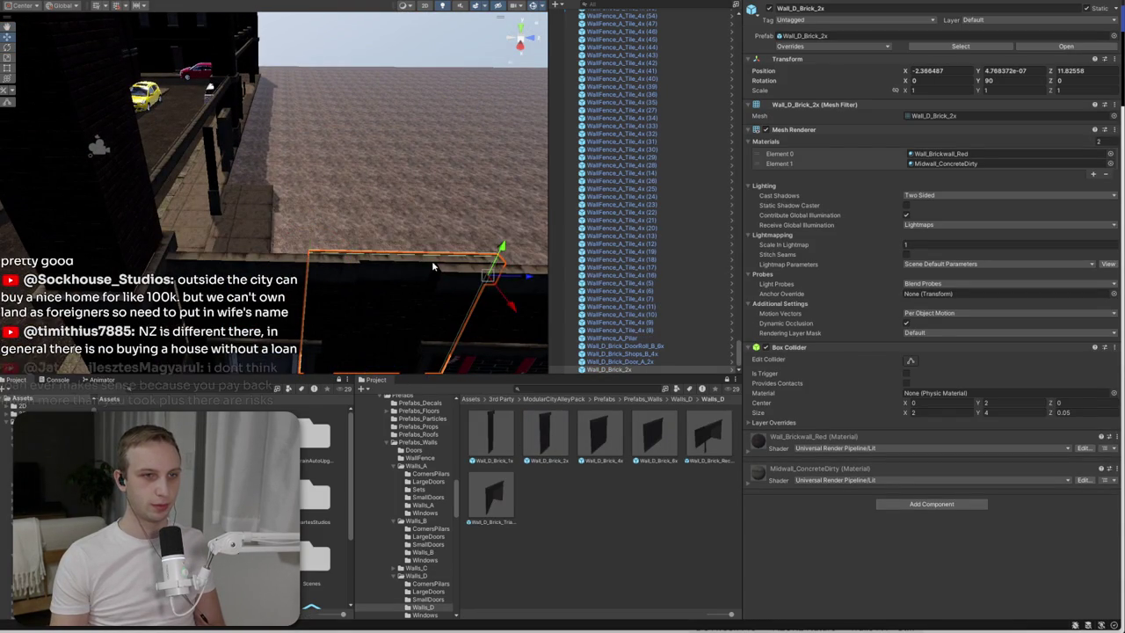
drag(502, 253, 445, 281)
key(f)
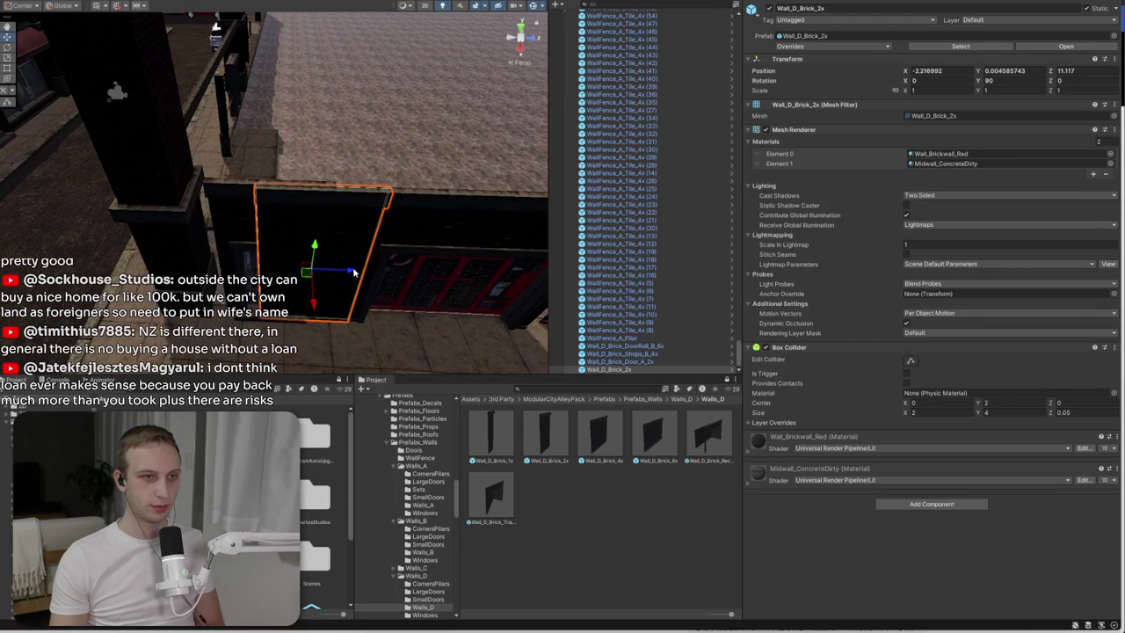
drag(354, 272, 273, 268)
- Move the door, shop (Z 14.94) and roll-door (Z 28.08) walls into a row along the edge
click(313, 207)
mouse_move(313, 207)
mouse_down()
mouse_move(428, 203)
mouse_move(413, 187)
mouse_move(437, 195)
mouse_up()
click(479, 211)
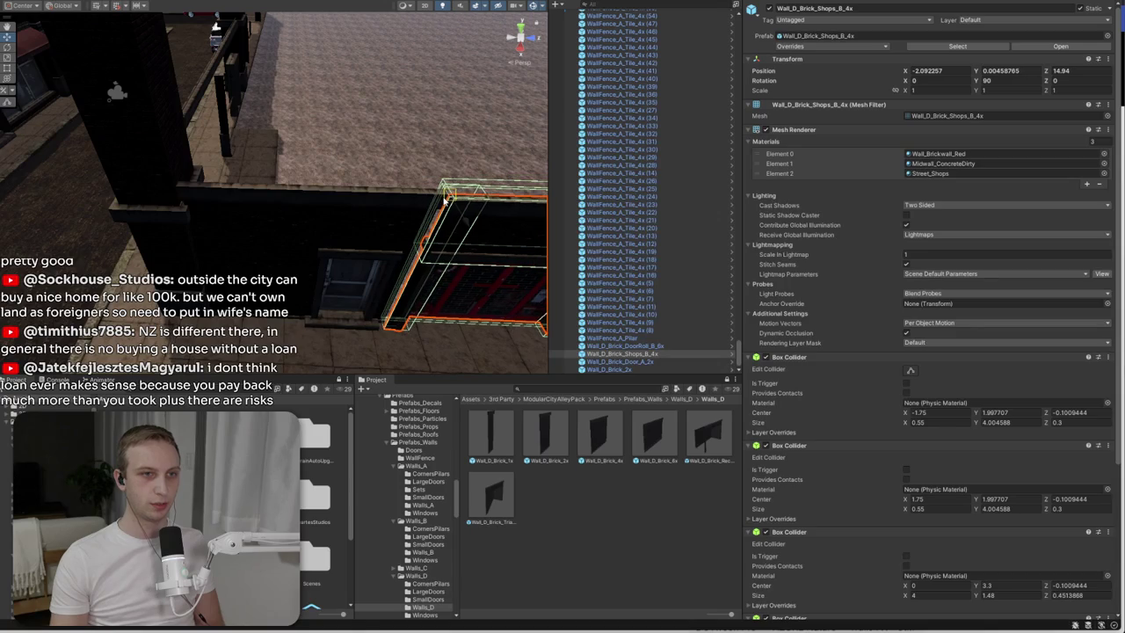
click(430, 206)
click(430, 206)
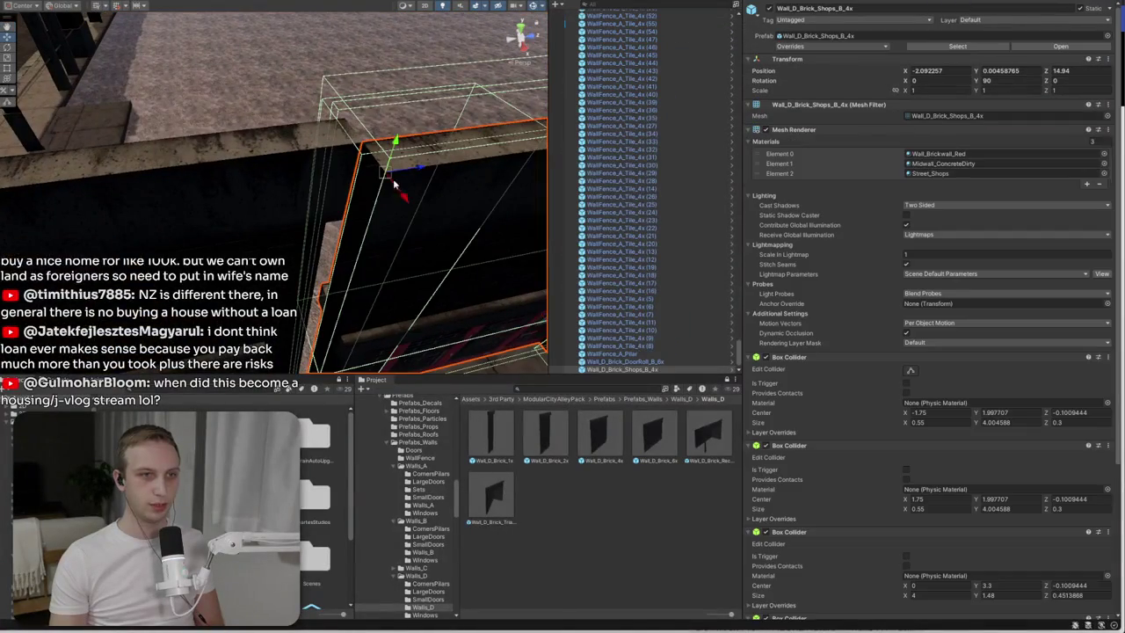
click(339, 213)
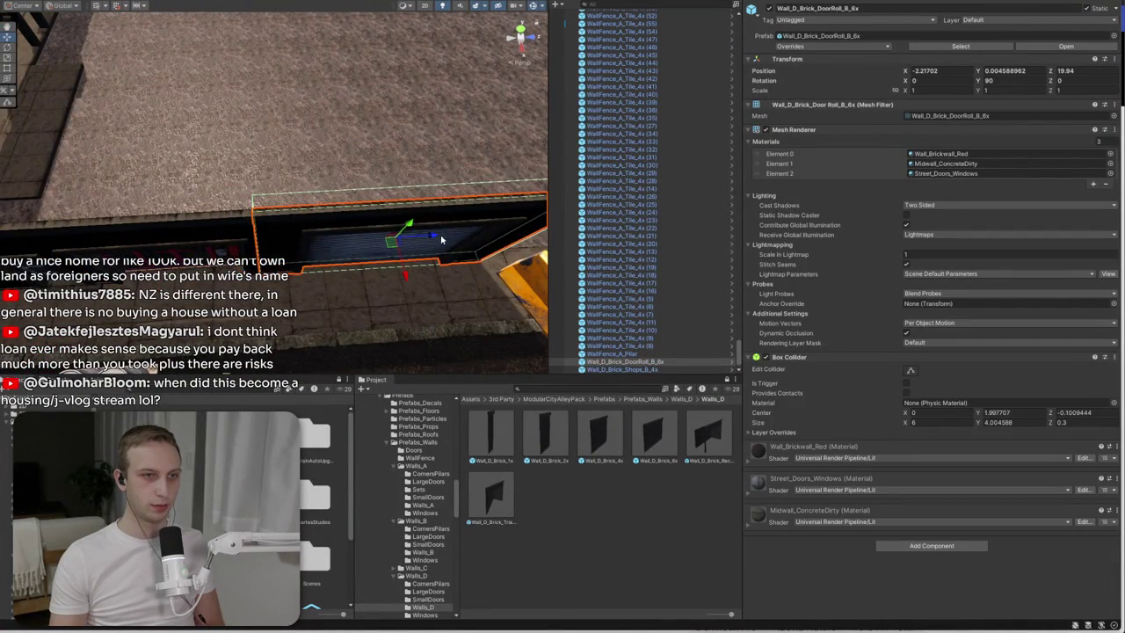
drag(444, 238, 536, 244)
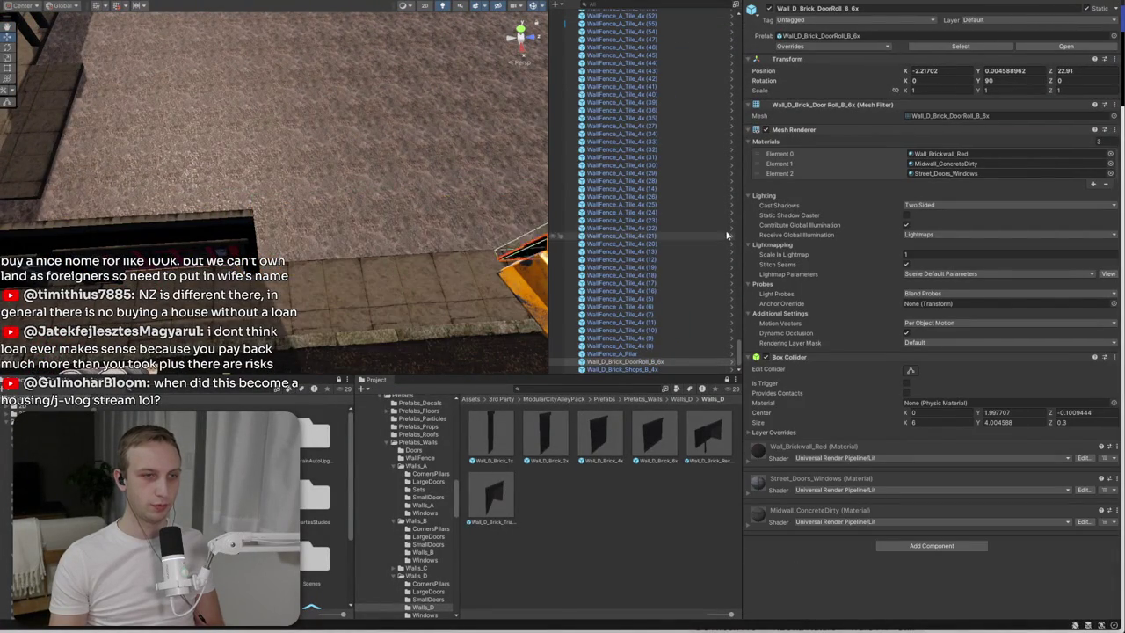
click(678, 400)
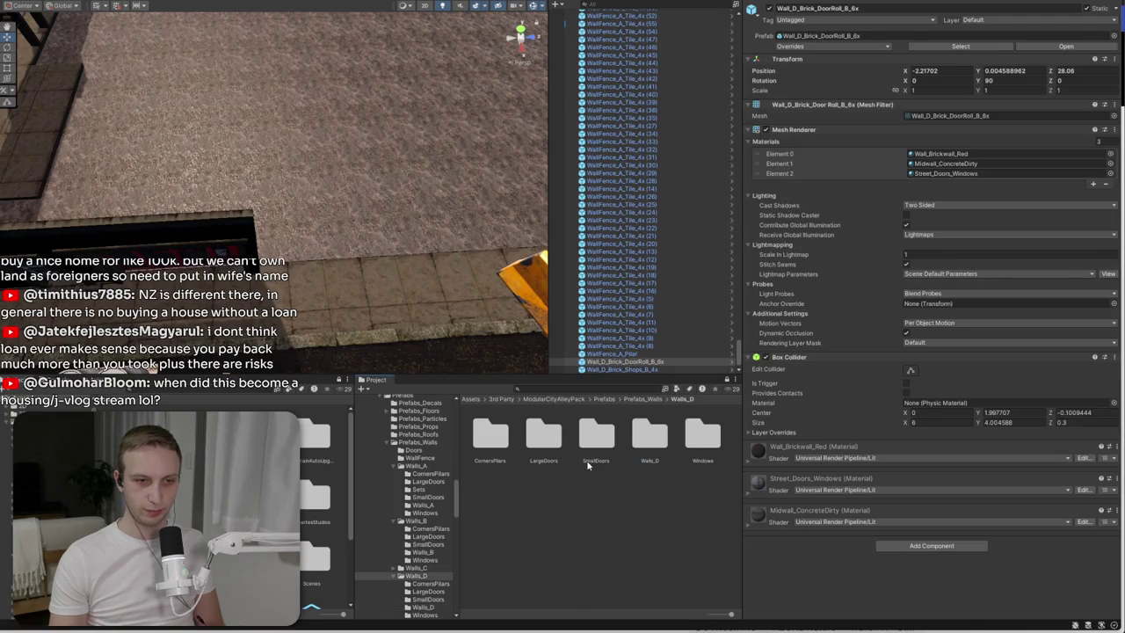
click(640, 400)
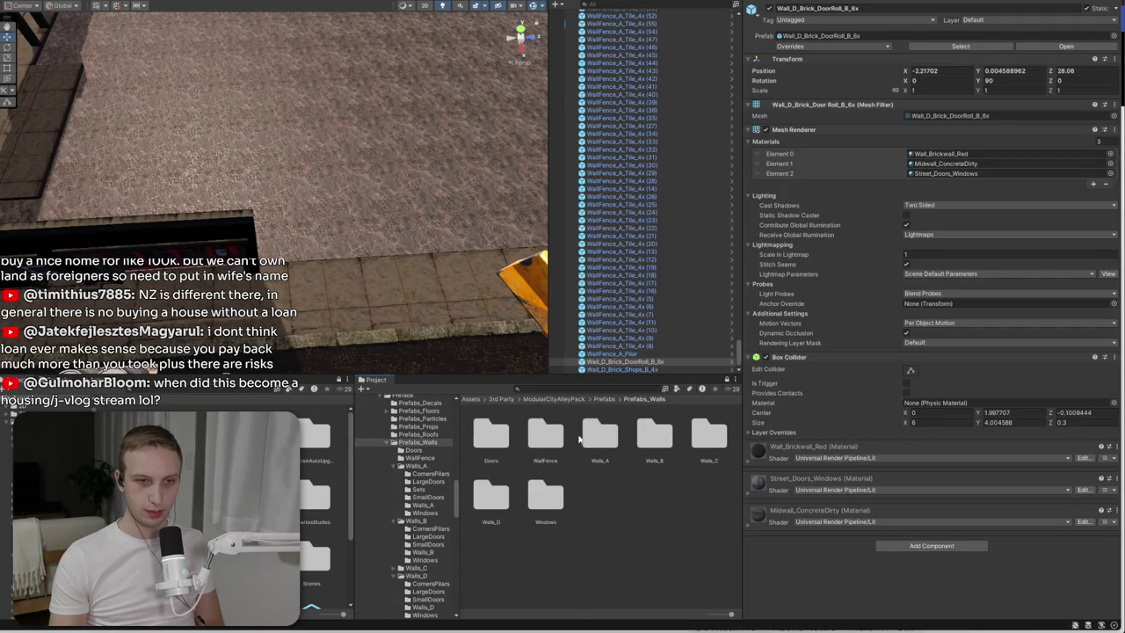
double_click(501, 492)
- Place a Wall_D_Brick_Pillar_1x from CornersPilars and move it to the wall corner
double_click(501, 435)
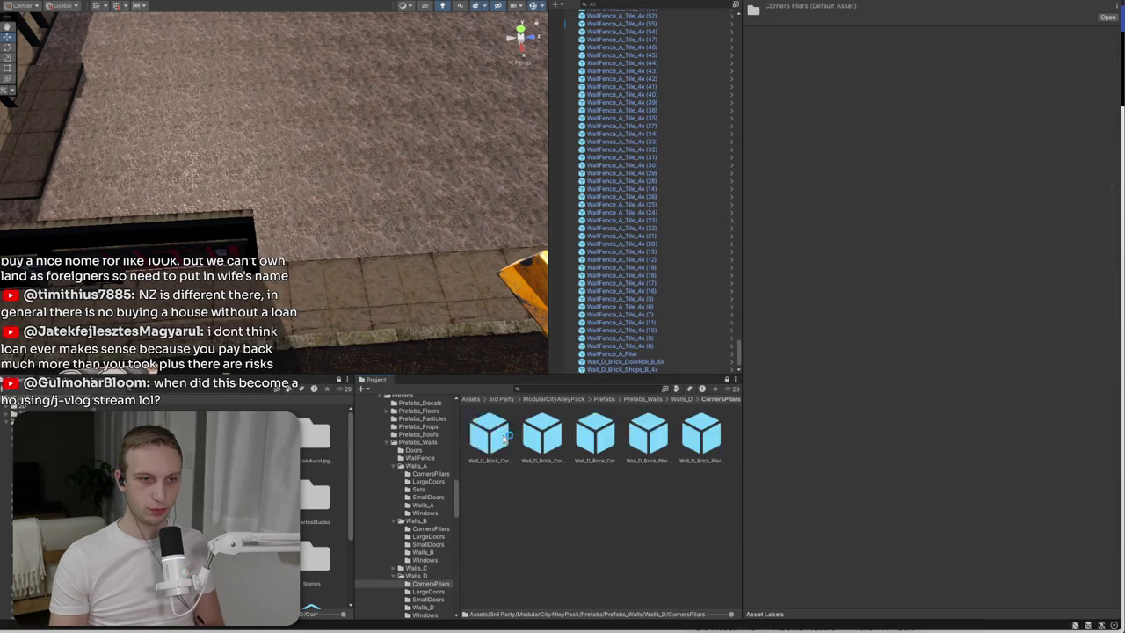
drag(655, 435, 303, 283)
key(f)
drag(440, 197, 333, 316)
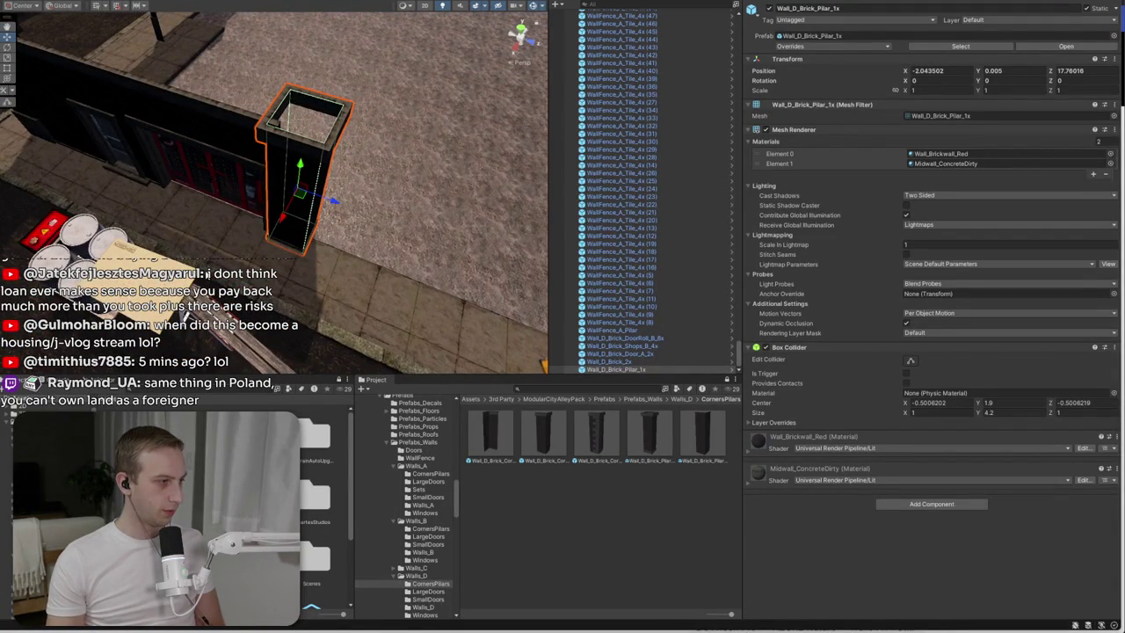
drag(299, 211, 306, 207)
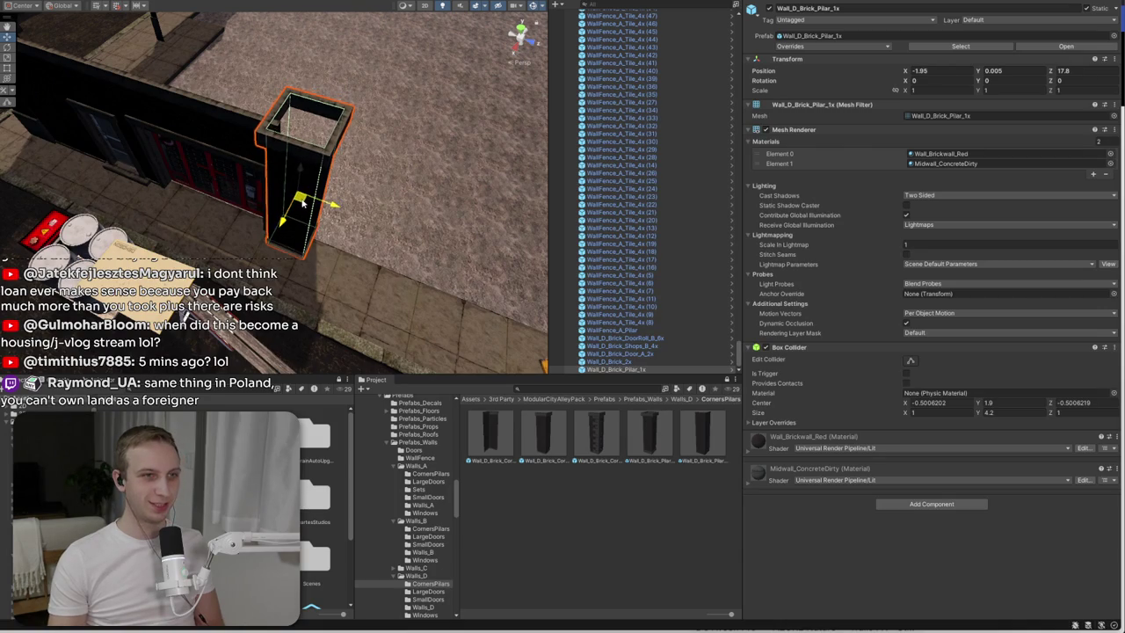
scroll(370, 175, up, 5)
drag(398, 190, 366, 195)
mouse_move(299, 188)
mouse_down()
mouse_move(492, 185)
mouse_move(259, 191)
mouse_up()
- Duplicate the 2x brick wall, nudge the pillar, and slide a wall copy to Z 20.94
click(258, 191)
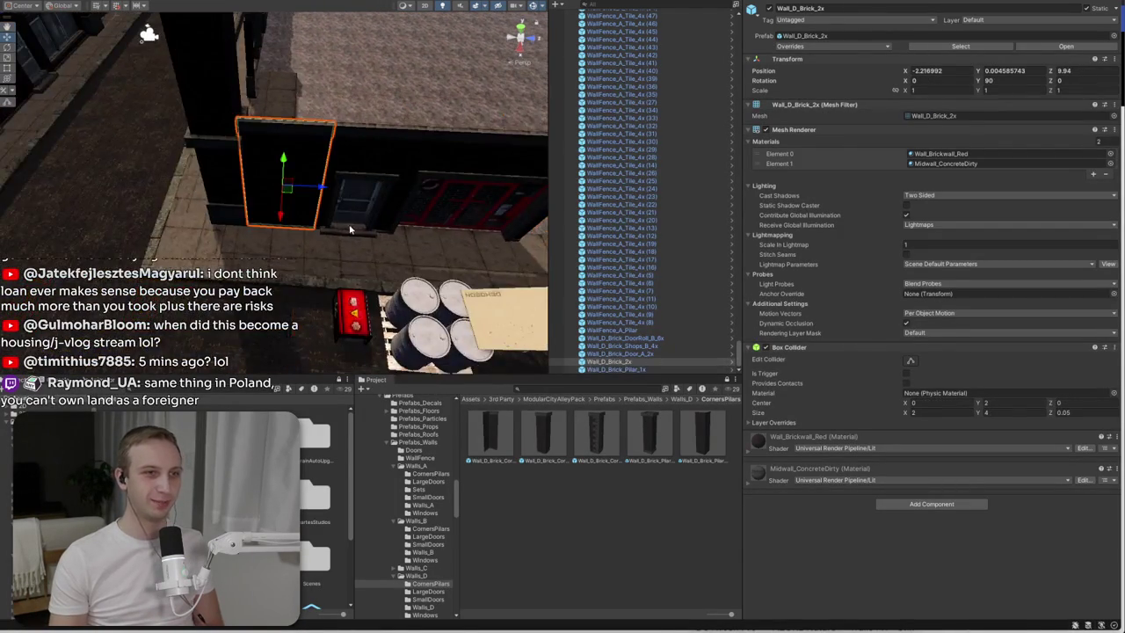
key(ctrl+d)
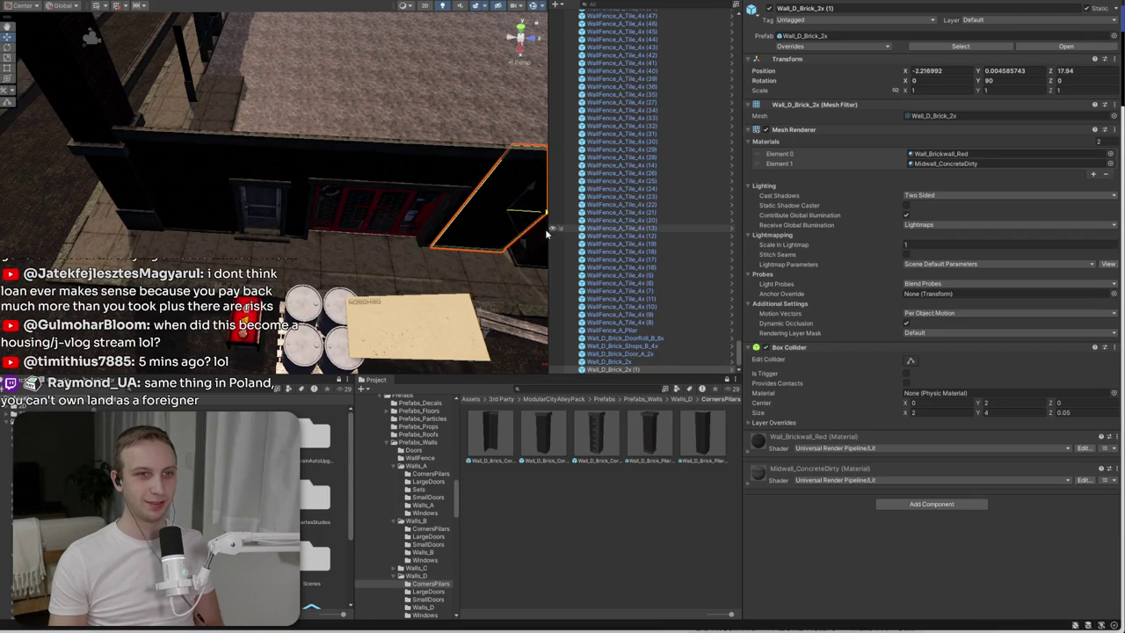
click(354, 270)
drag(406, 251, 397, 252)
drag(366, 287, 453, 262)
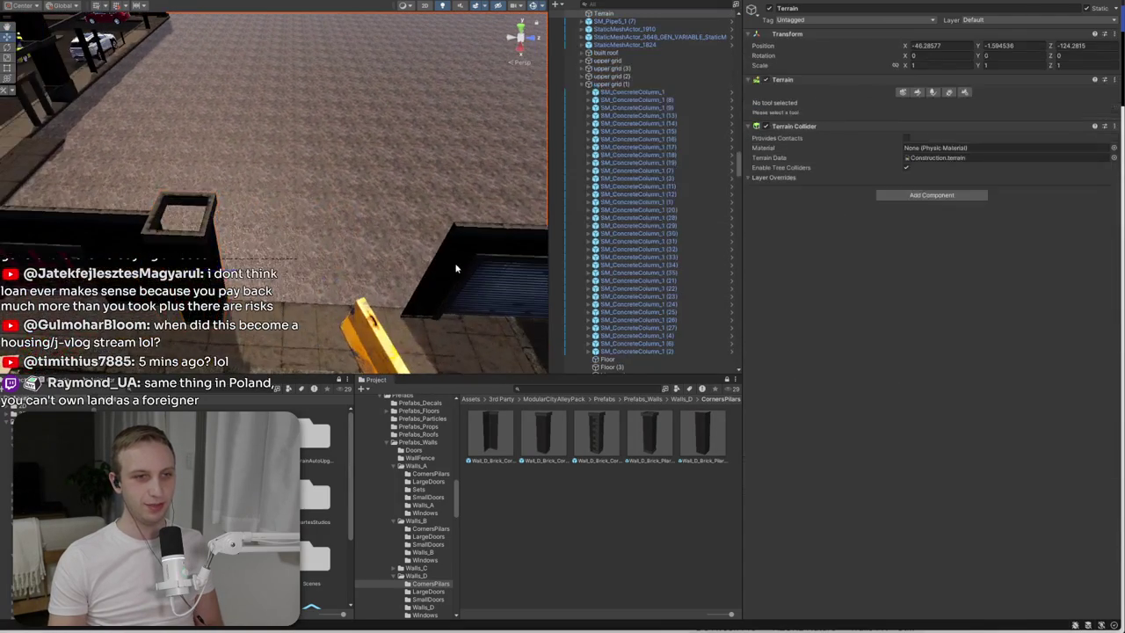
click(126, 246)
key(ctrl+d)
drag(125, 246, 255, 255)
- Delete the roll-door wall and drop a second brick pillar into the gap
click(453, 263)
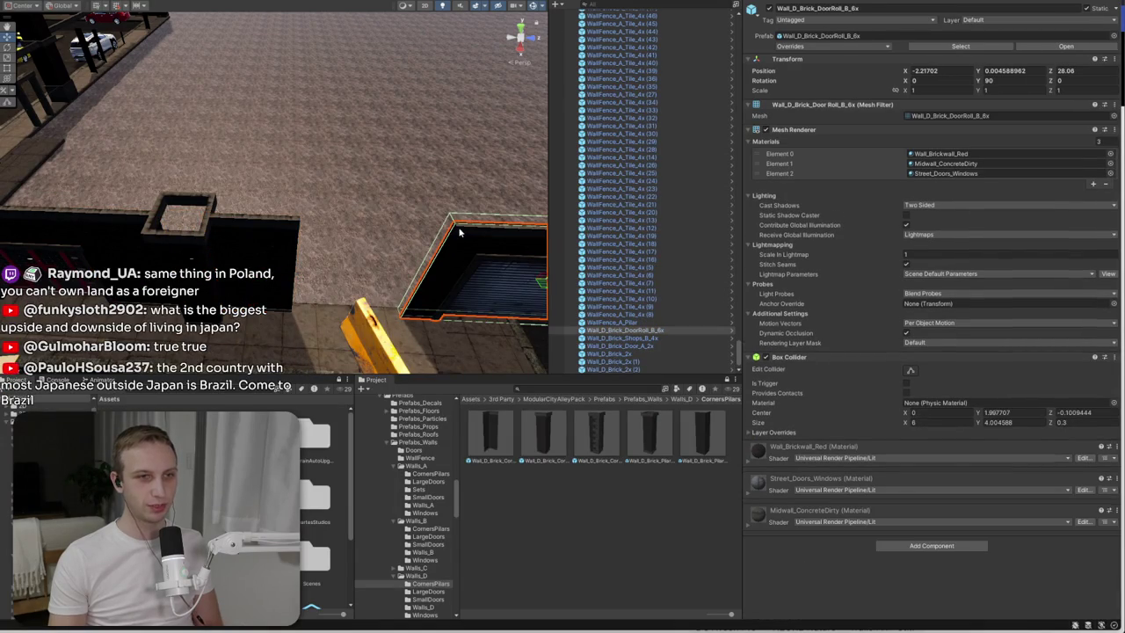
mouse_move(456, 228)
mouse_down()
mouse_move(298, 230)
mouse_move(302, 250)
mouse_move(321, 244)
mouse_move(311, 269)
mouse_move(269, 236)
mouse_up()
click(269, 235)
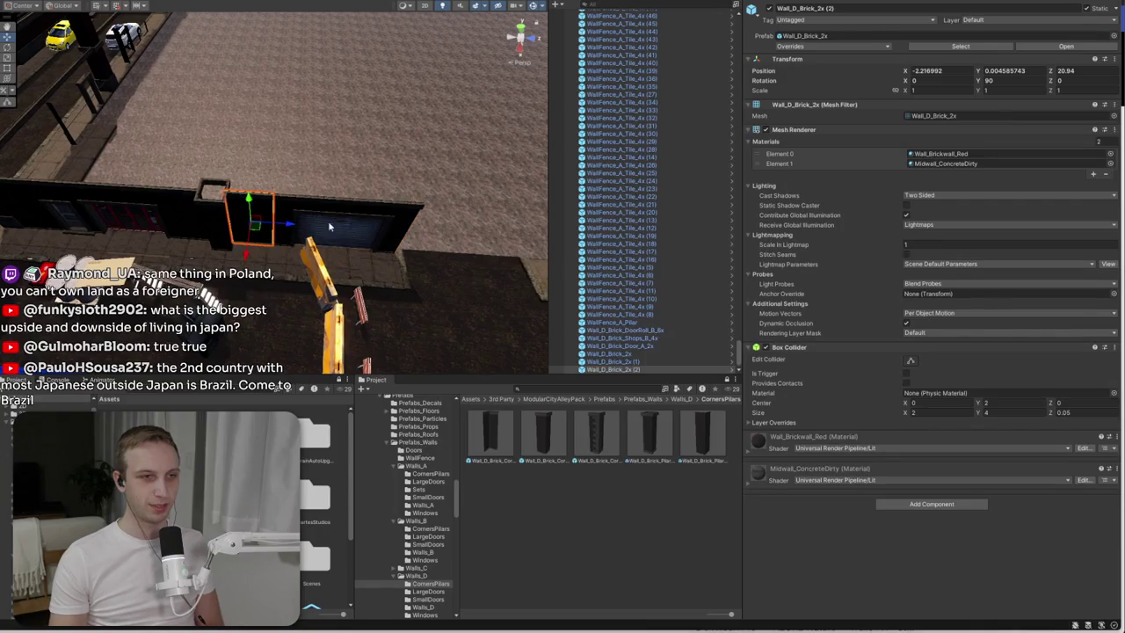
click(339, 226)
key(Delete)
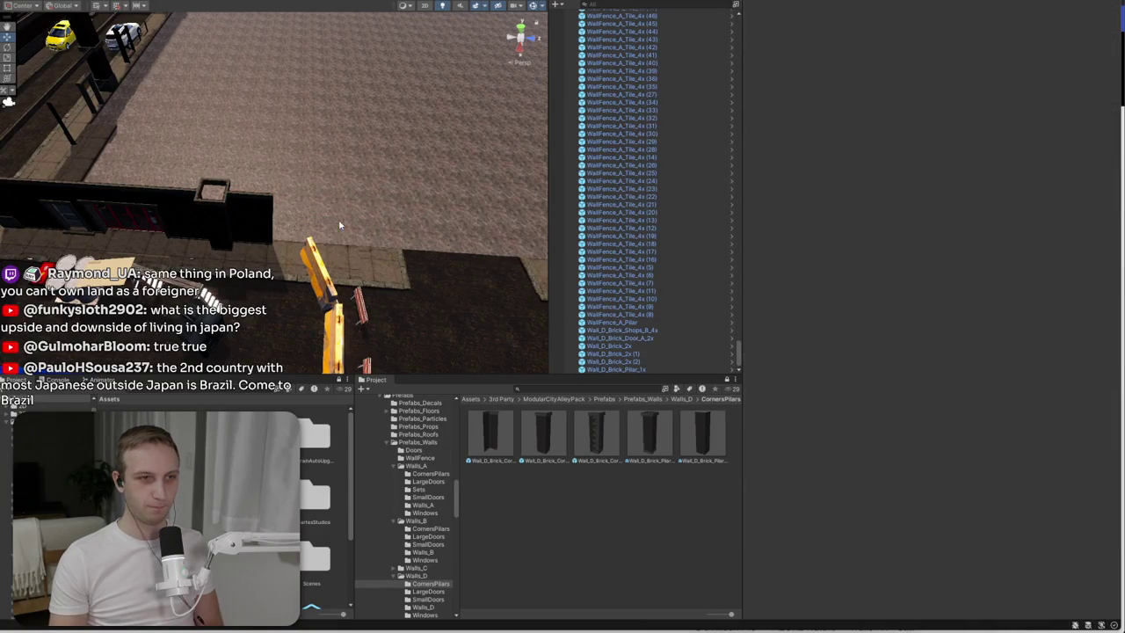
click(268, 220)
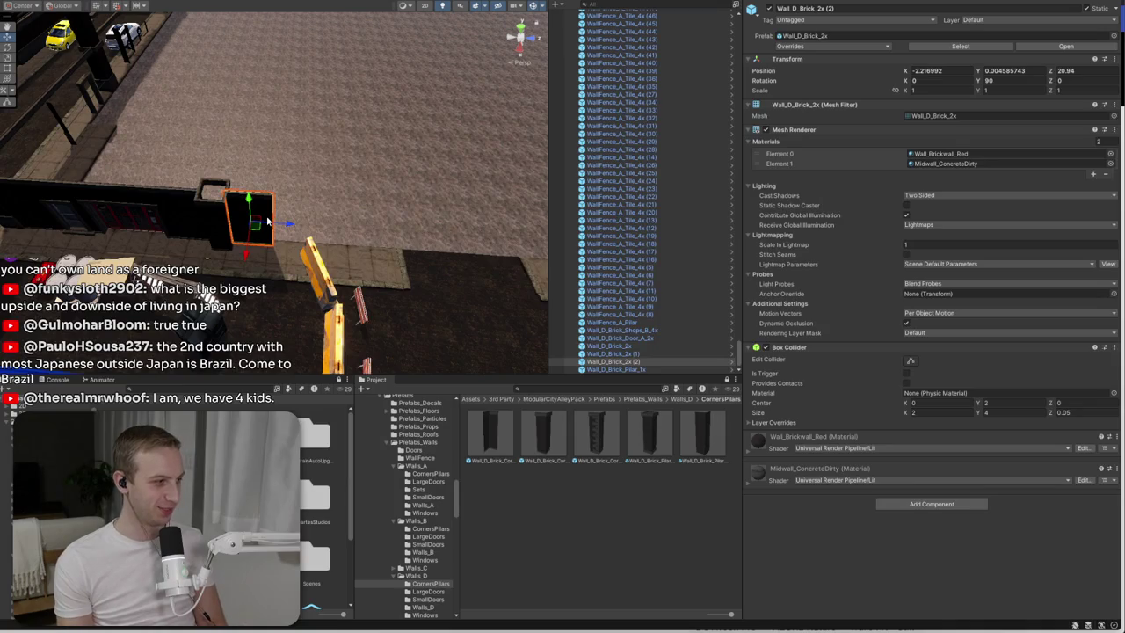
scroll(245, 226, up, 6)
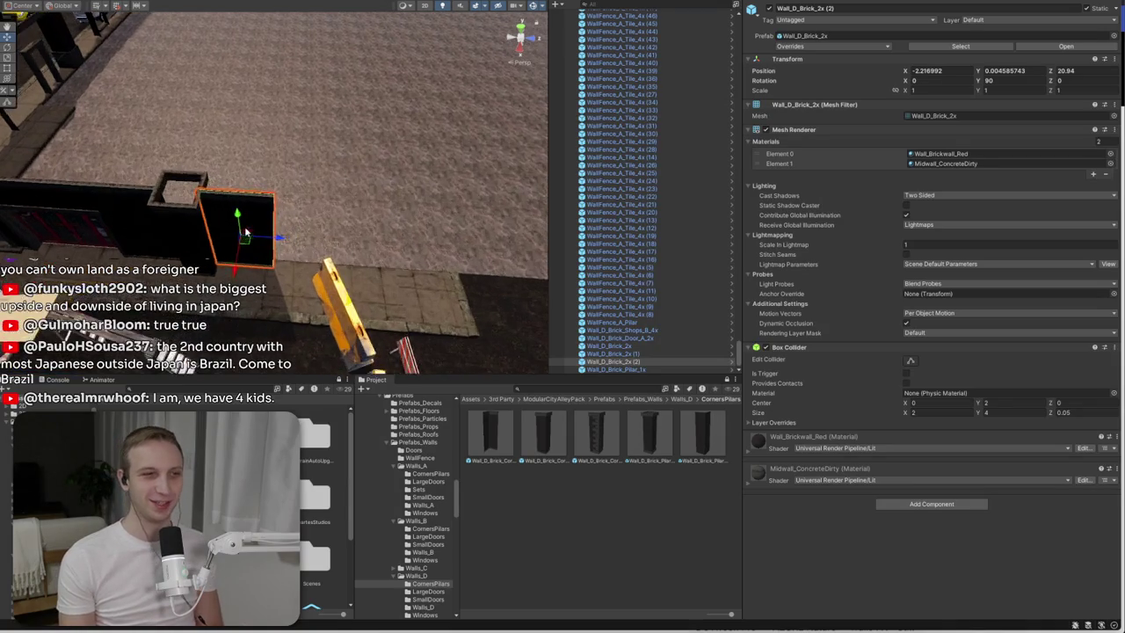
drag(244, 226, 202, 211)
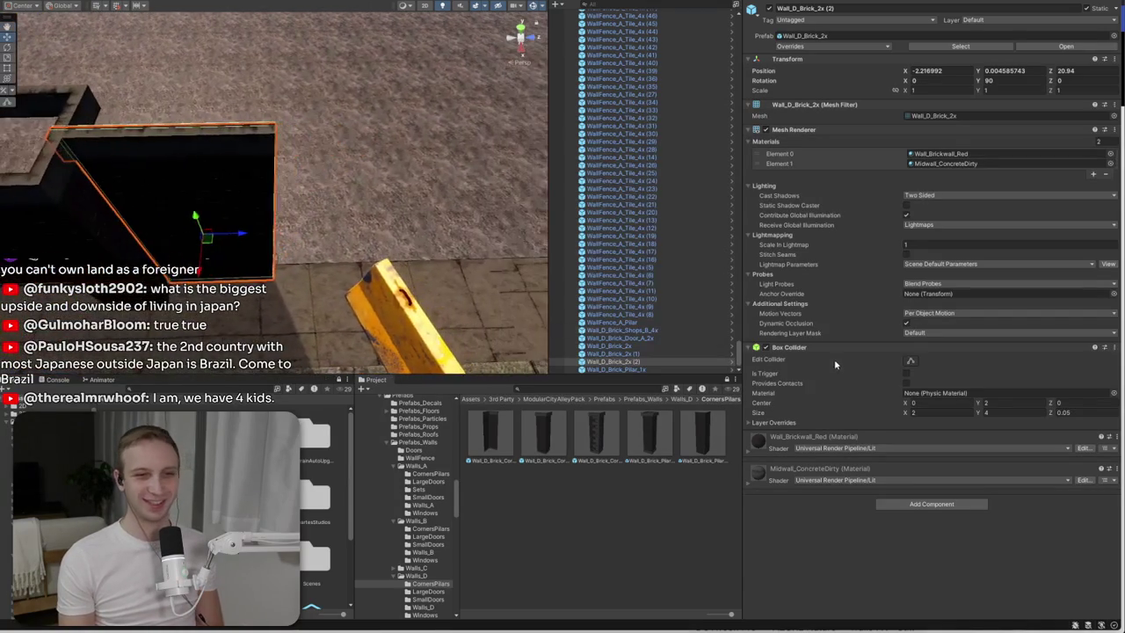
mouse_move(651, 430)
mouse_down()
mouse_move(442, 238)
mouse_move(452, 132)
mouse_move(317, 216)
mouse_move(140, 199)
mouse_move(211, 238)
mouse_move(496, 215)
mouse_move(469, 215)
mouse_up()
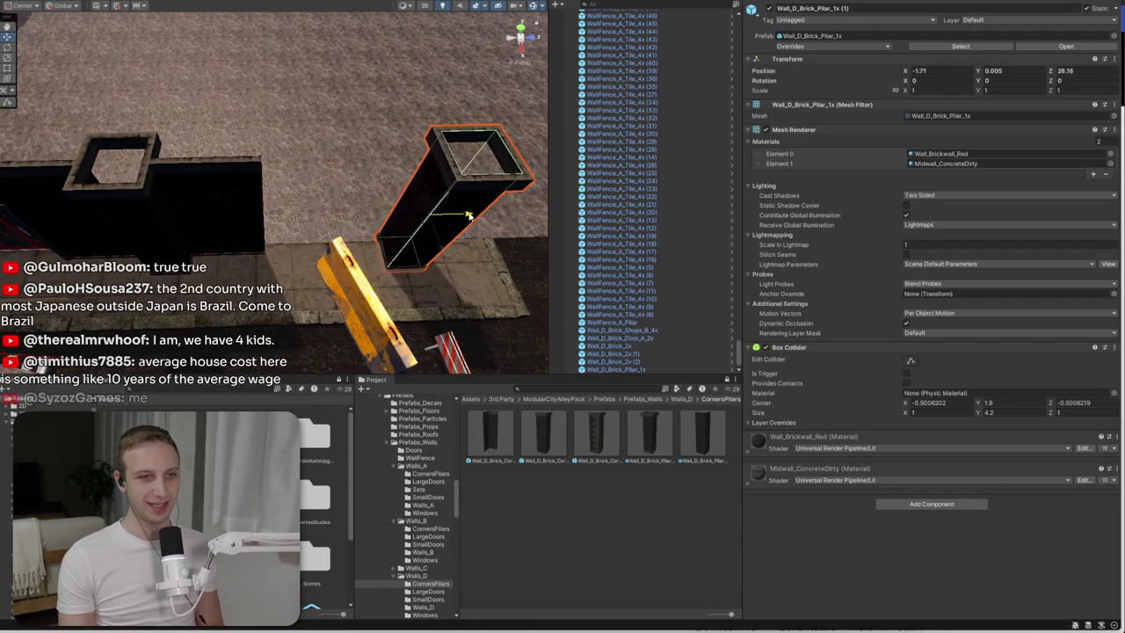
- Select both brick pillars and nudge them along X to line them up
shift+click(185, 235)
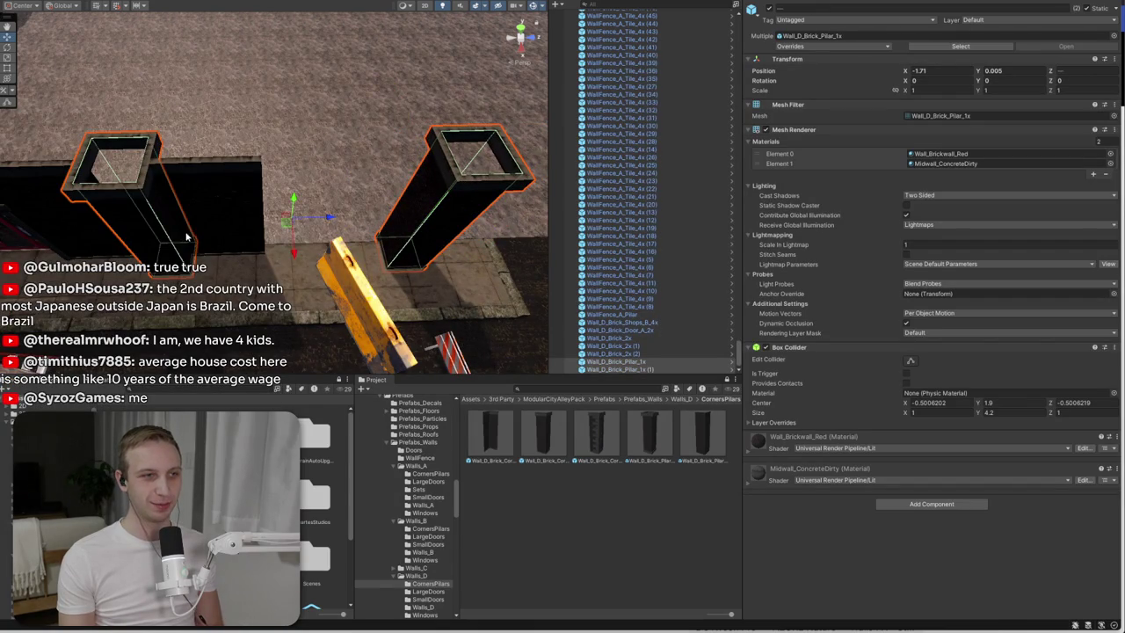
drag(295, 253, 292, 246)
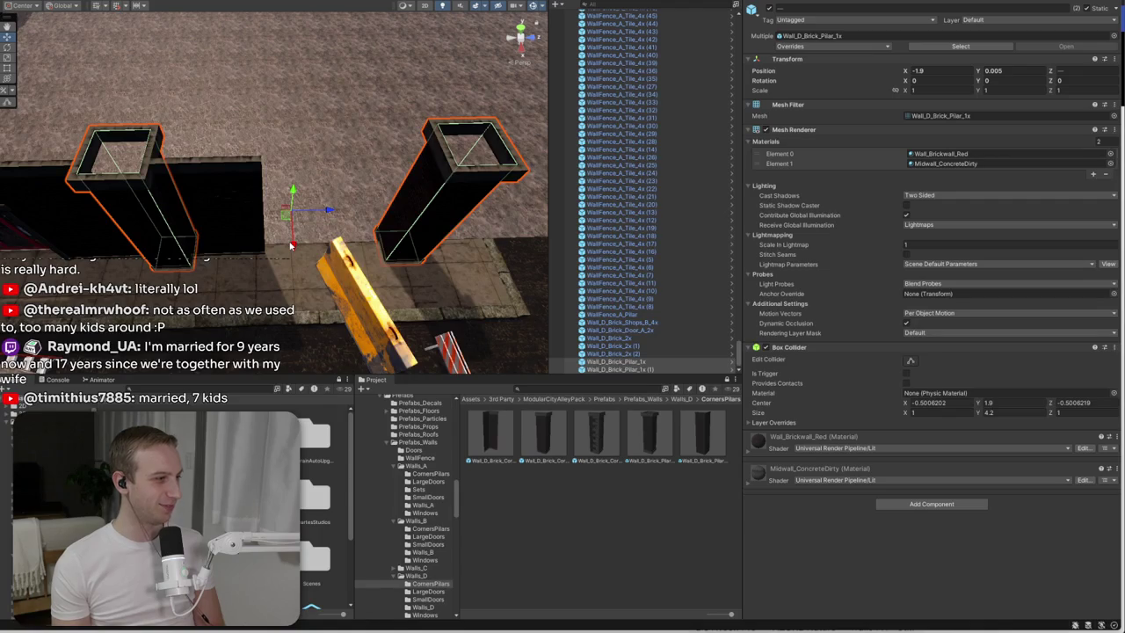
click(264, 224)
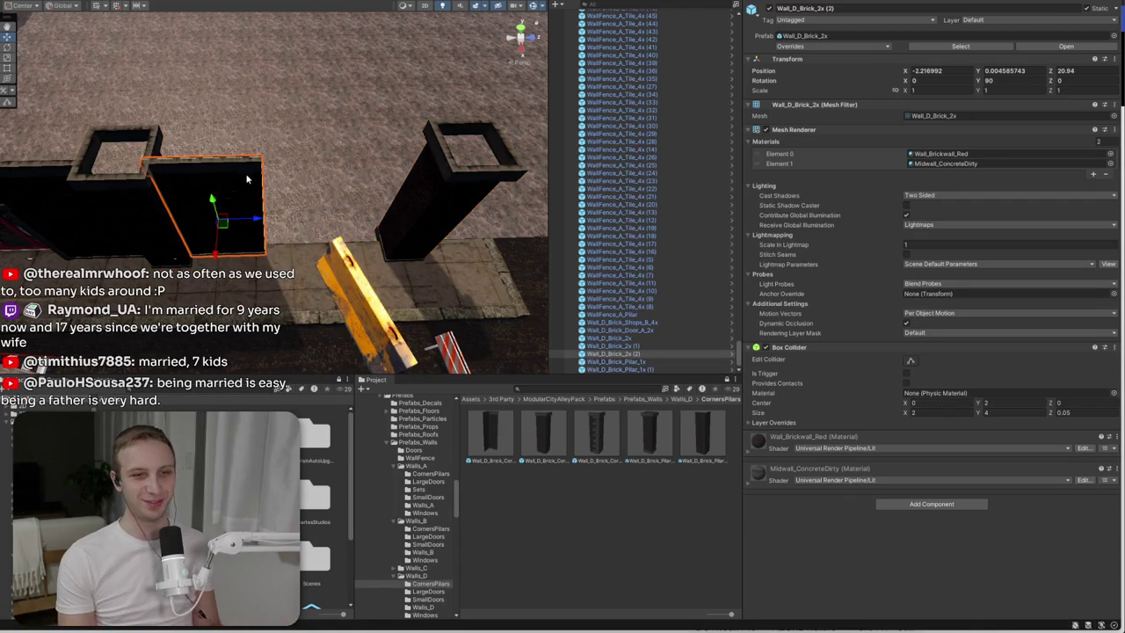
- Place a Wall_D_Brick_4x panel from the Walls_D folder and turn it to Y 90
click(683, 398)
click(649, 432)
double_click(648, 432)
drag(598, 430, 329, 220)
key(e)
mouse_move(312, 168)
mouse_down()
mouse_move(264, 233)
mouse_move(211, 272)
mouse_move(249, 207)
mouse_up()
key(w)
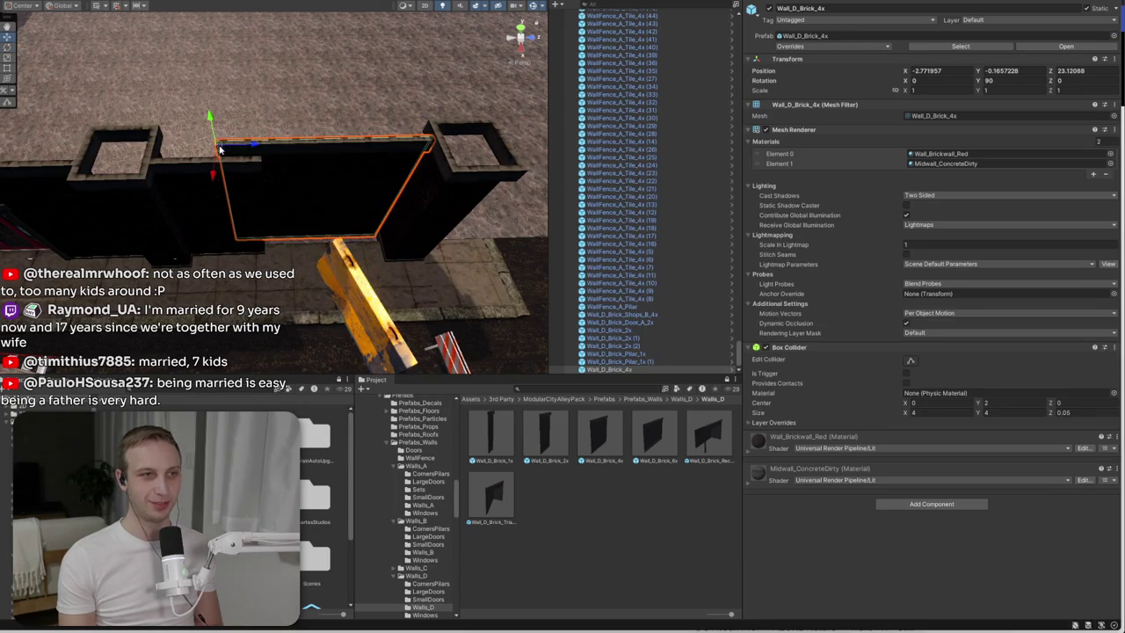
- Select the left 2x wall, then the crossroad piece, from an elevated view of the alley
click(237, 211)
mouse_move(328, 219)
mouse_down()
mouse_move(228, 143)
mouse_move(167, 230)
mouse_move(150, 215)
mouse_up()
click(161, 239)
- Select the four straight road pieces and duplicate them
click(169, 226)
click(152, 216)
click(220, 220)
click(277, 235)
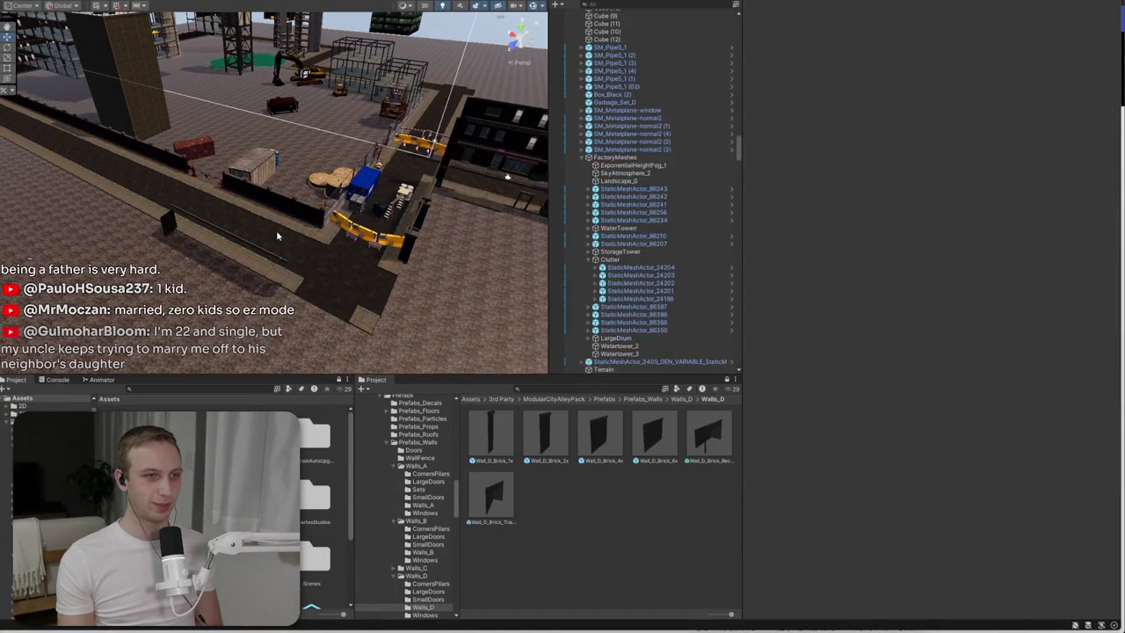
click(277, 235)
mouse_move(276, 236)
mouse_down()
mouse_move(38, 250)
mouse_move(87, 95)
mouse_up()
mouse_move(338, 195)
mouse_down()
mouse_move(406, 216)
mouse_move(365, 347)
mouse_up()
key(ctrl+d)
- Undo the accidental Terrain deletion and remove the first road copies
click(616, 187)
key(Delete)
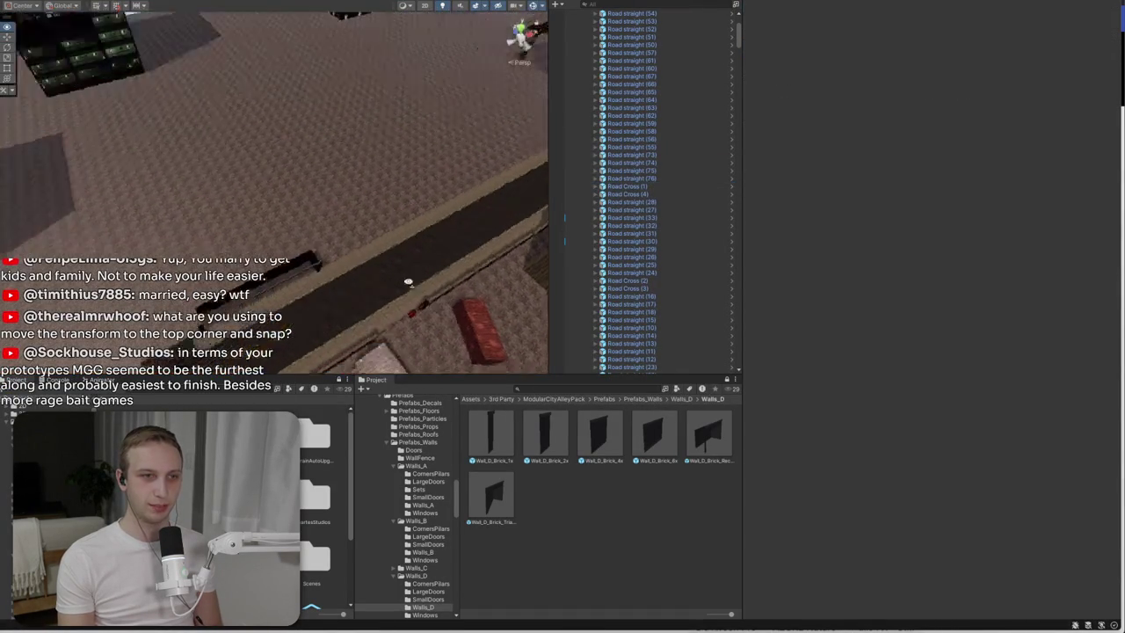
key(ctrl+z)
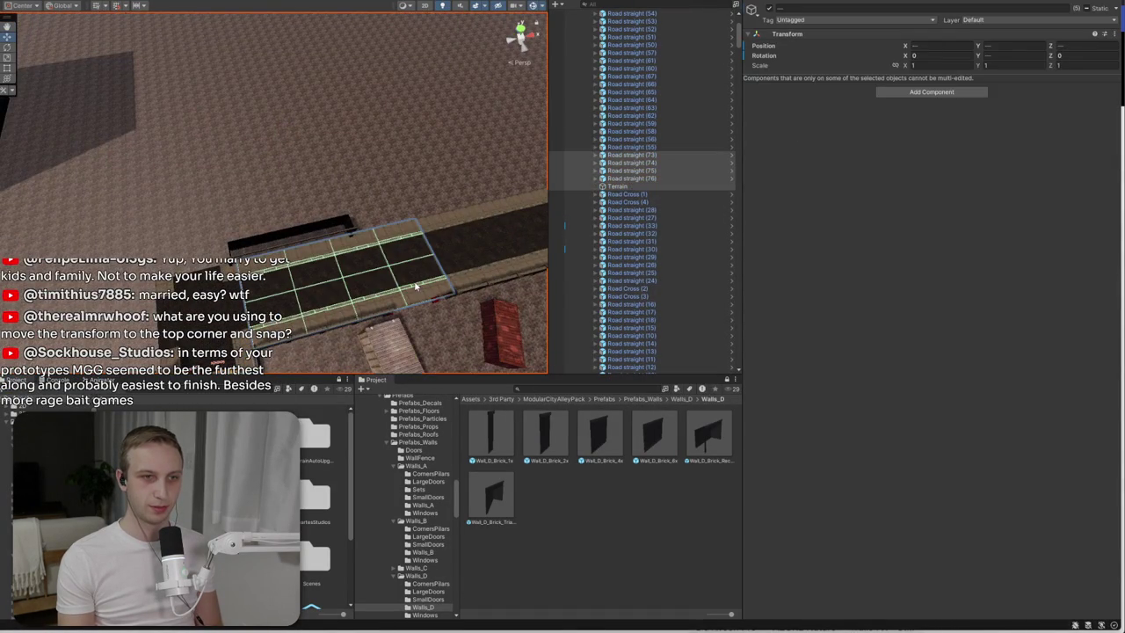
key(Delete)
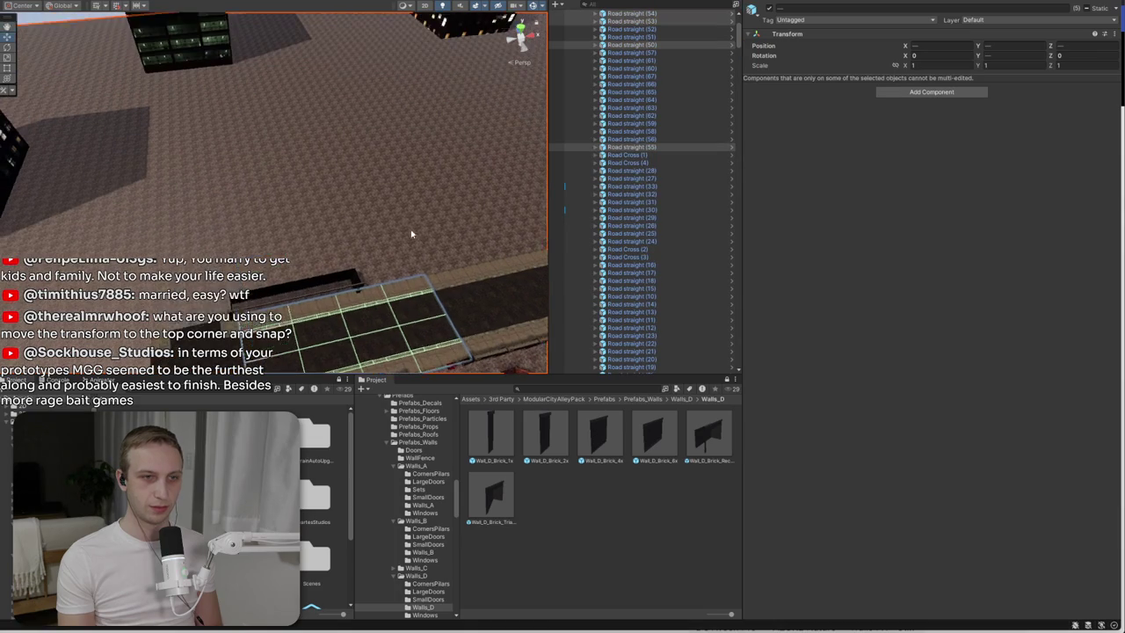
- Duplicate the four road pieces again and line the copies up at the street's far end
click(378, 307)
key(ctrl+d)
drag(394, 196, 117, 207)
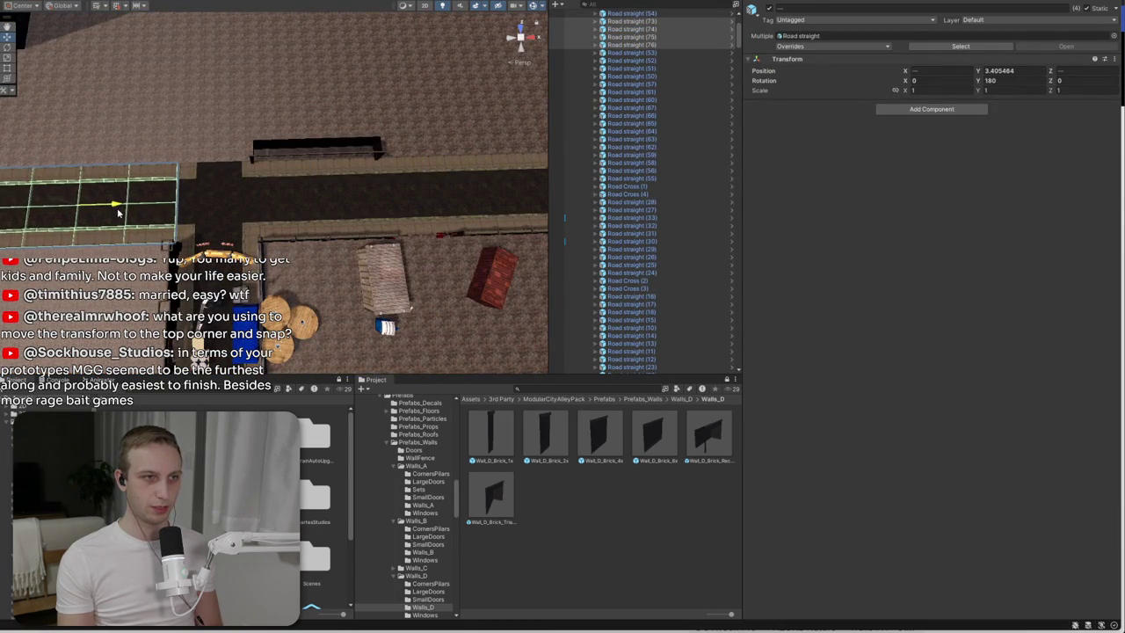
scroll(234, 154, up, 5)
mouse_move(234, 154)
mouse_down()
mouse_move(154, 38)
mouse_move(414, 191)
mouse_move(479, 189)
mouse_up()
mouse_move(235, 265)
mouse_down()
mouse_move(221, 267)
mouse_move(290, 193)
mouse_move(351, 158)
mouse_move(657, 165)
mouse_move(631, 174)
mouse_up()
click(370, 149)
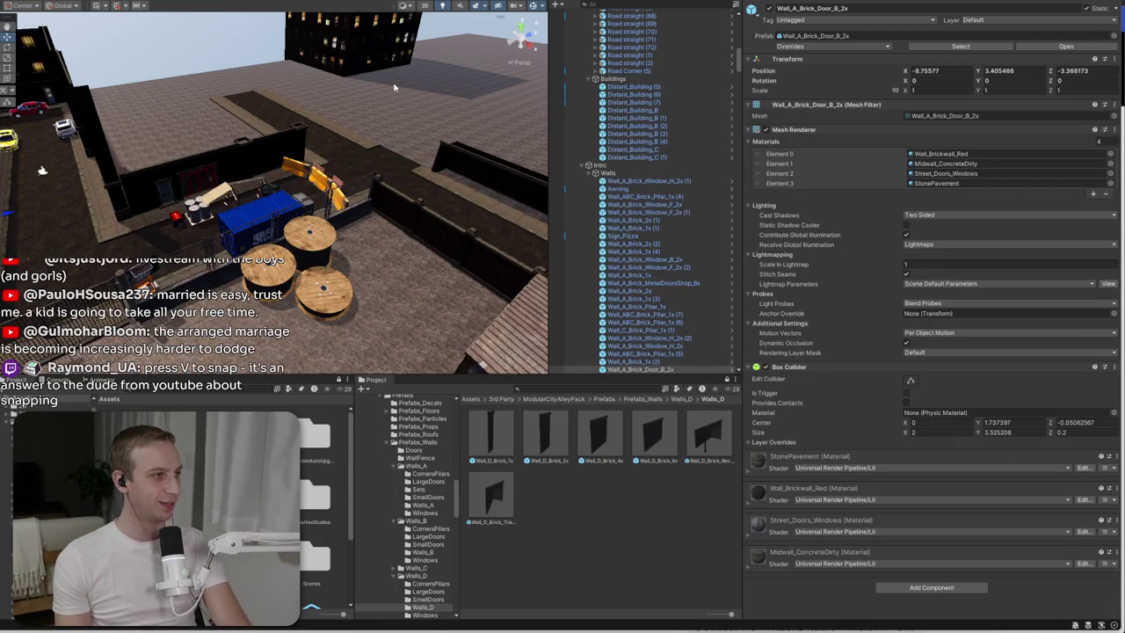
- Select the straight road tiles next to the crossroad piece
drag(390, 156, 420, 207)
click(444, 155)
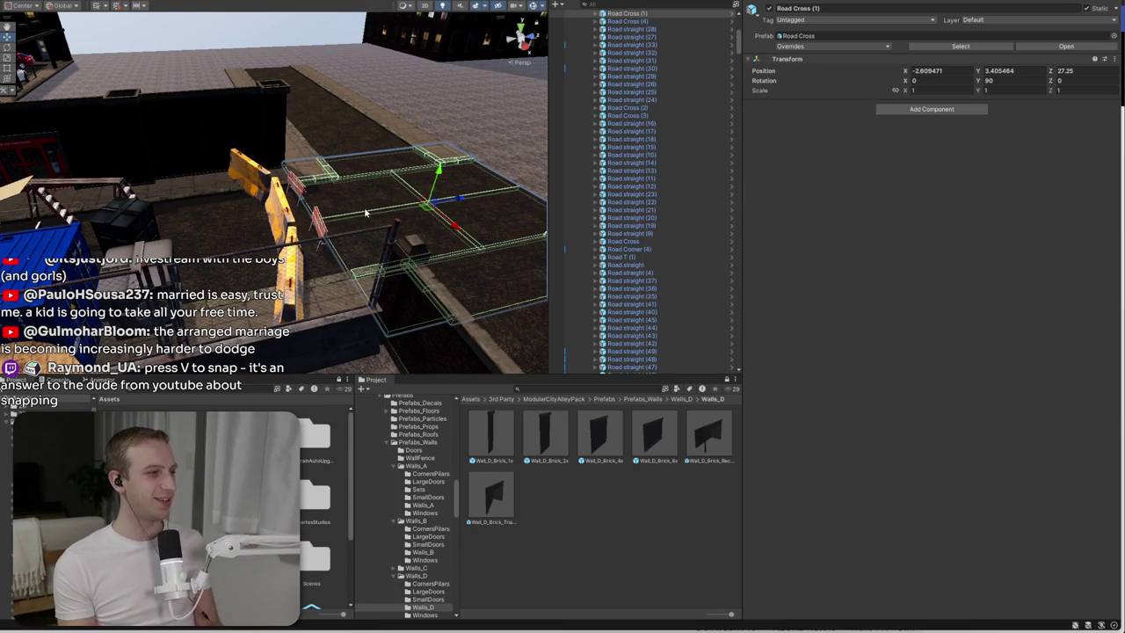
mouse_move(409, 178)
mouse_down()
mouse_move(321, 215)
mouse_move(74, 232)
mouse_move(299, 197)
mouse_up()
click(298, 196)
click(277, 205)
click(277, 206)
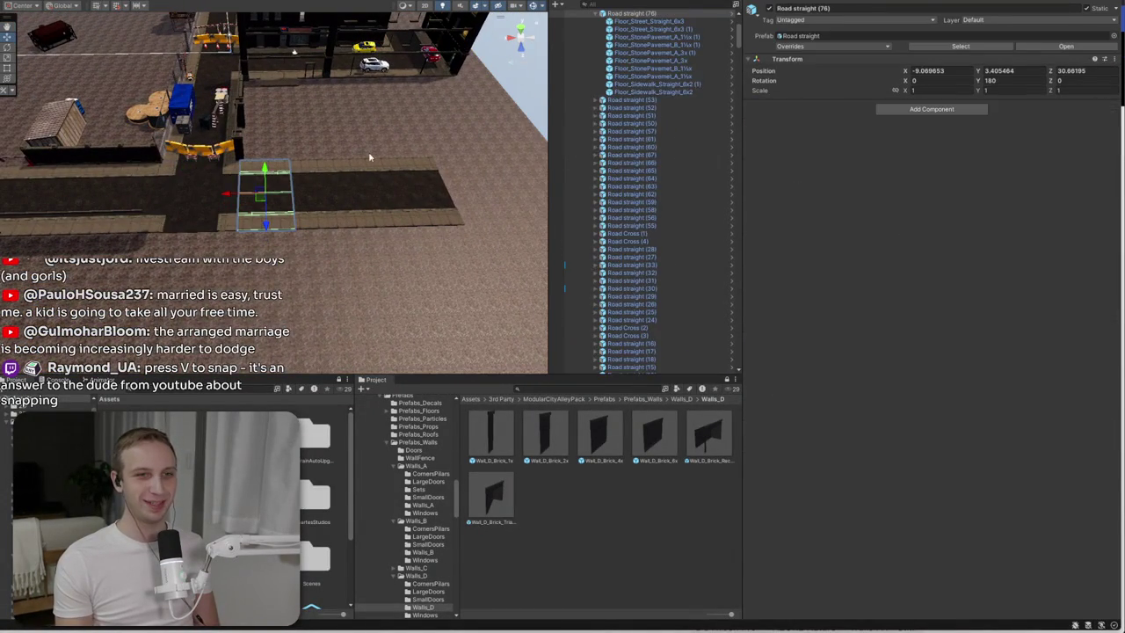
click(601, 43)
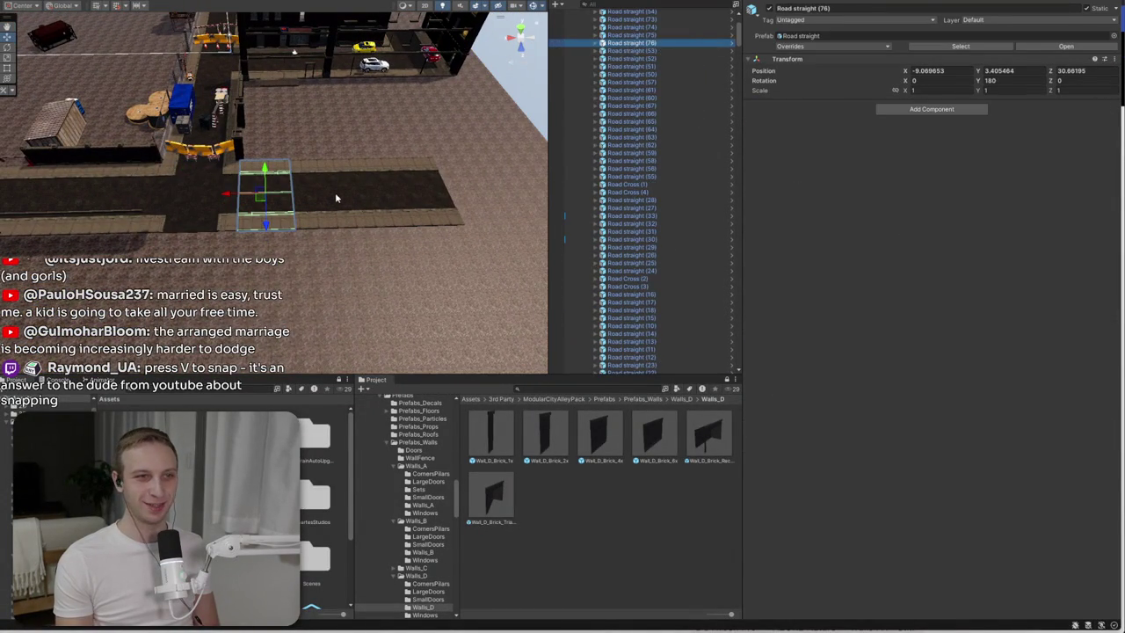
ctrl+click(431, 195)
ctrl+click(431, 195)
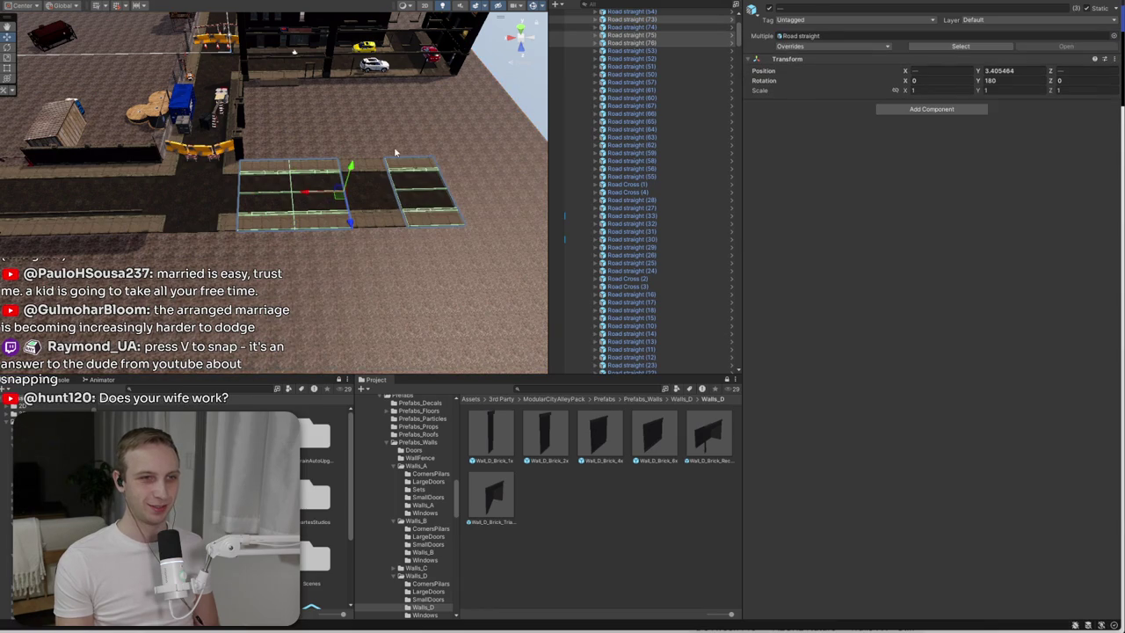
ctrl+click(374, 170)
- Duplicate the road tiles, rotate the copies 90° on Y, then deselect and check from overhead
key(ctrl+d)
key(e)
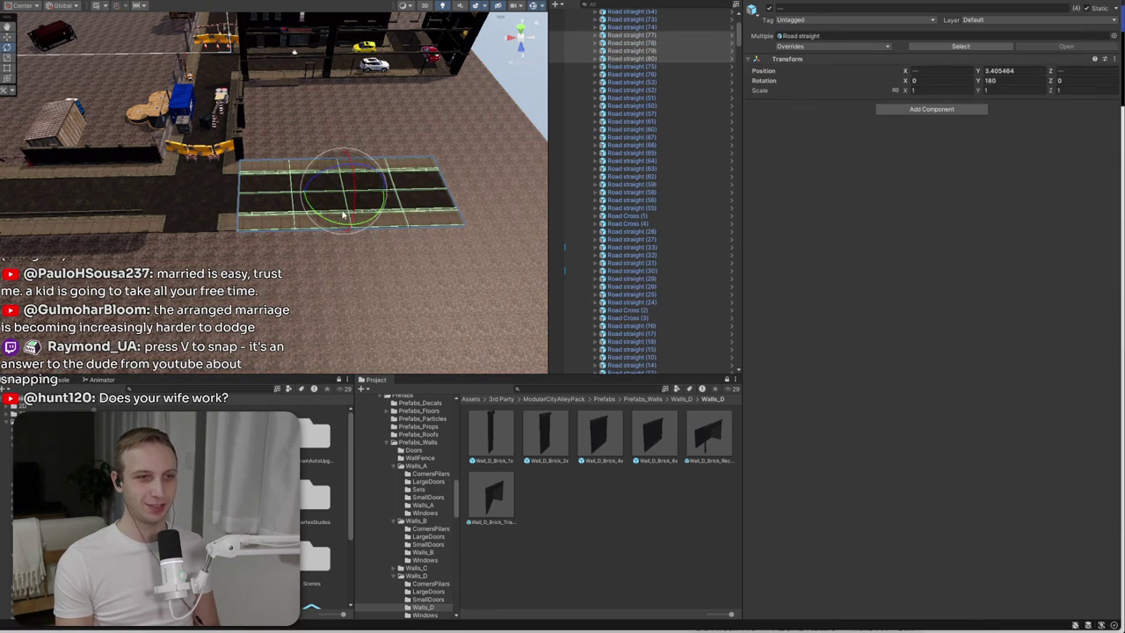
mouse_move(344, 226)
mouse_down()
mouse_move(290, 216)
mouse_move(194, 282)
mouse_up()
key(w)
scroll(309, 264, up, 3)
mouse_move(308, 264)
mouse_down()
mouse_move(238, 262)
mouse_move(531, 300)
mouse_up()
key(ctrl+z)
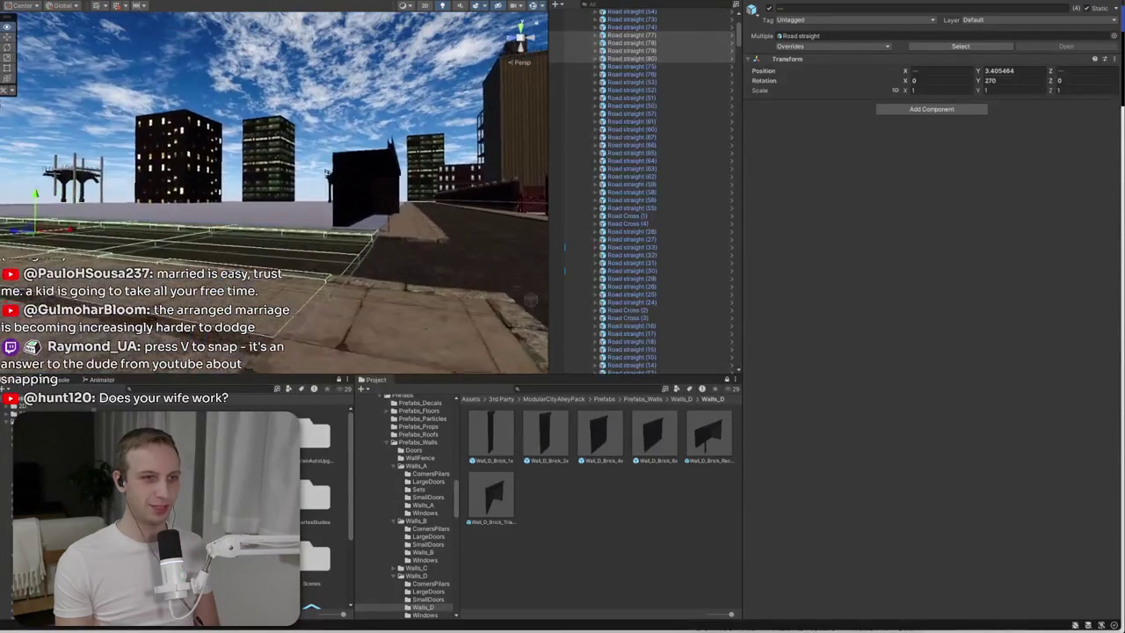
click(256, 94)
drag(257, 94, 263, 263)
mouse_move(86, 238)
mouse_down()
mouse_move(25, 170)
mouse_move(39, 170)
mouse_up()
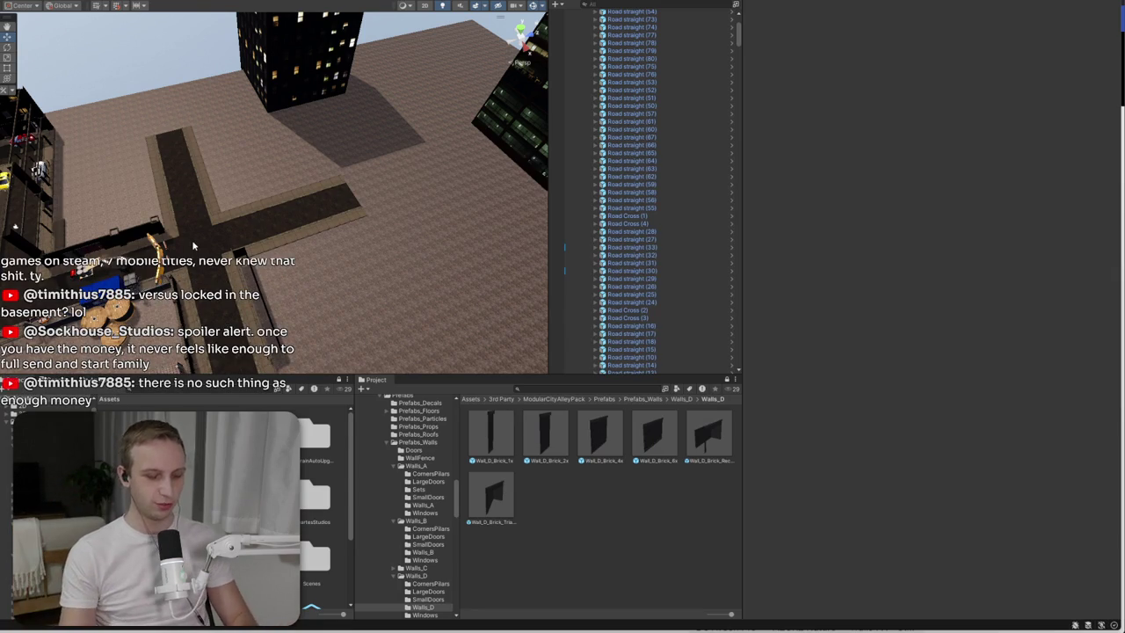
- Slide the W_Rectangleln_16x wall along X until Position X reads 20.08
mouse_move(232, 233)
mouse_down()
mouse_move(150, 235)
mouse_move(477, 233)
mouse_move(455, 218)
mouse_move(392, 273)
mouse_up()
click(392, 273)
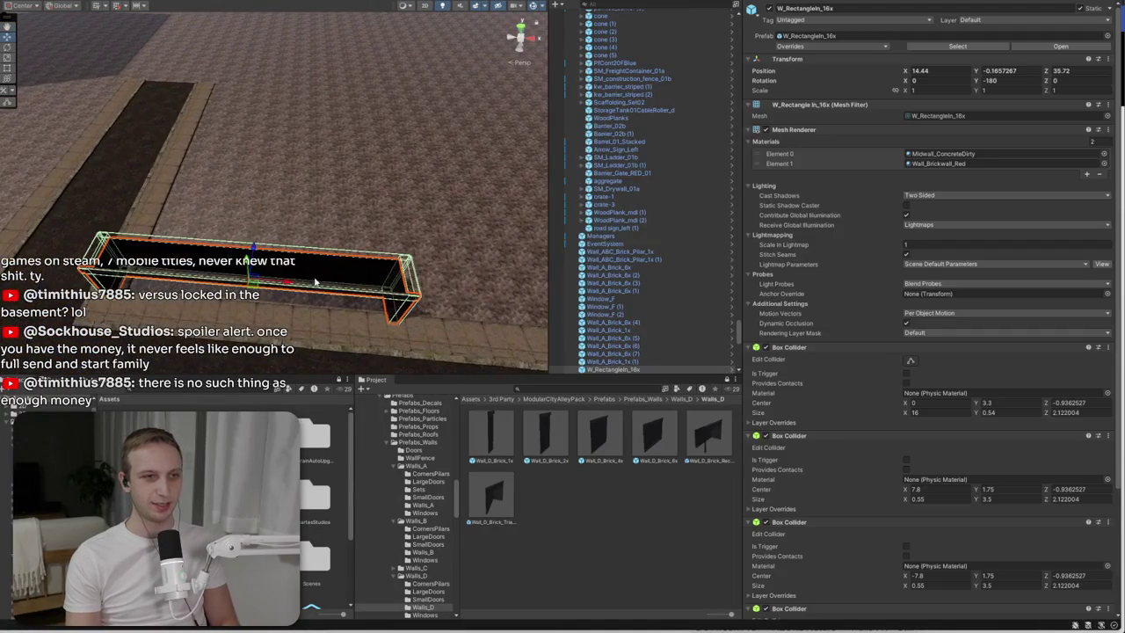
mouse_move(294, 286)
mouse_down()
mouse_move(451, 291)
mouse_move(132, 252)
mouse_up()
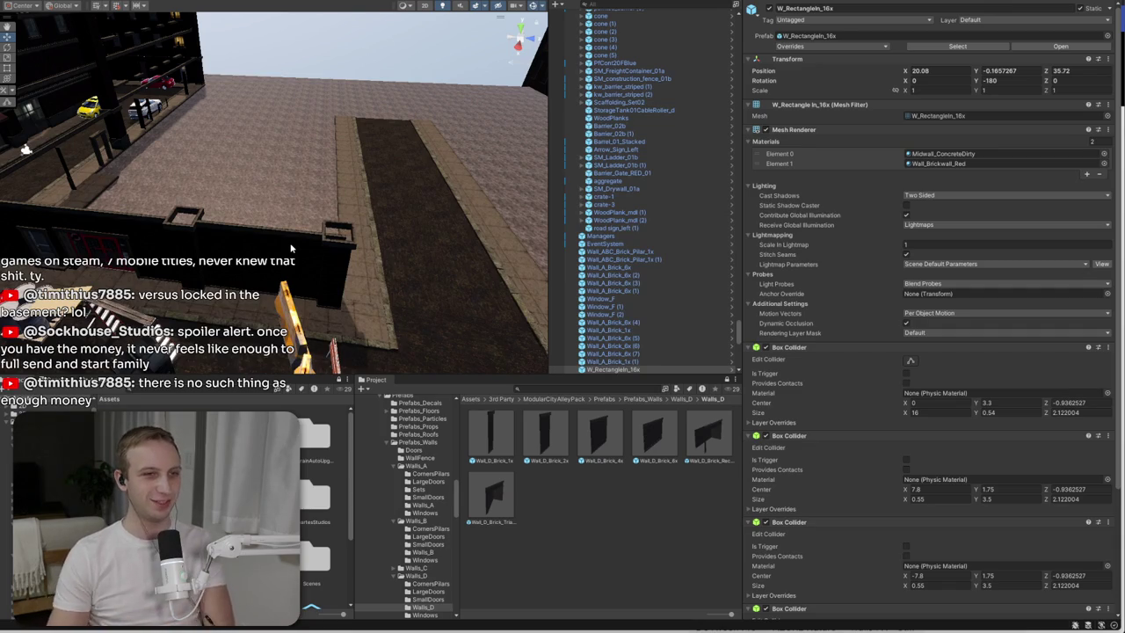
mouse_move(292, 249)
mouse_down()
mouse_move(278, 205)
mouse_move(269, 209)
mouse_up()
- Slide the Wall_ABC_Brick_Pillar_1x brick pillar along X and frame it
click(225, 201)
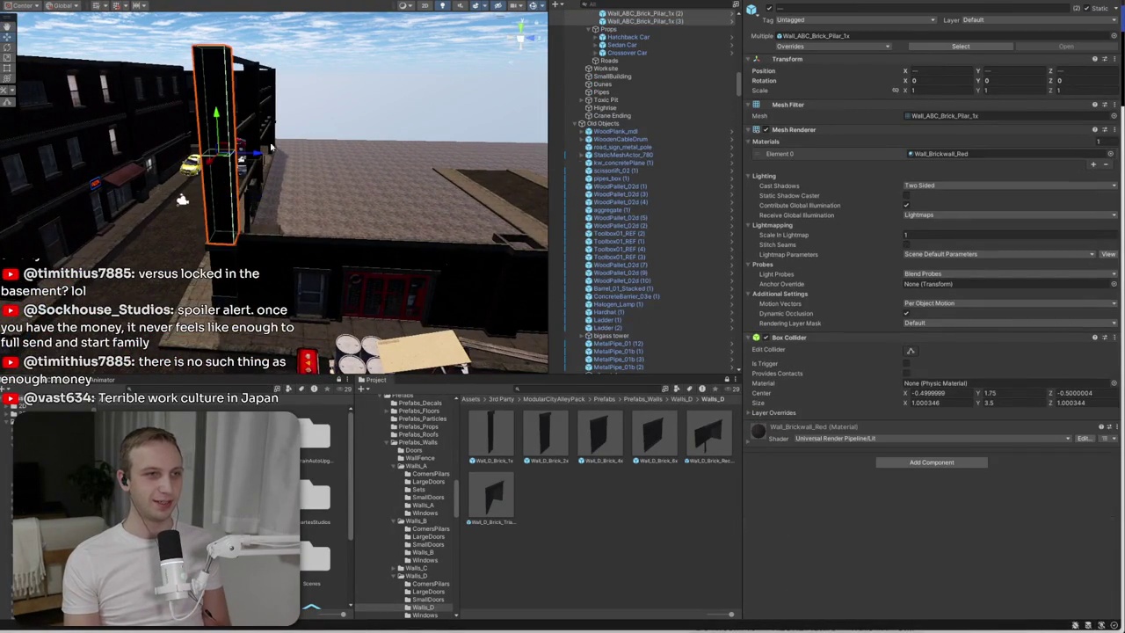
drag(275, 158, 587, 179)
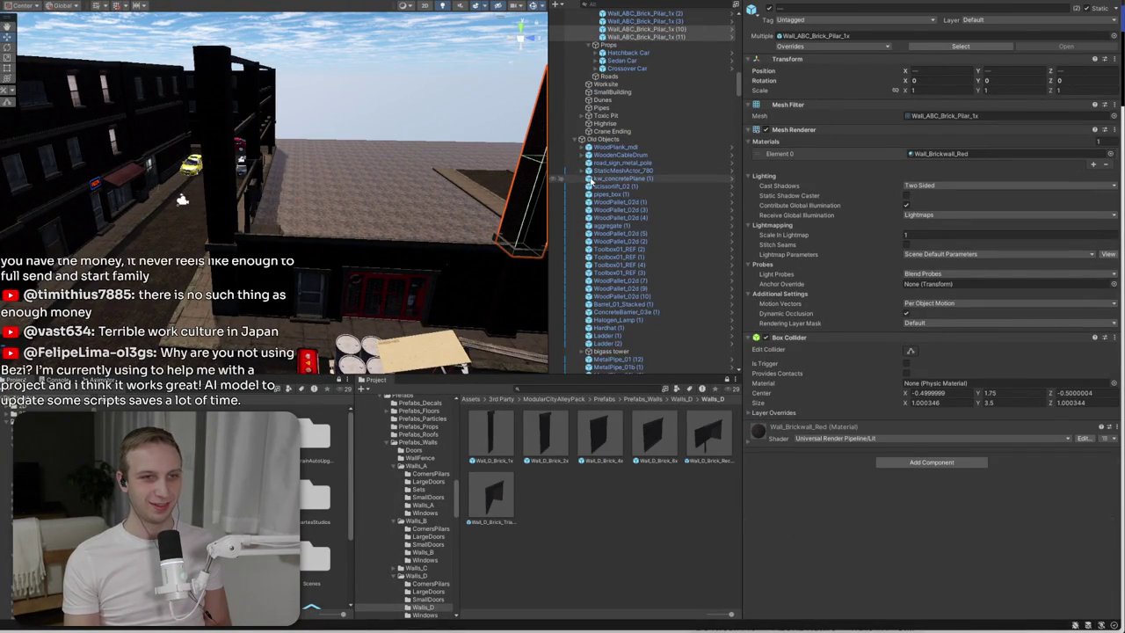
drag(369, 189, 298, 163)
key(f)
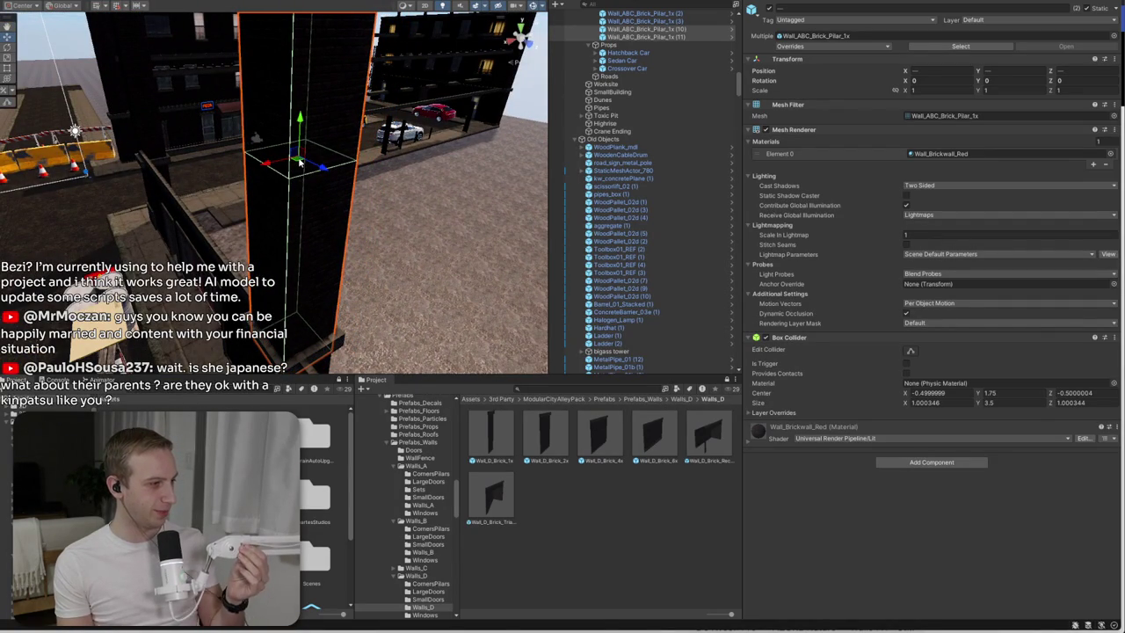
- Duplicate the two pillars and move the copies farther along the wall on Z
mouse_move(298, 164)
mouse_down()
mouse_move(323, 273)
mouse_move(364, 199)
mouse_move(163, 291)
mouse_up()
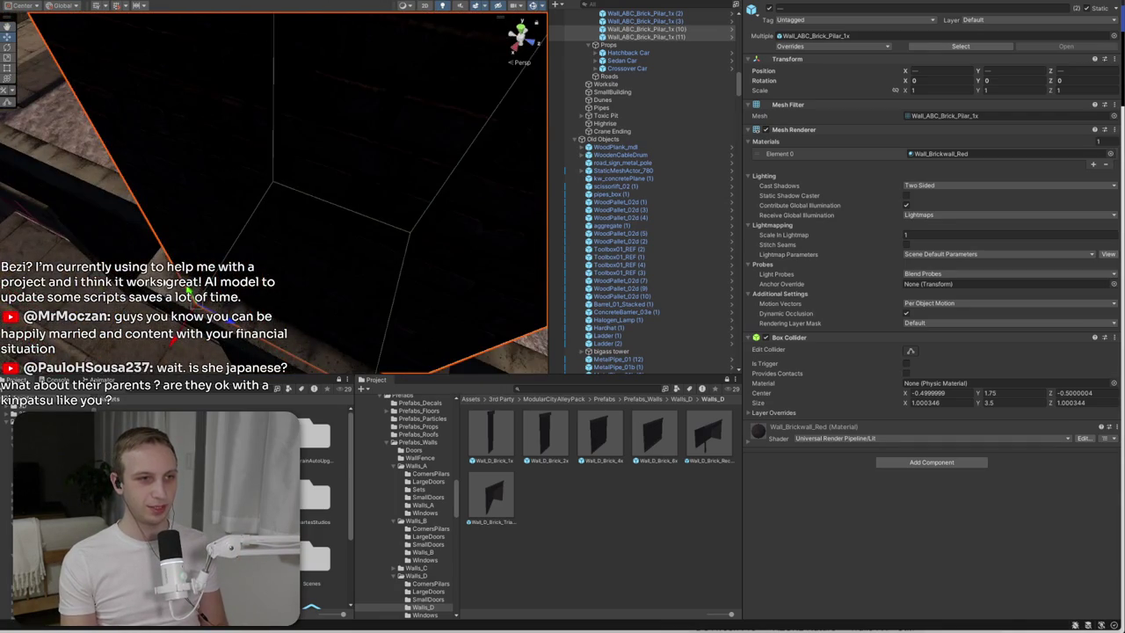
scroll(189, 294, down, 10)
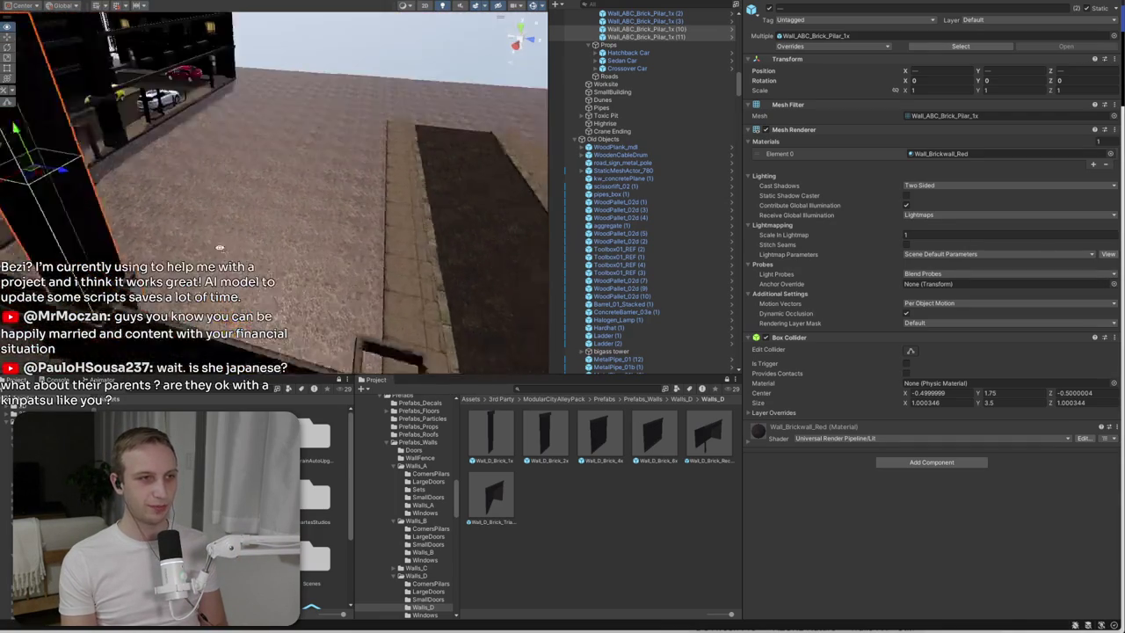
scroll(309, 249, down, 5)
key(ctrl+d)
mouse_move(292, 240)
mouse_down()
mouse_move(468, 266)
mouse_move(476, 294)
mouse_move(286, 367)
mouse_move(438, 170)
mouse_move(464, 159)
mouse_up()
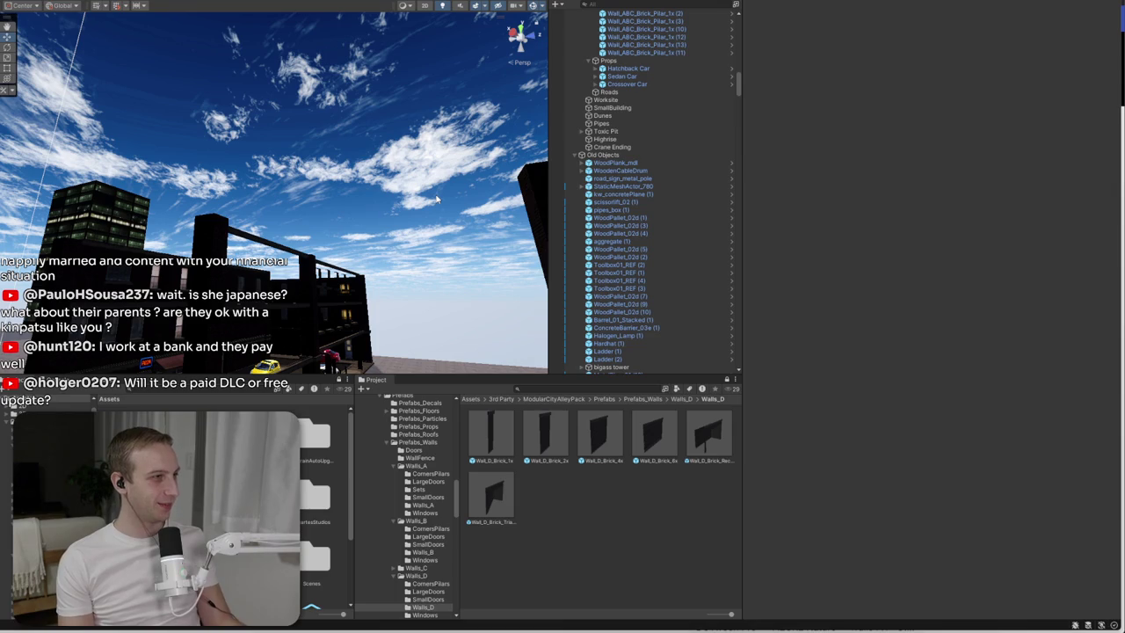
- Select the building's wall section together with its window piece
mouse_move(450, 159)
mouse_down()
mouse_move(325, 343)
mouse_move(343, 77)
mouse_move(515, 38)
mouse_move(369, 151)
mouse_up()
mouse_move(78, 312)
mouse_down()
mouse_move(224, 286)
mouse_move(171, 328)
mouse_move(79, 338)
mouse_up()
click(257, 304)
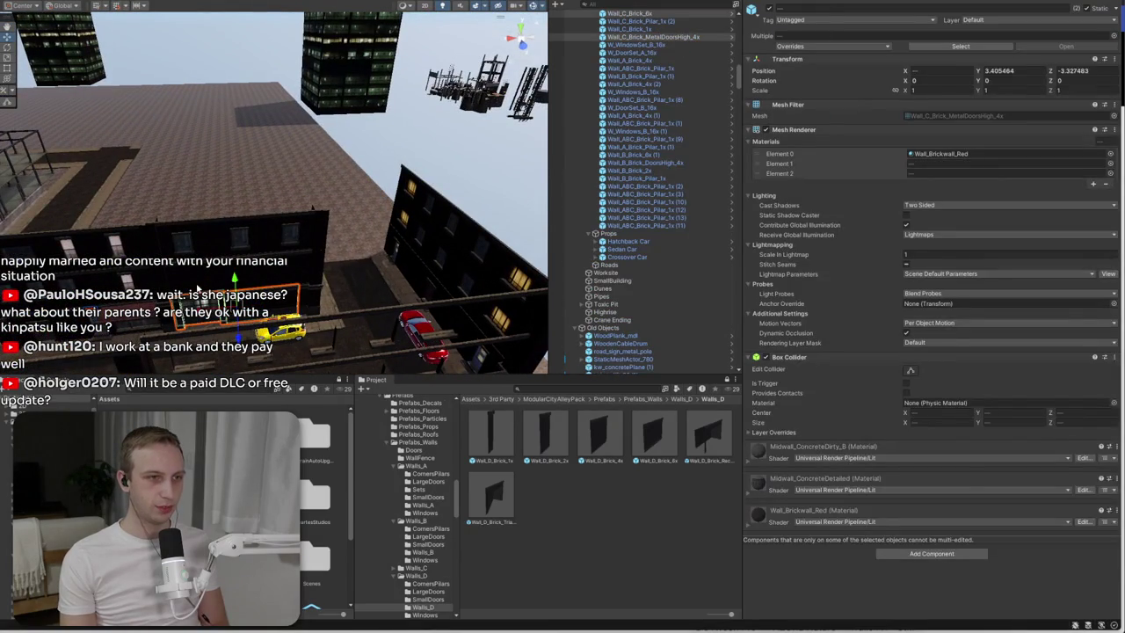
shift+click(234, 239)
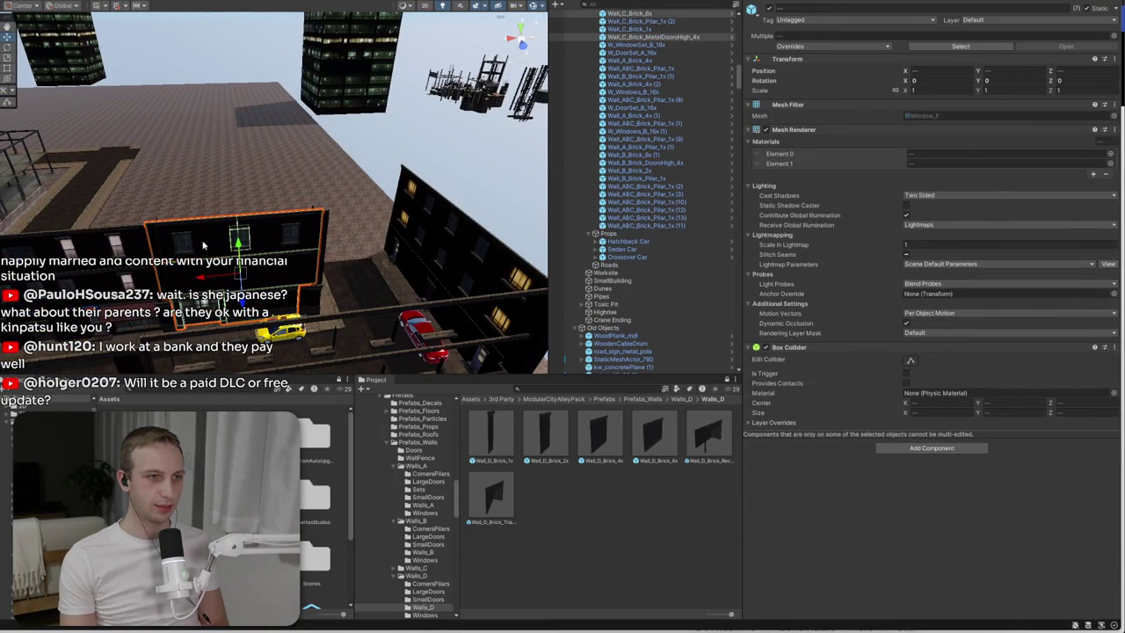
shift+click(209, 244)
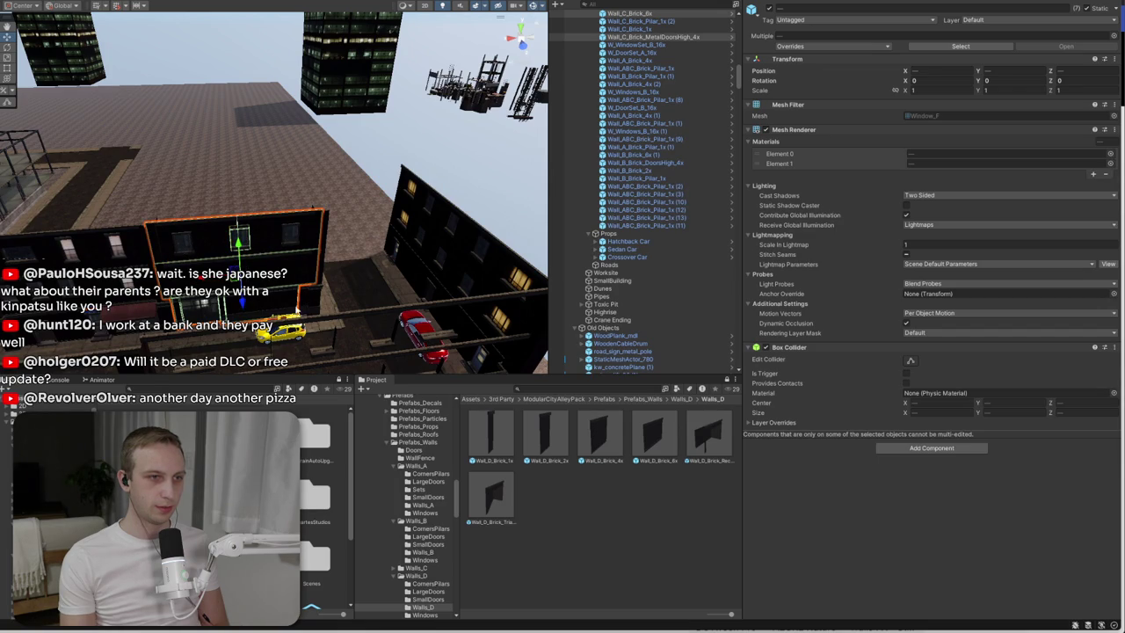
- Duplicate the selected wall pieces and drop the copies onto the ground beside the street
scroll(323, 257, down, 10)
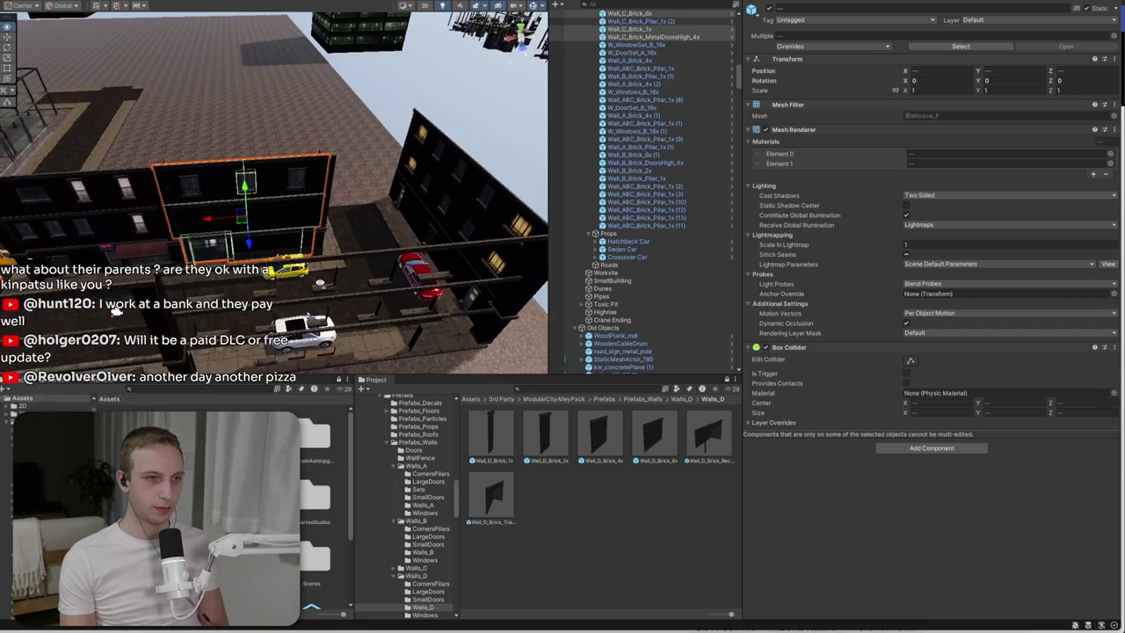
key(ctrl+d)
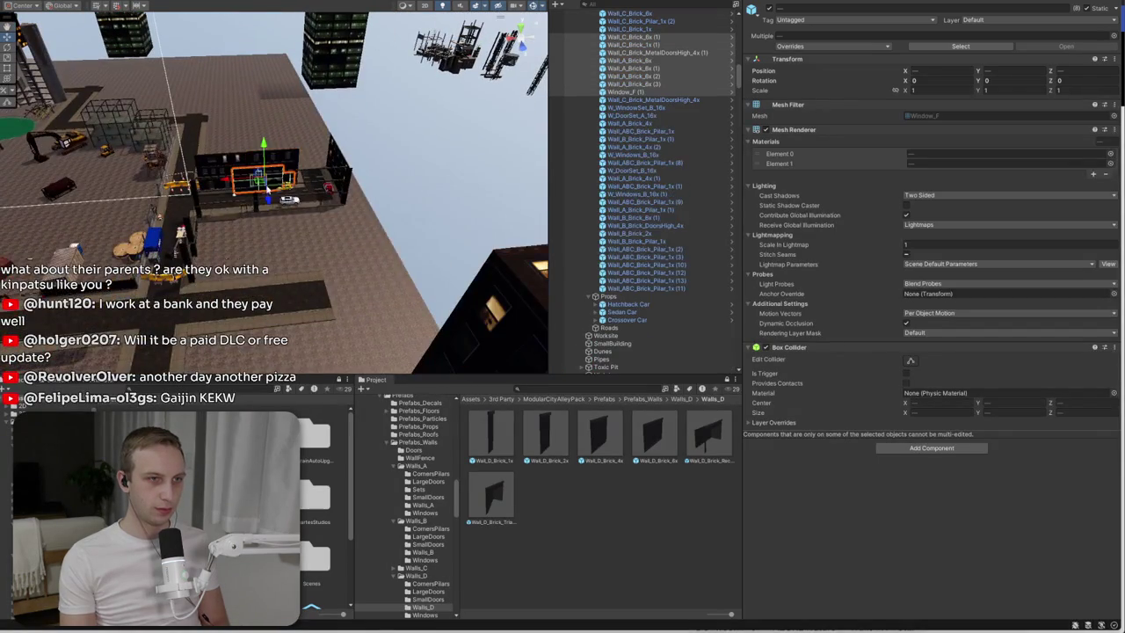
drag(288, 197, 301, 287)
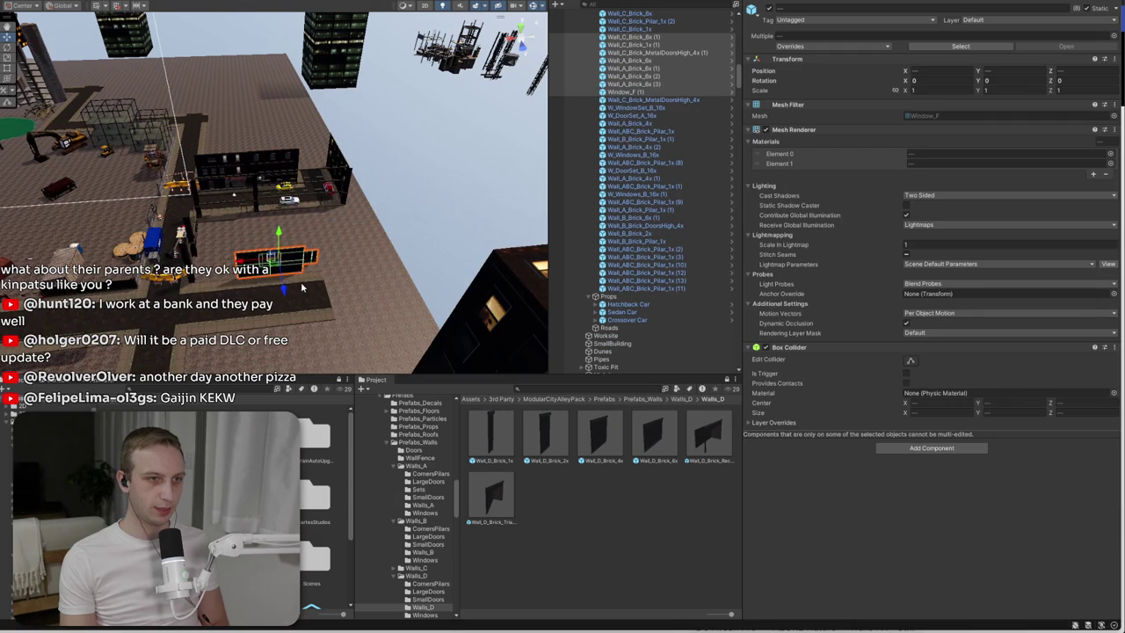
scroll(299, 283, up, 5)
click(331, 178)
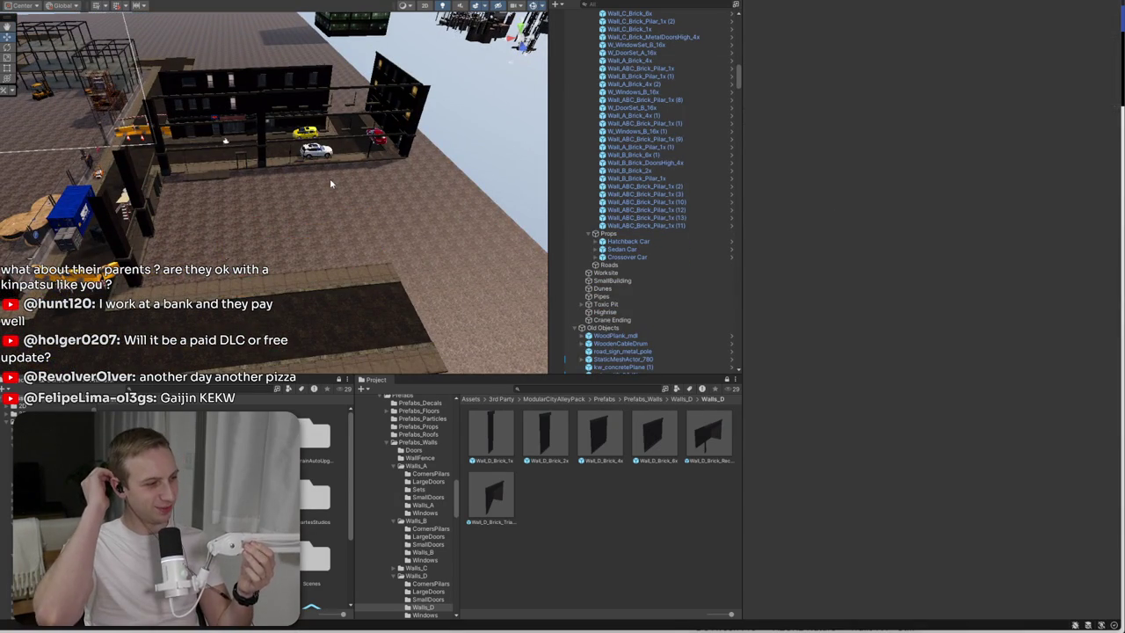
mouse_move(329, 179)
mouse_down()
mouse_move(403, 145)
mouse_move(525, 121)
mouse_move(395, 263)
mouse_move(281, 334)
mouse_move(646, 393)
mouse_up()
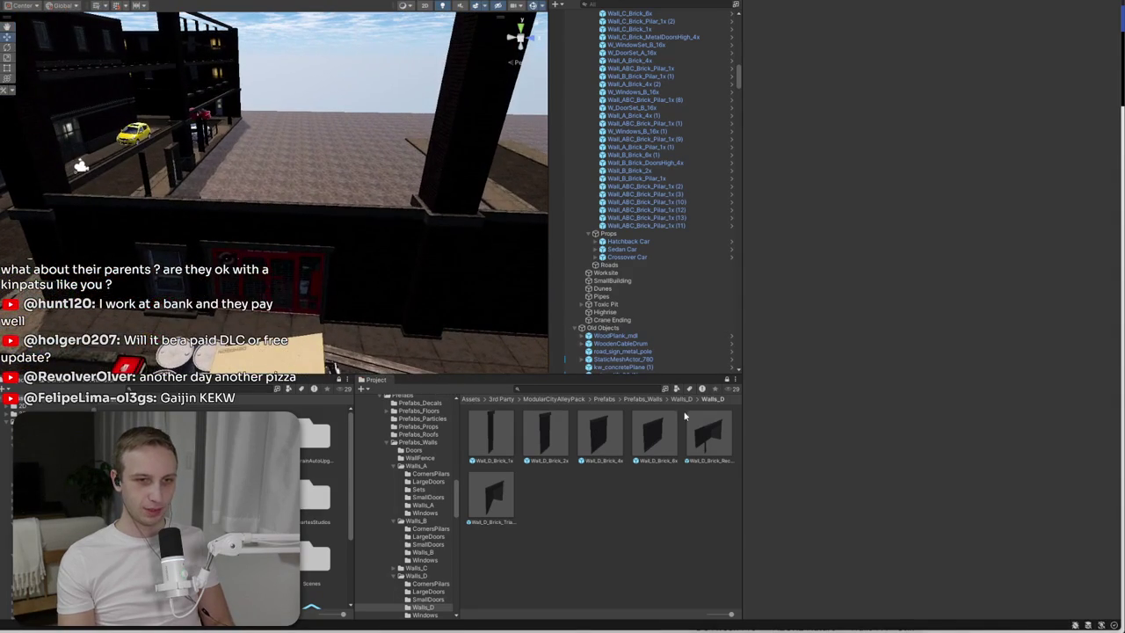
click(653, 401)
- Place a Wall_A_Brick_6x panel from Walls_A, turned 90°, alongside the building
double_click(603, 431)
drag(396, 264, 430, 263)
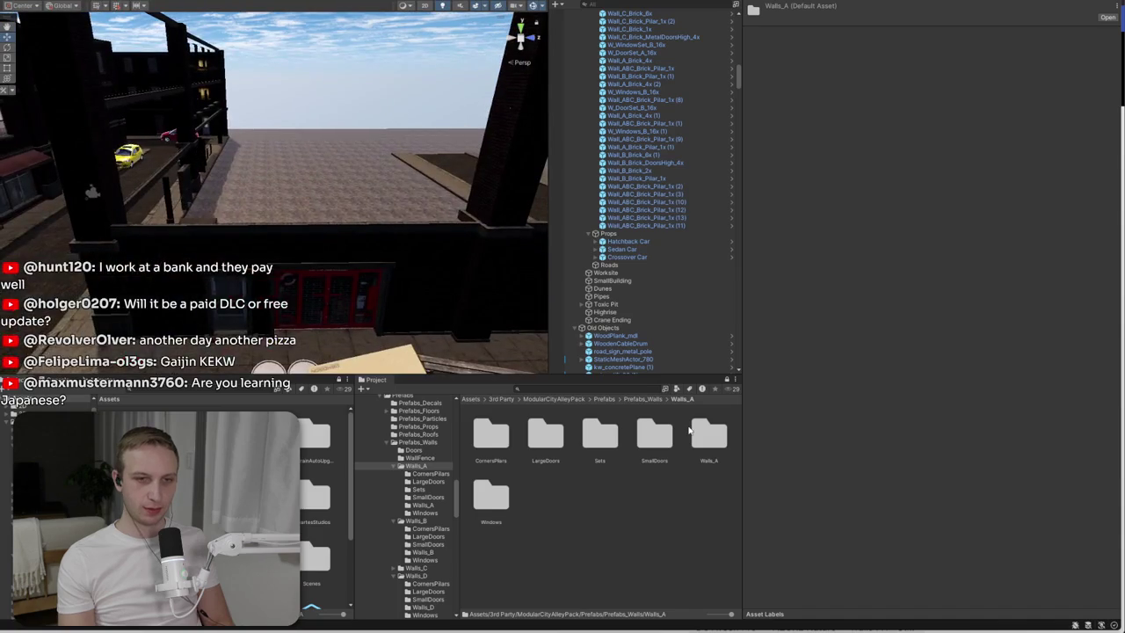
double_click(708, 435)
mouse_move(375, 305)
mouse_down()
mouse_move(260, 250)
mouse_move(244, 225)
mouse_up()
drag(252, 176, 88, 189)
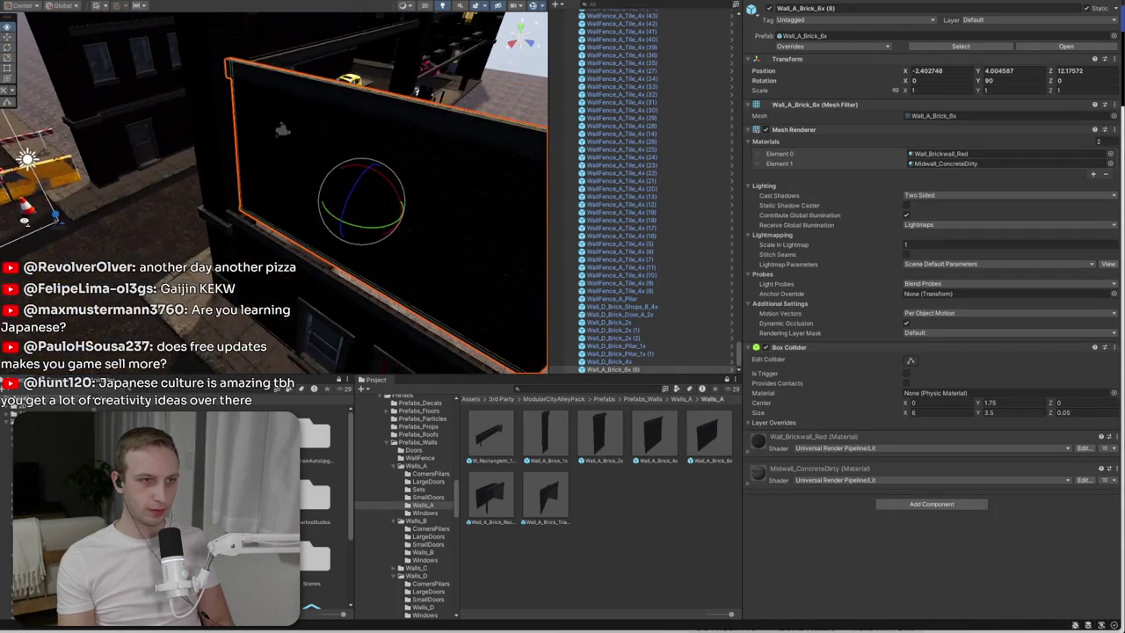
mouse_move(370, 211)
mouse_down()
mouse_move(339, 203)
mouse_move(178, 240)
mouse_move(307, 166)
mouse_move(469, 131)
mouse_move(524, 142)
mouse_up()
drag(415, 181, 357, 252)
click(356, 252)
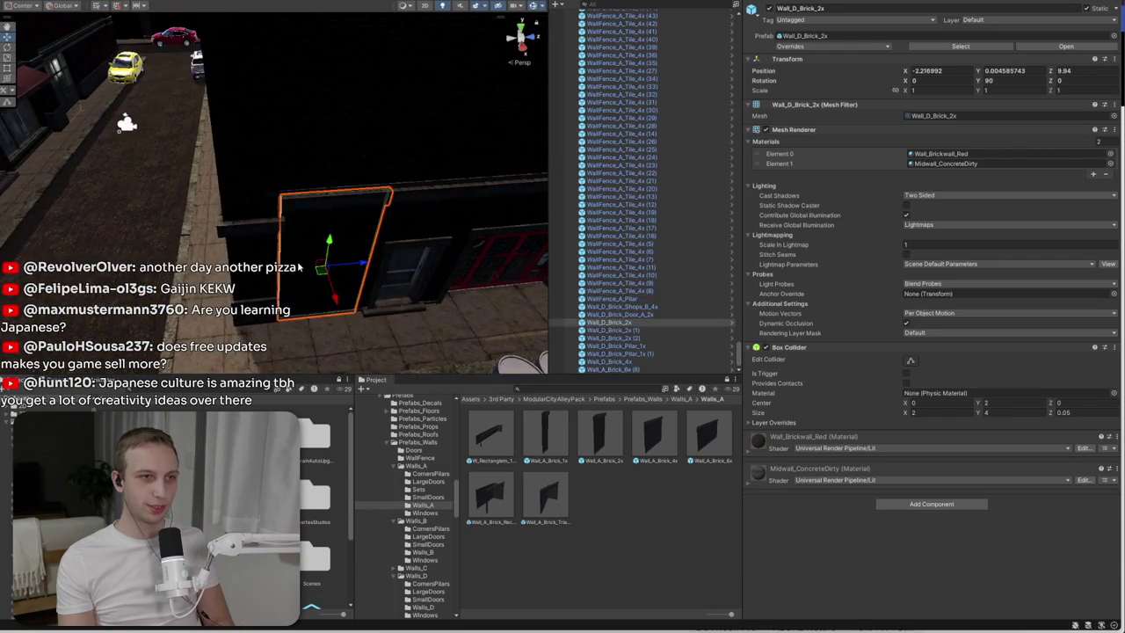
click(384, 155)
mouse_move(384, 155)
mouse_down()
mouse_move(401, 143)
mouse_move(379, 156)
mouse_move(141, 141)
mouse_move(410, 156)
mouse_move(299, 122)
mouse_move(218, 174)
mouse_up()
- Add a copy further along the street and shorten it to 0.8626 X with the Rect tool
key(ctrl+d)
drag(59, 169, 356, 182)
key(t)
mouse_move(497, 203)
mouse_down()
mouse_move(425, 201)
mouse_move(441, 199)
mouse_up()
mouse_move(441, 200)
mouse_down()
mouse_move(422, 182)
mouse_move(452, 178)
mouse_up()
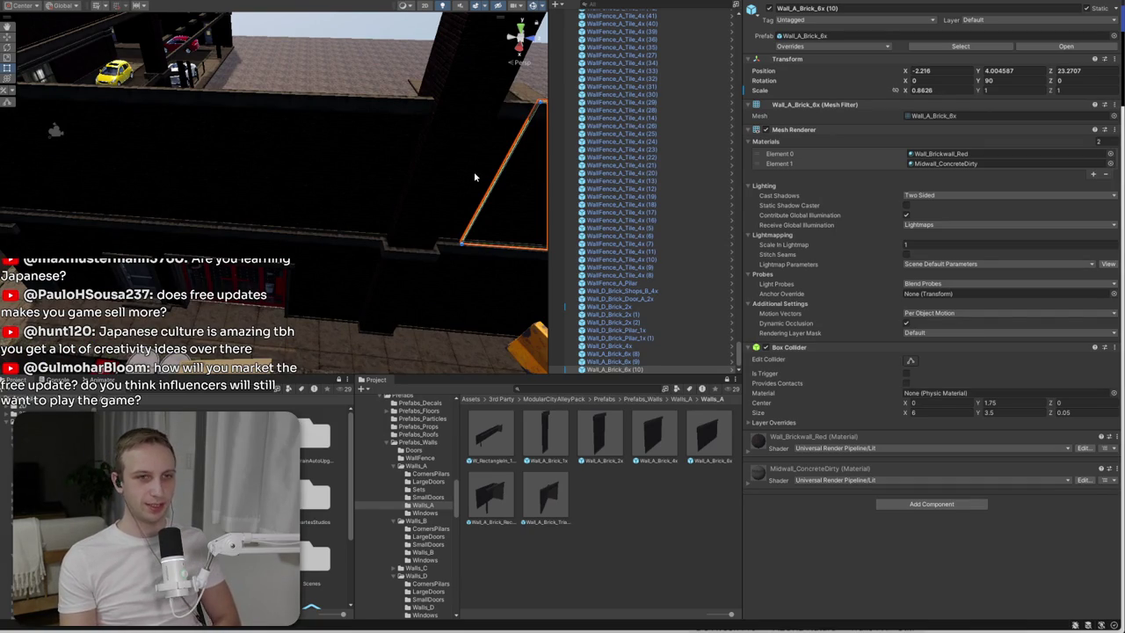
- Narrow the middle panel and widen the last one so the wall row closes up
click(473, 171)
drag(496, 179, 449, 183)
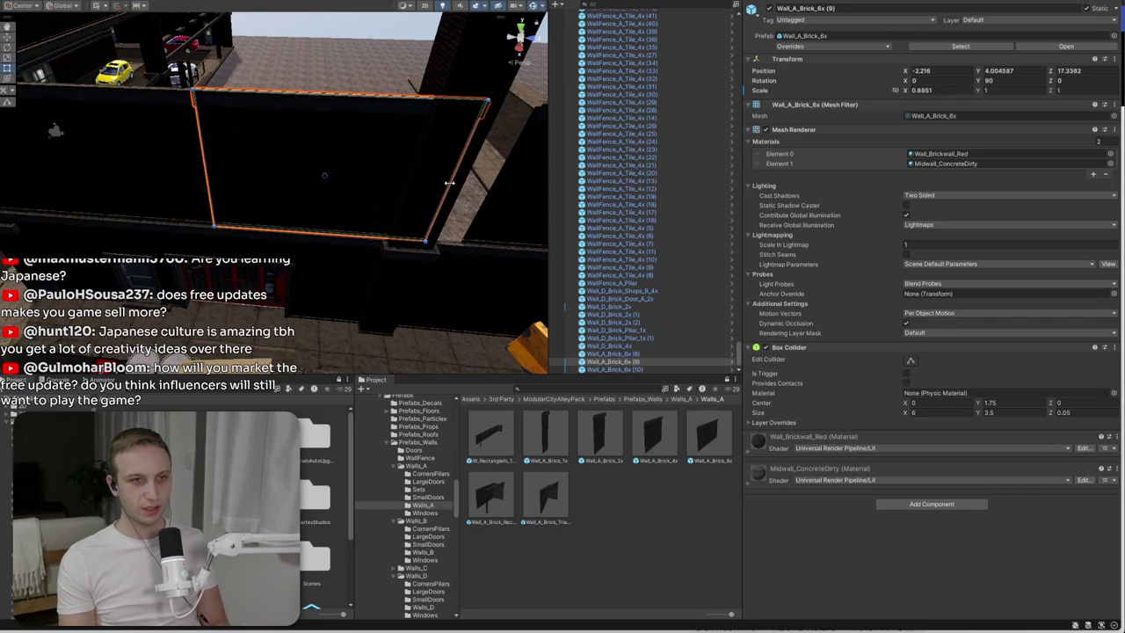
click(452, 182)
key(f)
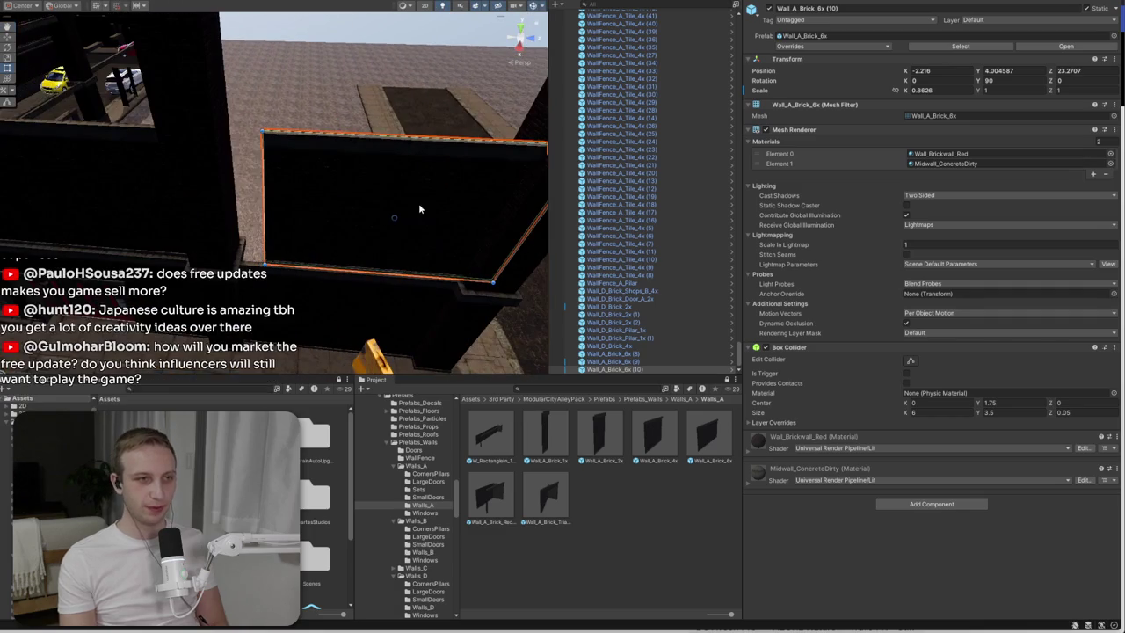
drag(267, 230, 200, 227)
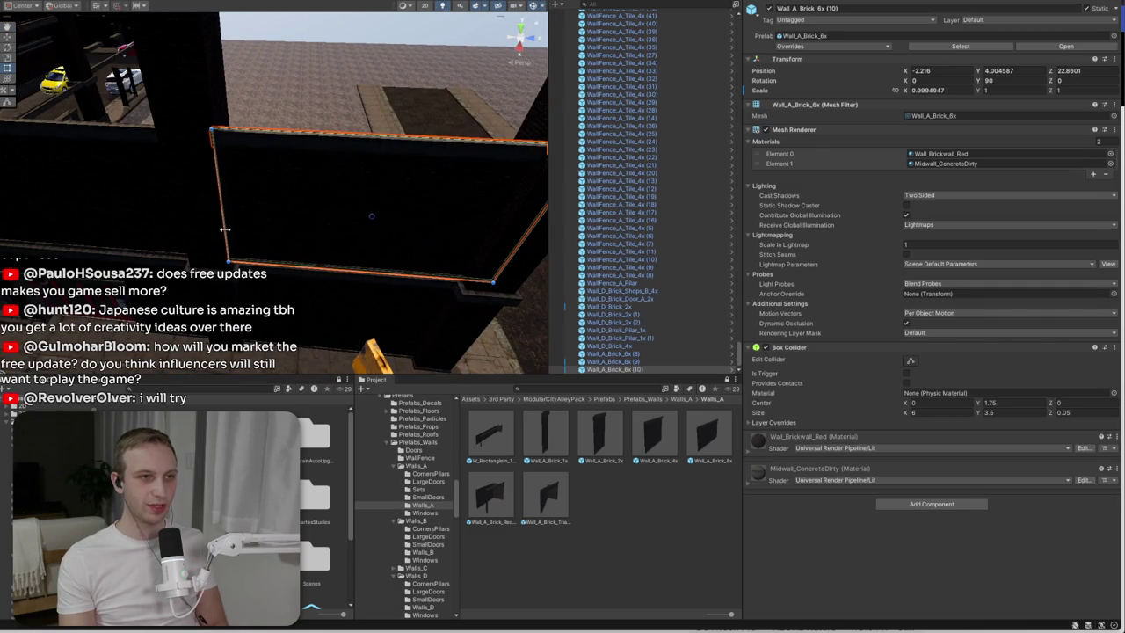
click(327, 43)
scroll(327, 53, down, 5)
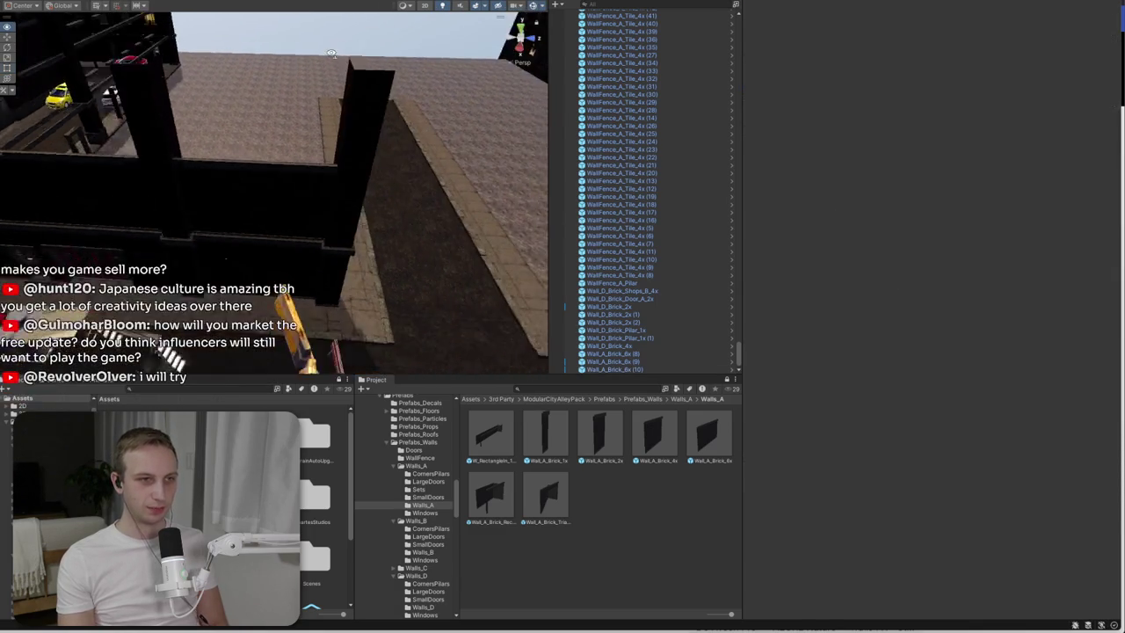
scroll(327, 67, down, 1)
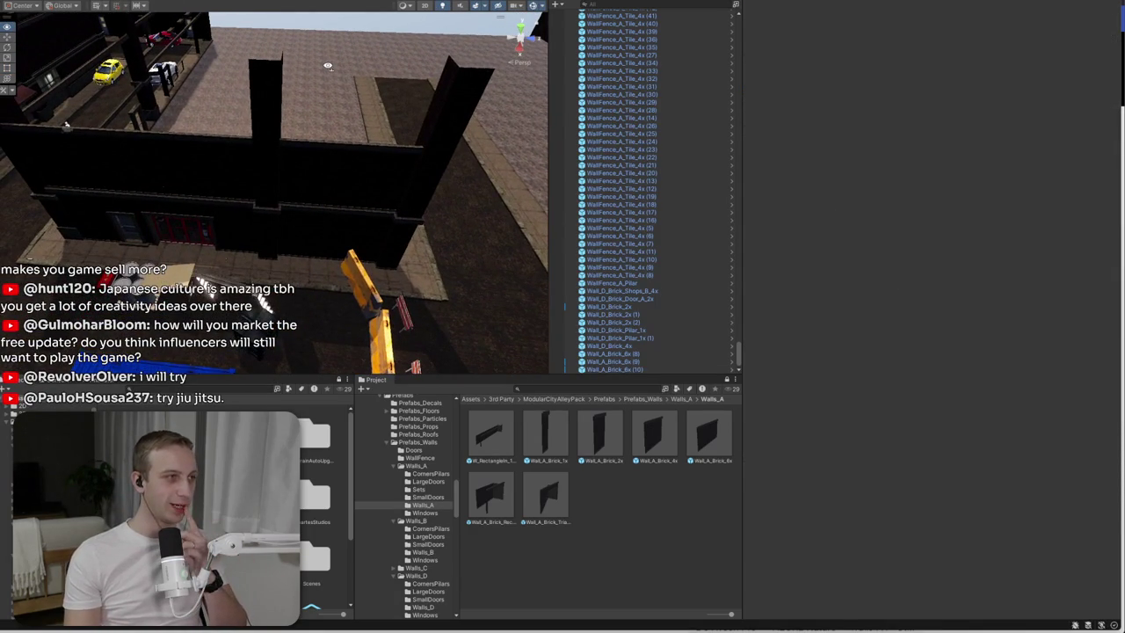
- Raise wall panels onto the row to form an upper row and lower it slightly
click(311, 153)
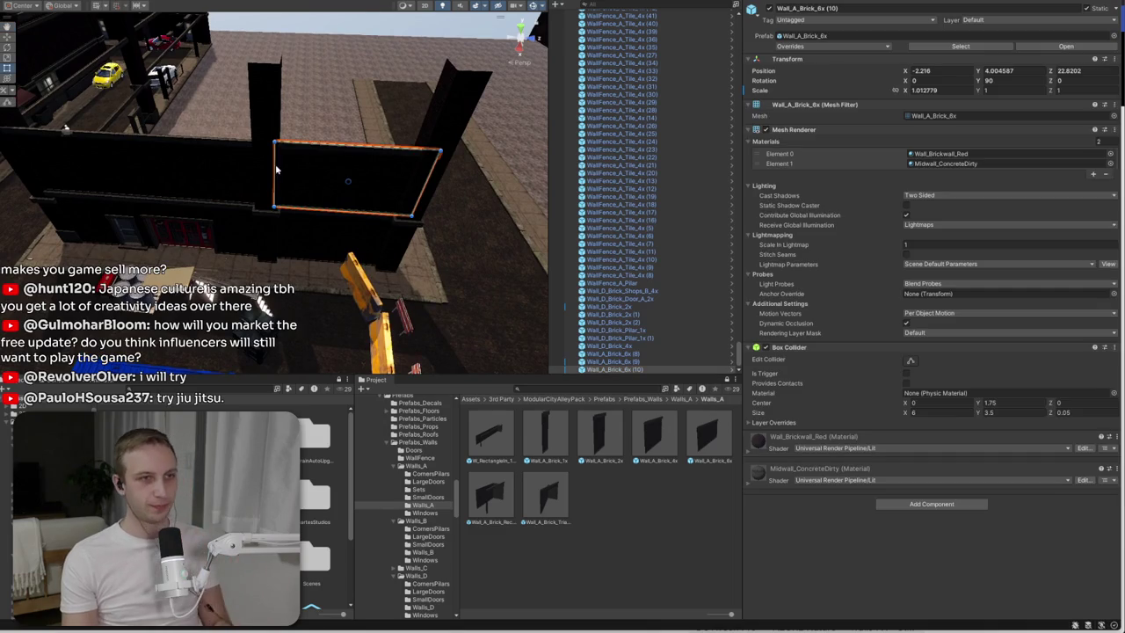
drag(114, 172, 158, 129)
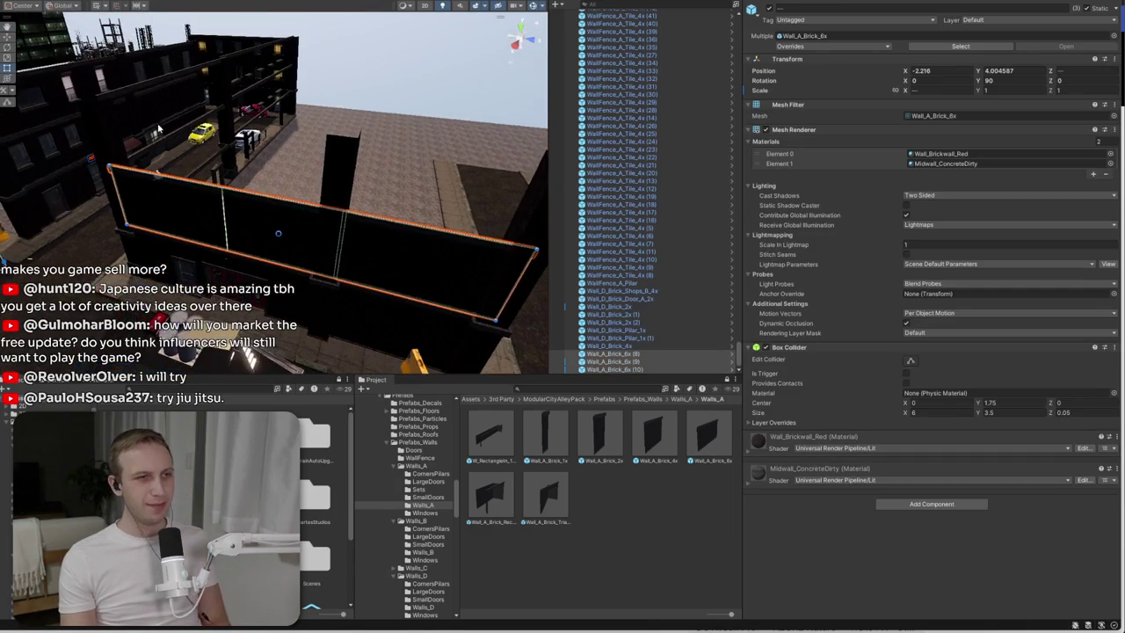
mouse_move(278, 214)
mouse_down()
mouse_move(285, 127)
mouse_move(306, 108)
mouse_move(455, 132)
mouse_move(442, 86)
mouse_move(321, 73)
mouse_move(176, 167)
mouse_move(245, 111)
mouse_up()
click(176, 167)
click(255, 107)
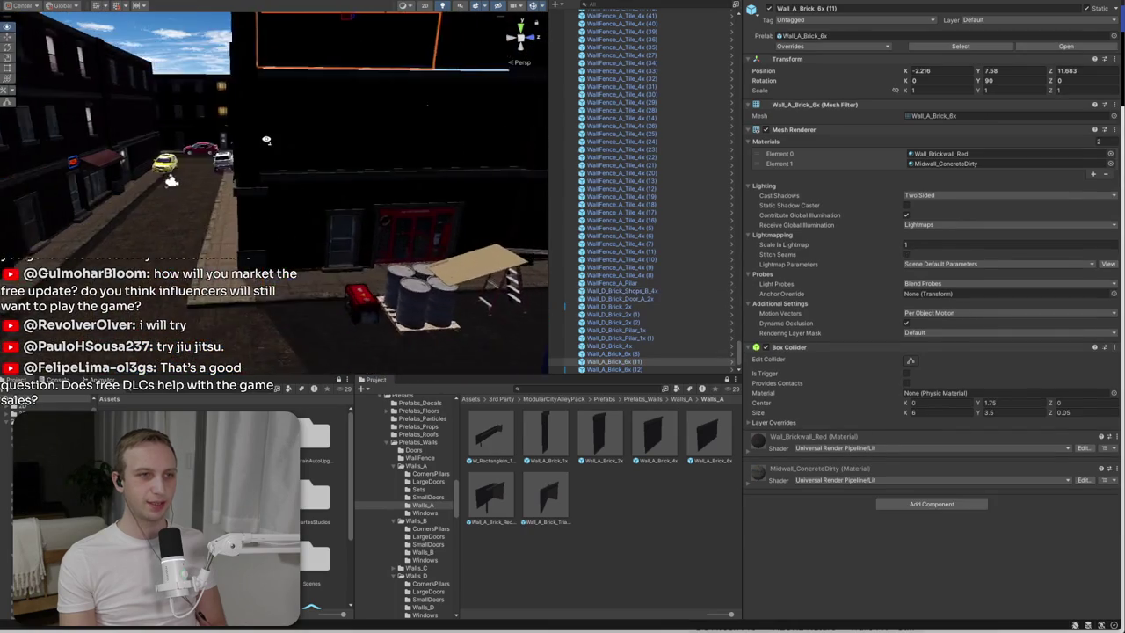
shift+click(297, 126)
shift+click(394, 145)
drag(300, 108, 299, 119)
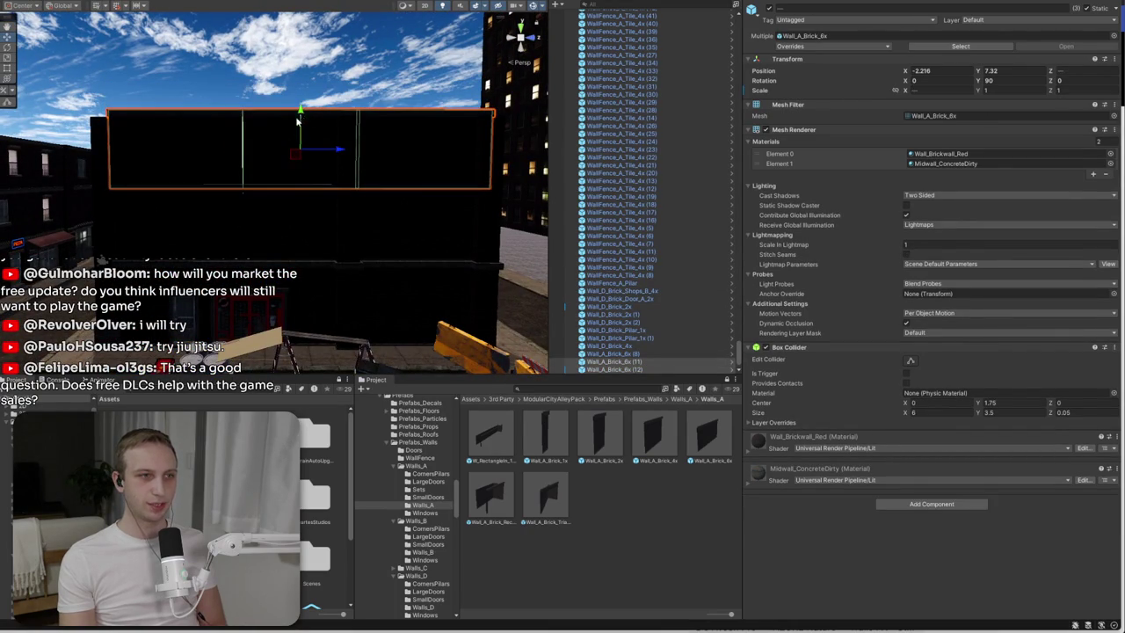
- Shorten the upper-row panels to Scale Y 0.9492 by dragging their top edge down
shift+click(220, 217)
key(t)
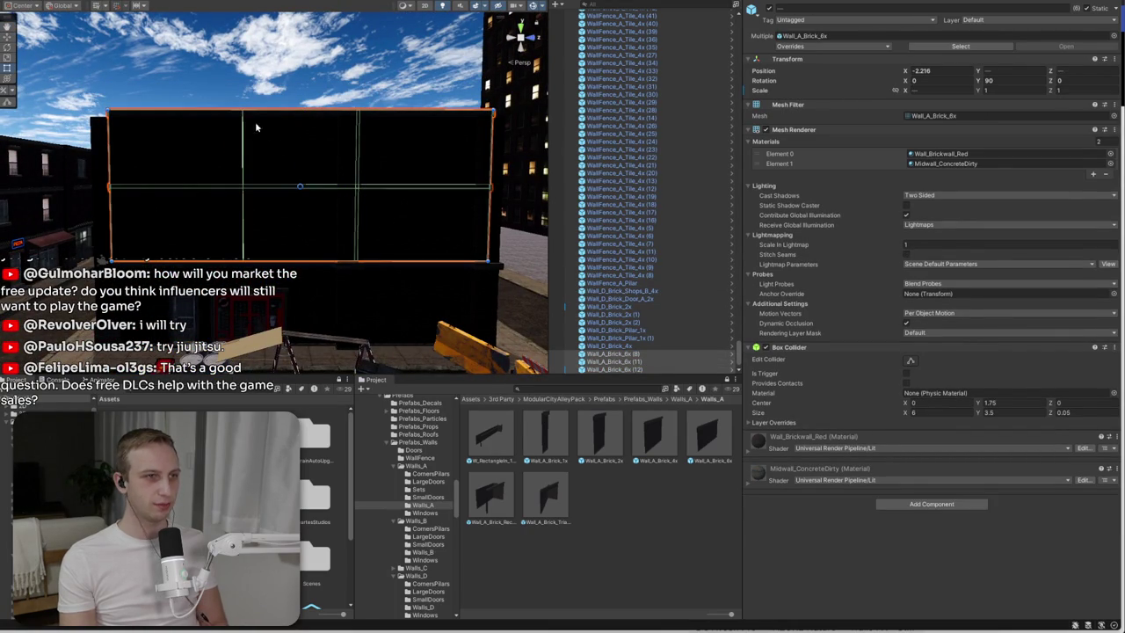
mouse_move(250, 111)
mouse_down()
mouse_move(240, 212)
mouse_move(256, 204)
mouse_move(128, 141)
mouse_move(58, 143)
mouse_up()
click(284, 50)
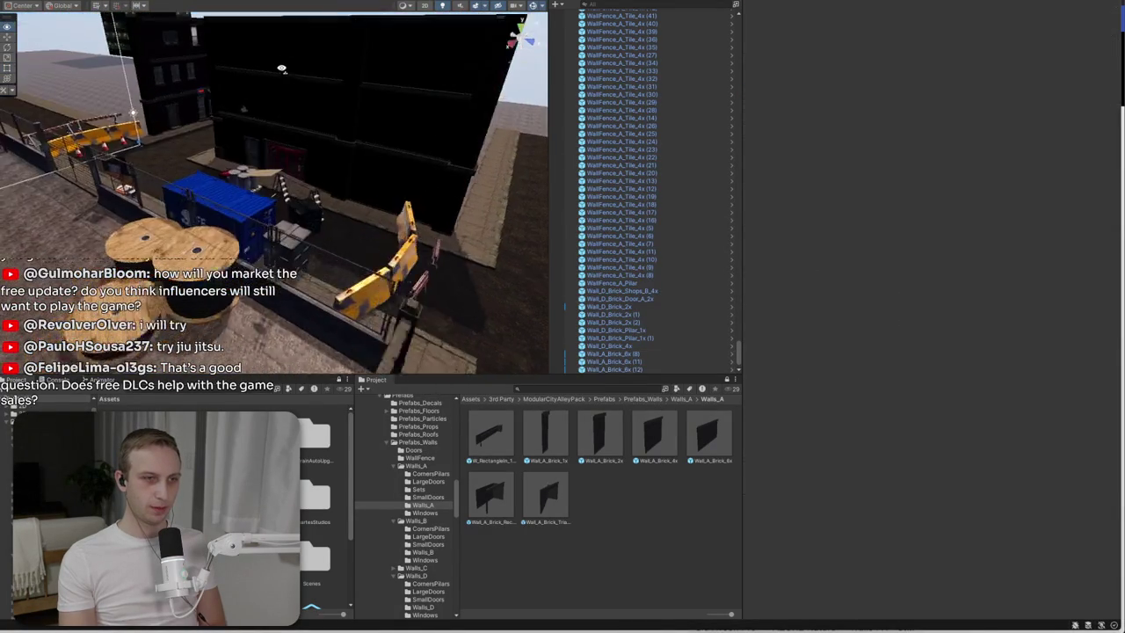
drag(264, 219, 200, 237)
drag(447, 95, 105, 137)
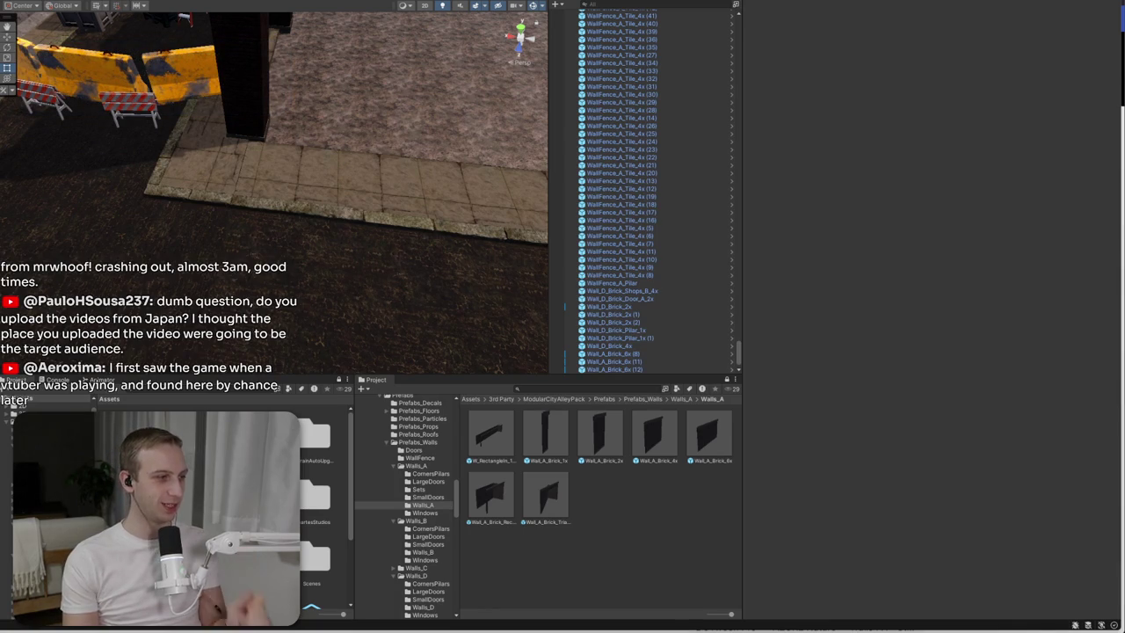
mouse_move(233, 120)
mouse_down()
mouse_move(238, 9)
mouse_move(658, 277)
mouse_move(822, 287)
mouse_up()
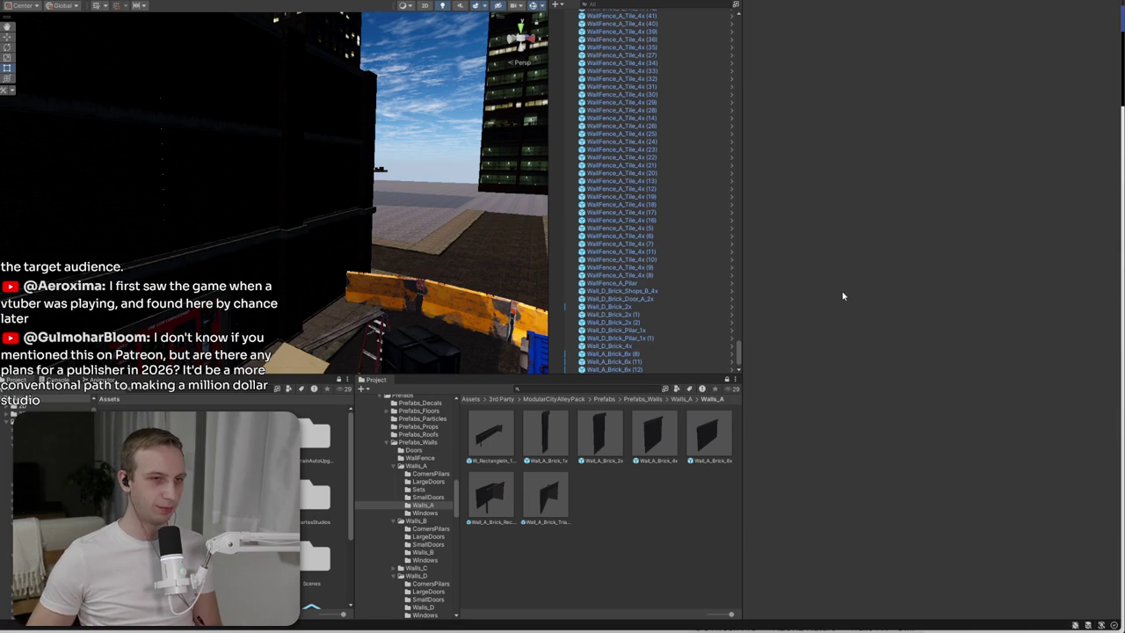
mouse_move(421, 220)
mouse_down()
mouse_move(208, 142)
mouse_move(184, 223)
mouse_up()
click(268, 214)
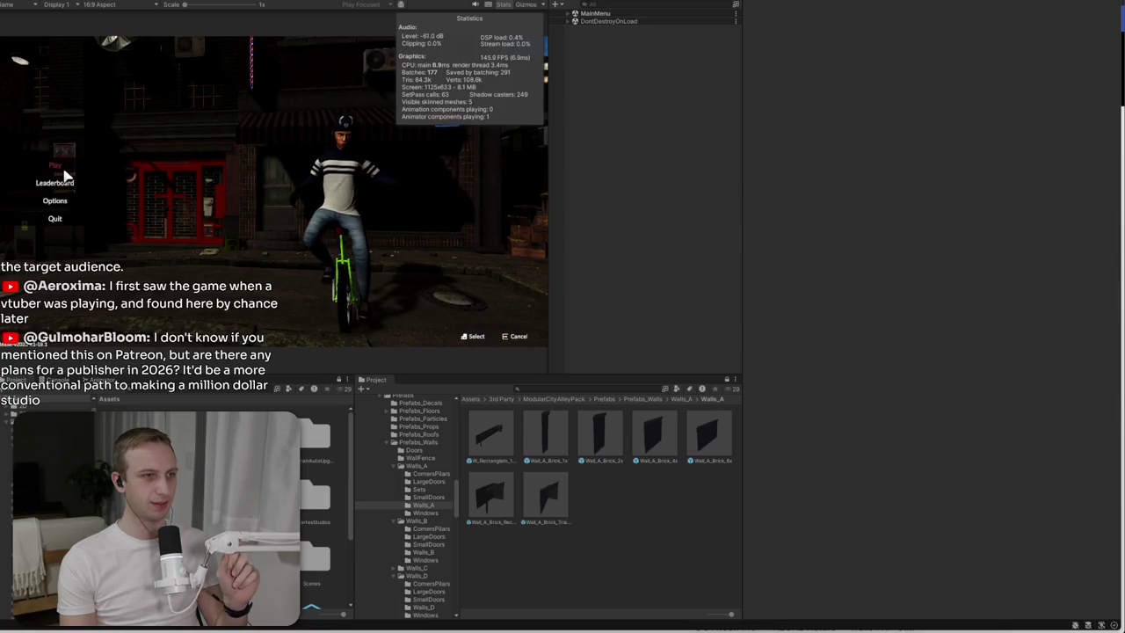
- Start the Construction map from the lobby and ride around the street
key(Return)
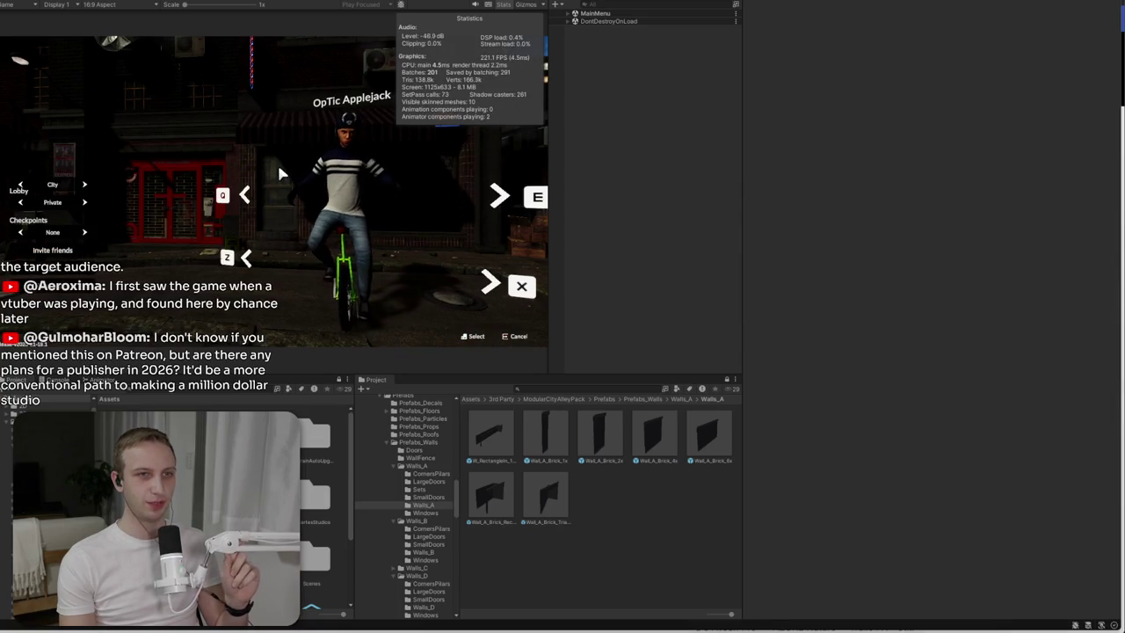
key(Right)
key(Return)
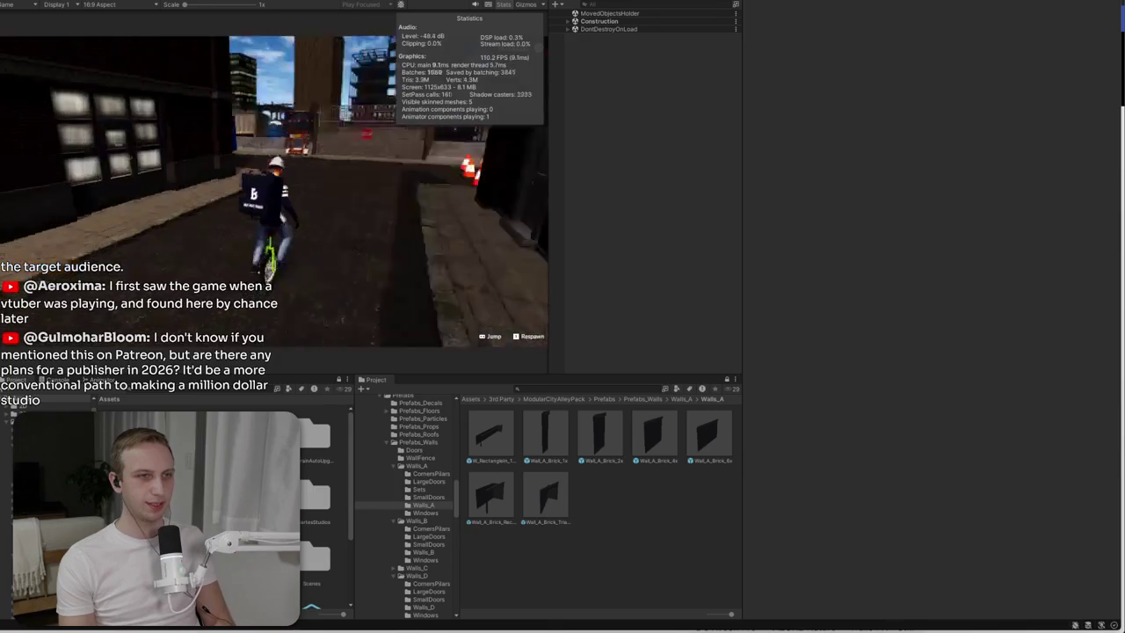
key(e)
key(e)
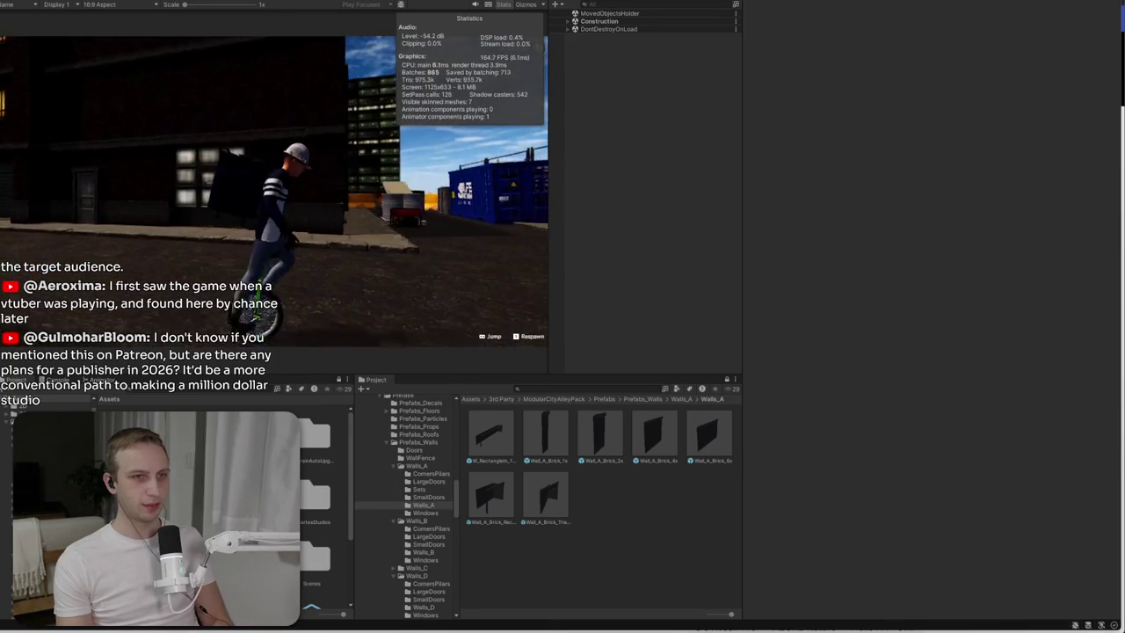
key(w)
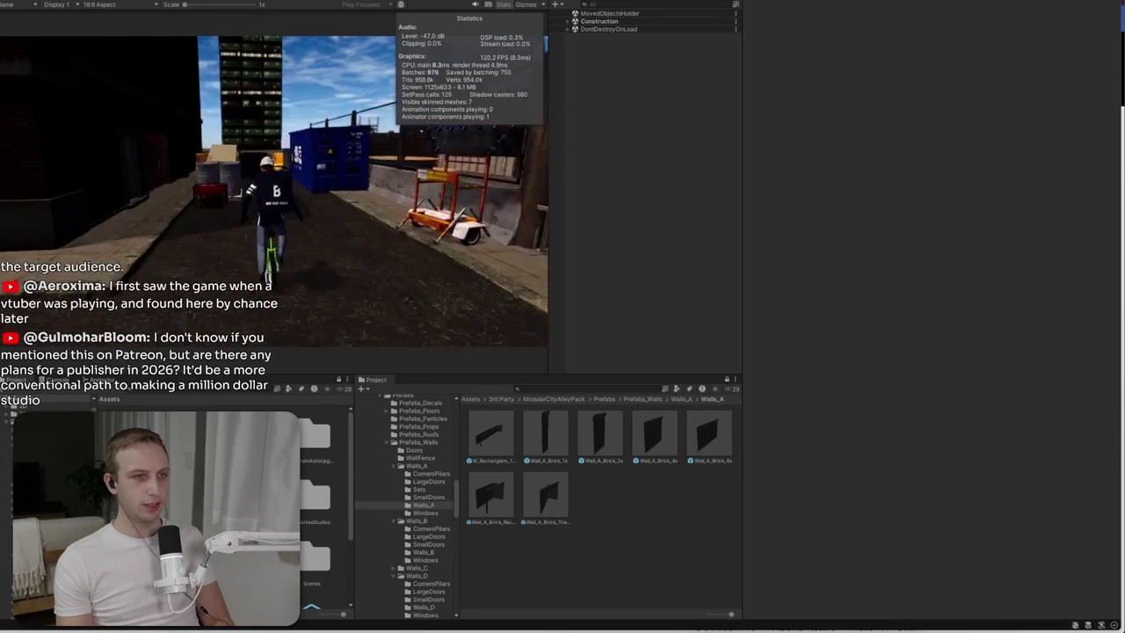
key(w)
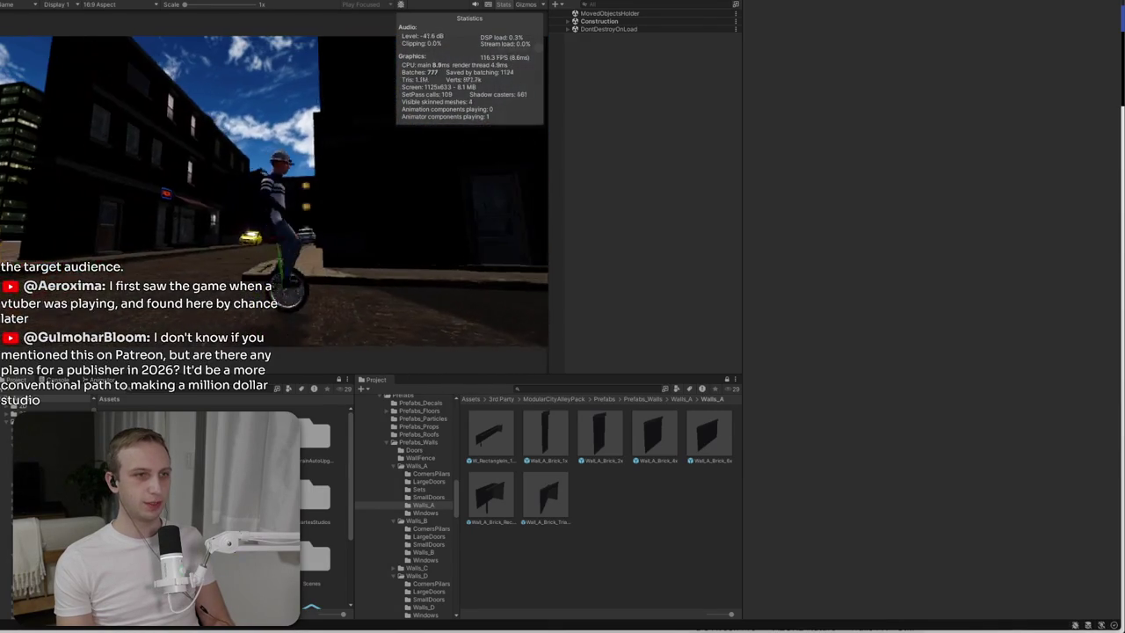
key(a)
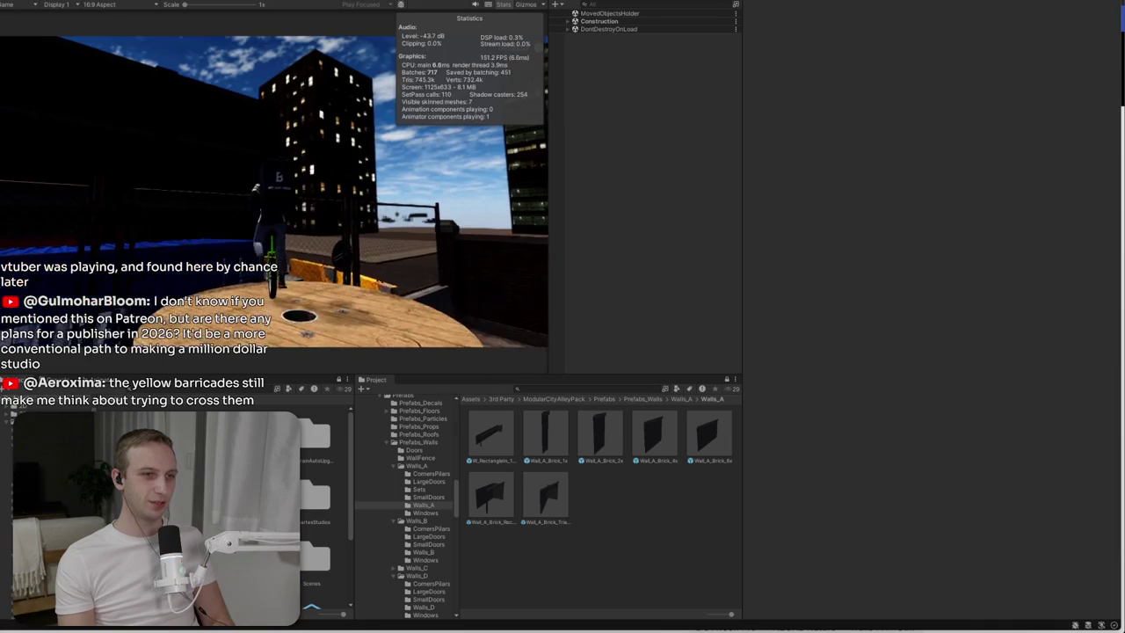
- Lower the Master volume in the Sound options, resume, then stop Play mode
key(Escape)
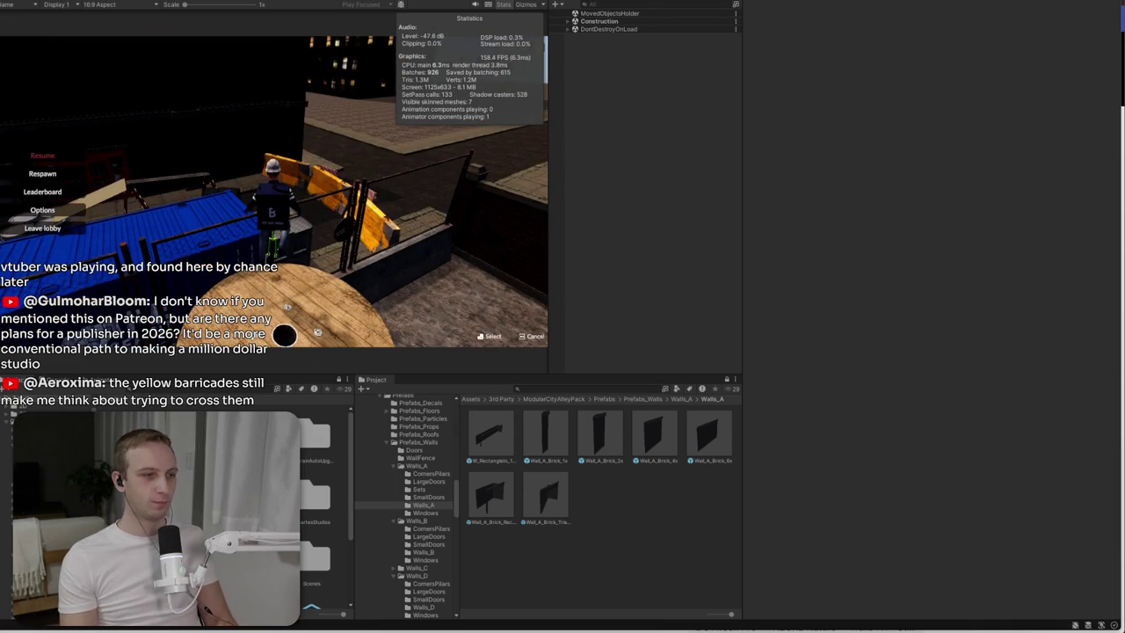
click(42, 209)
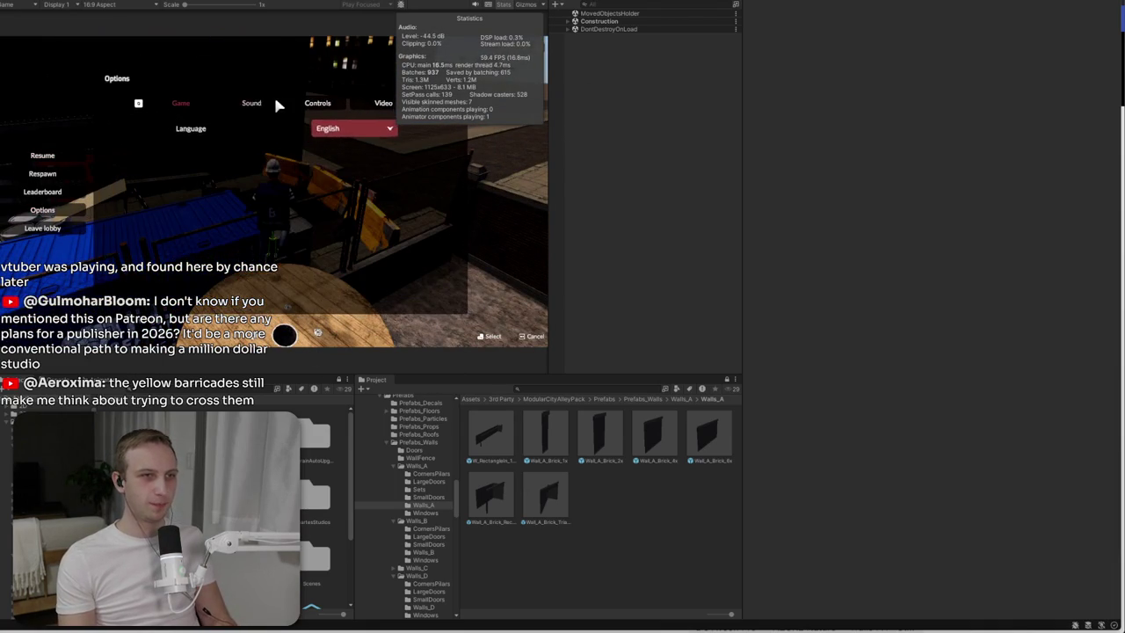
click(252, 102)
drag(326, 128, 300, 129)
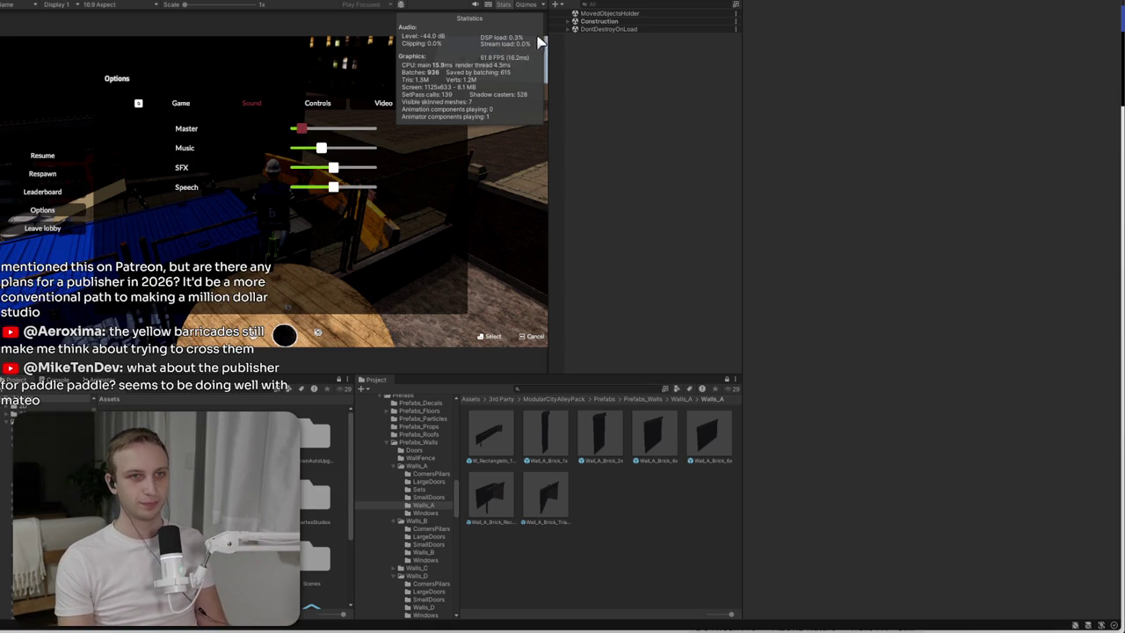
key(Escape)
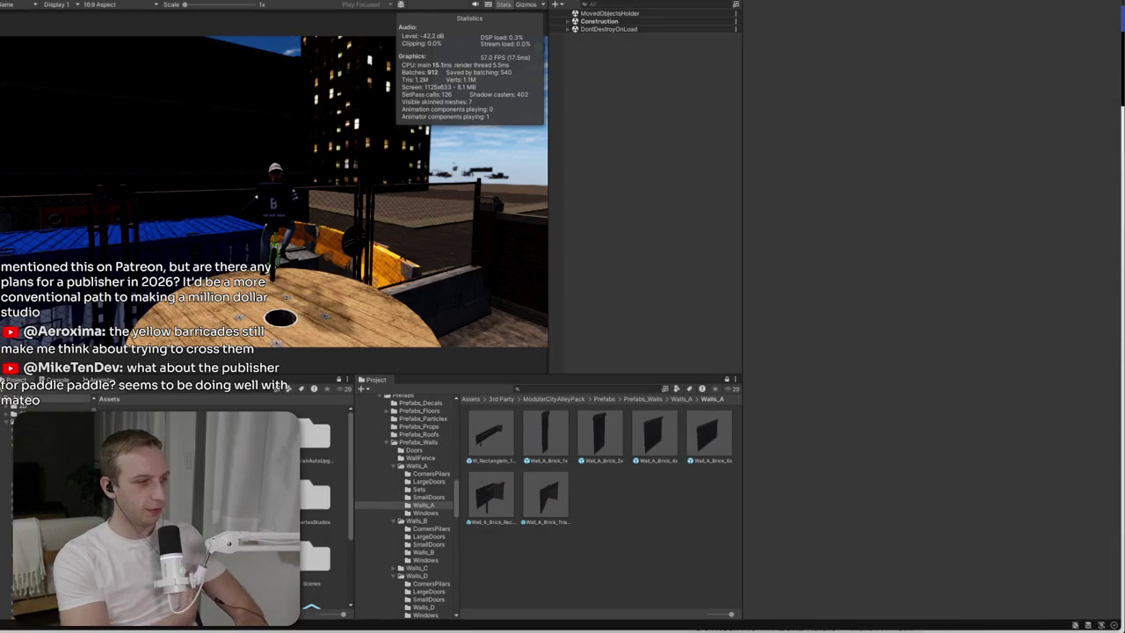
key(ctrl+p)
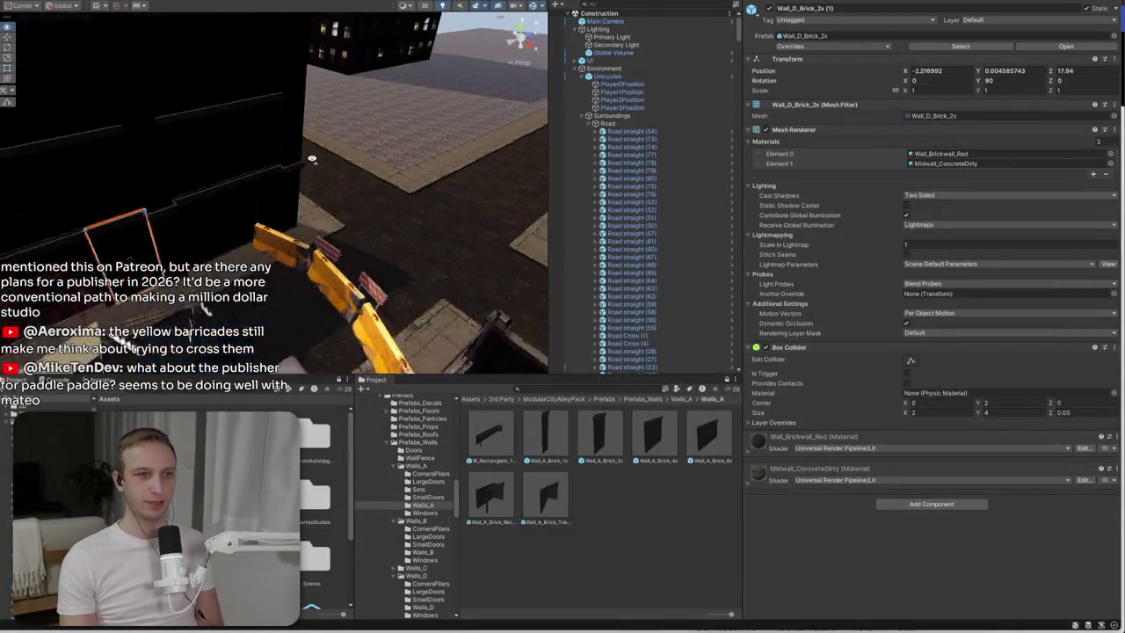
- Select the brick pillars and large wall and stretch the wall slightly to the right
click(367, 80)
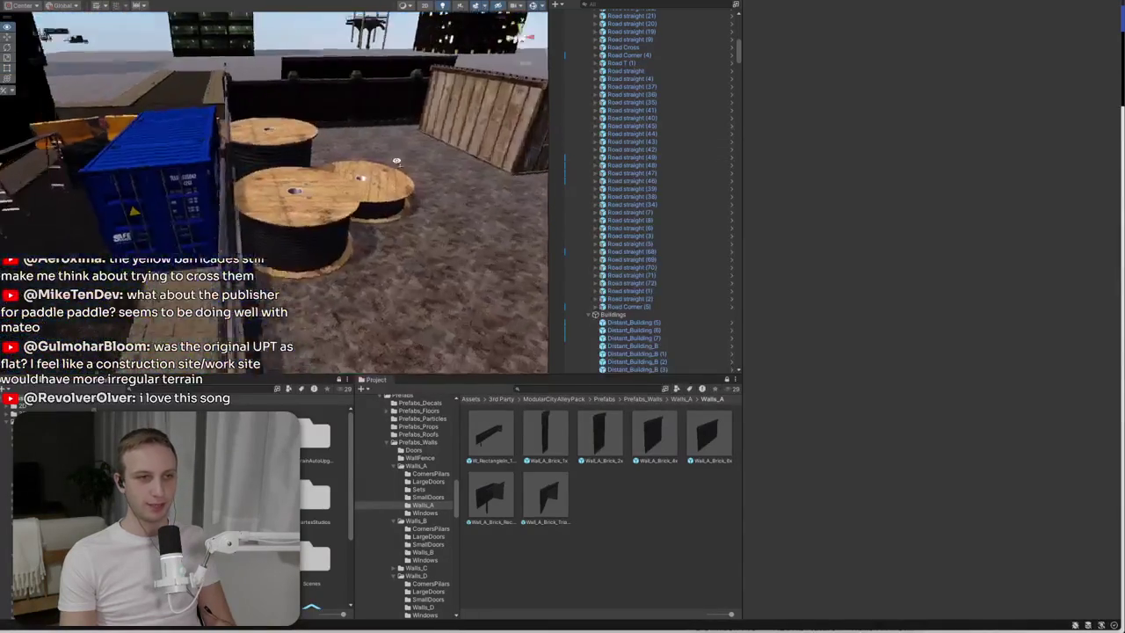
mouse_move(347, 140)
mouse_down()
mouse_move(334, 154)
mouse_move(314, 128)
mouse_move(290, 165)
mouse_move(87, 228)
mouse_move(141, 202)
mouse_move(106, 218)
mouse_move(118, 225)
mouse_up()
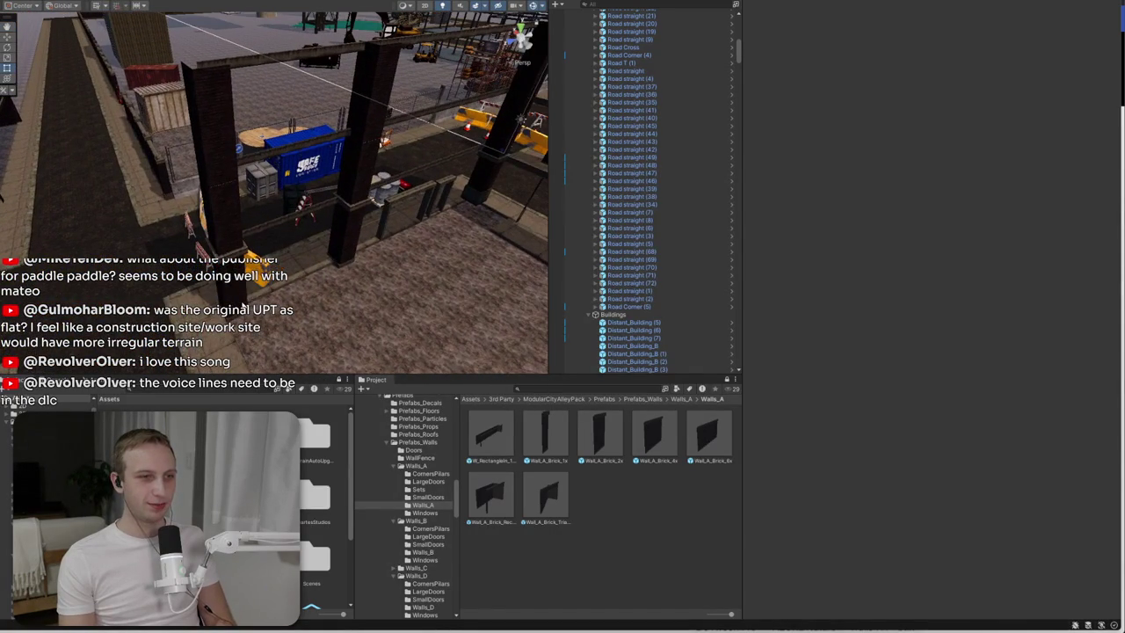
click(234, 238)
shift+click(227, 212)
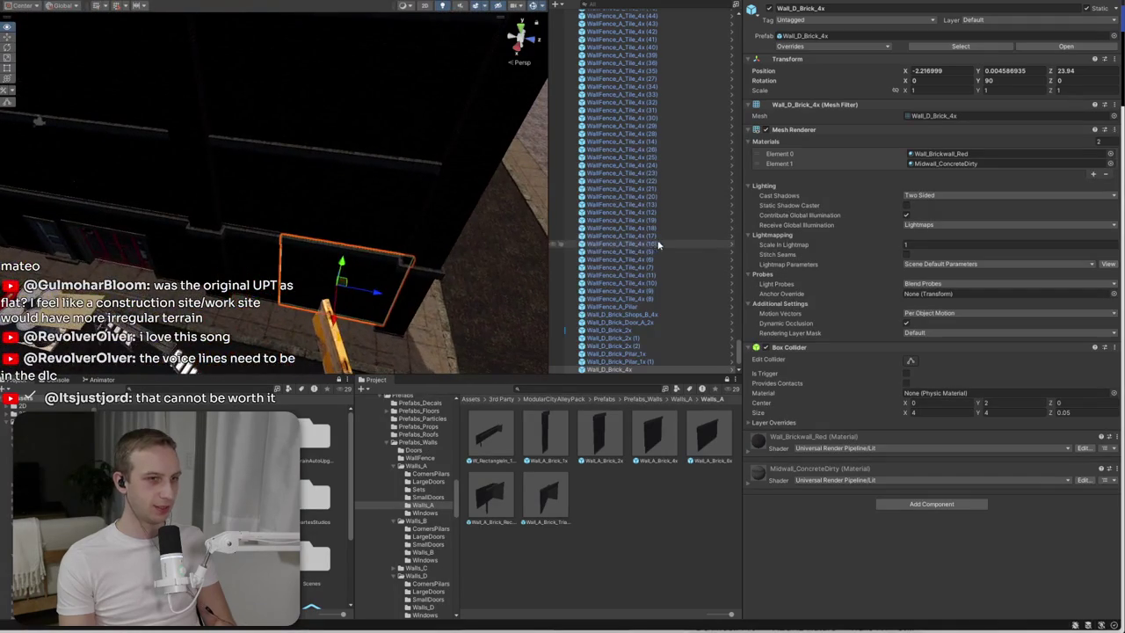
shift+click(406, 186)
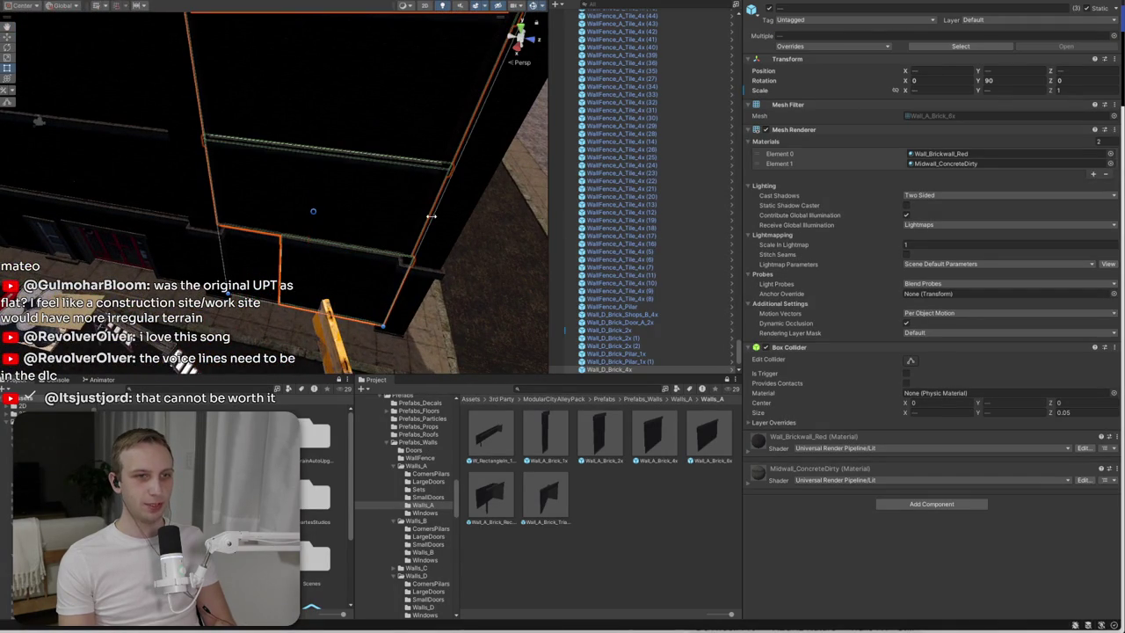
drag(430, 216, 439, 216)
- Select Wall_D_Brick_2x (2) and switch to the Move tool
click(270, 274)
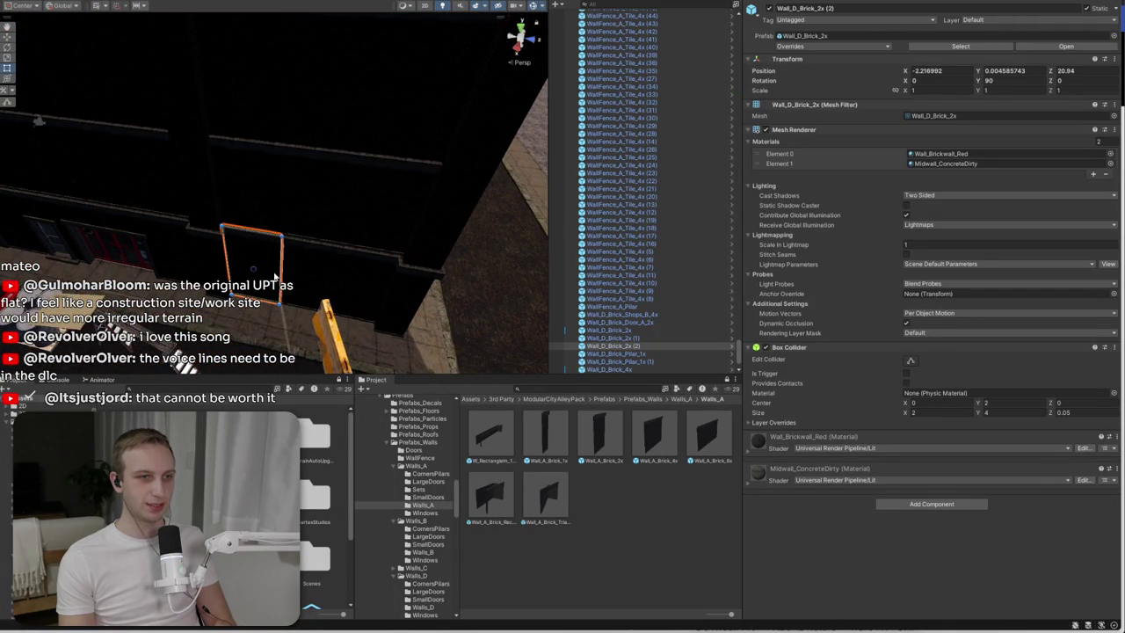
key(w)
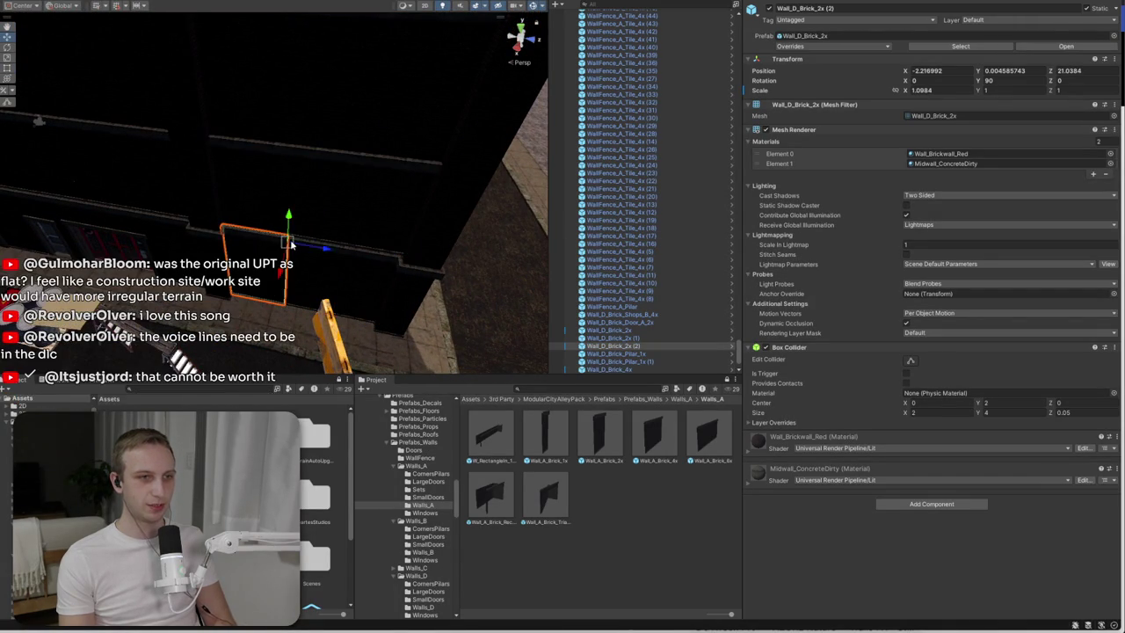
click(457, 203)
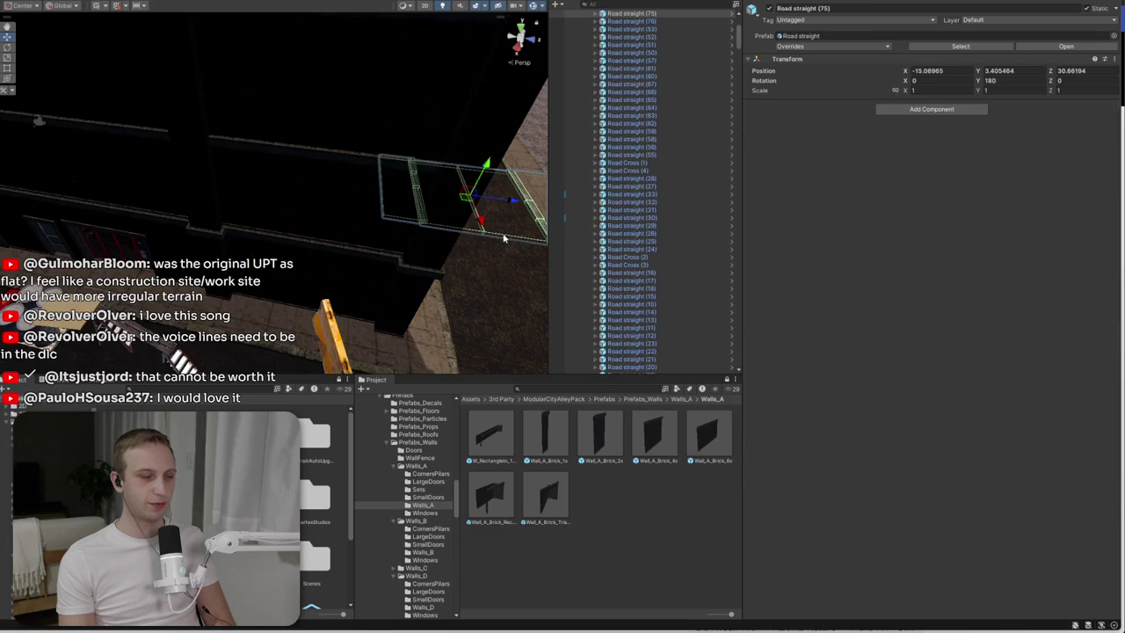
- Collapse the Surroundings, Unicycles and Intro groups in the Hierarchy
drag(503, 108, 447, 299)
key(s)
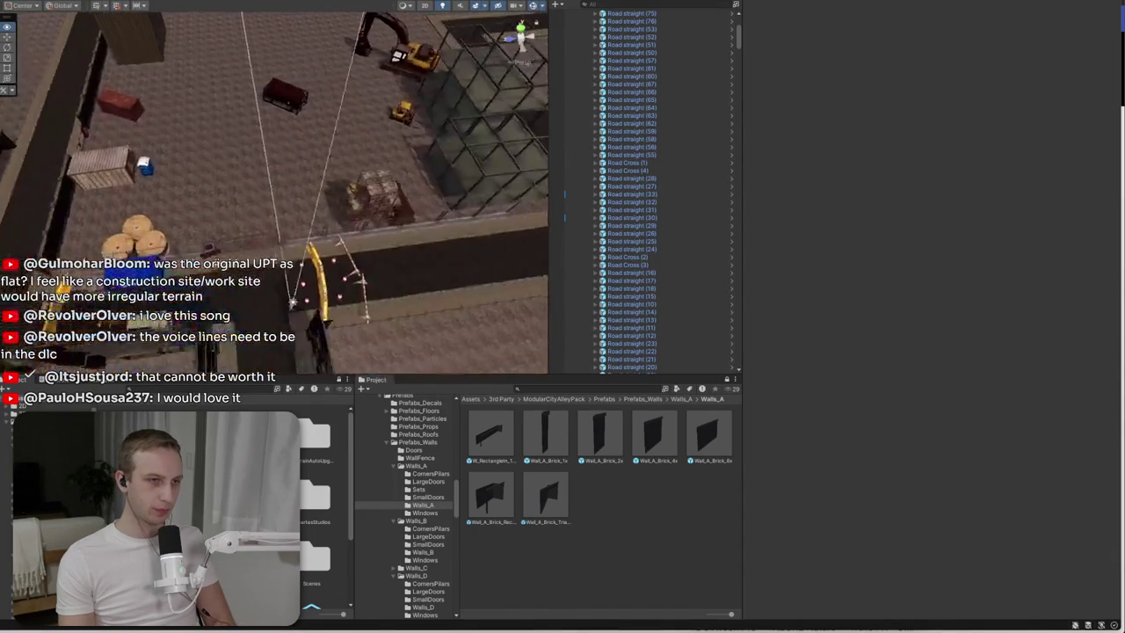
scroll(722, 209, up, 5)
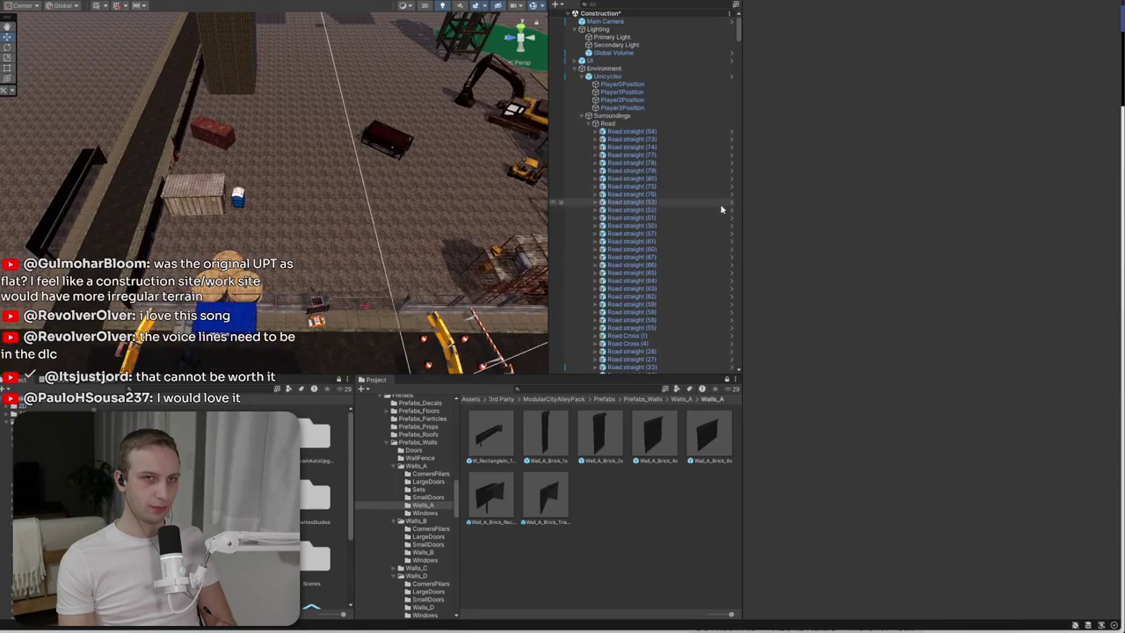
click(582, 118)
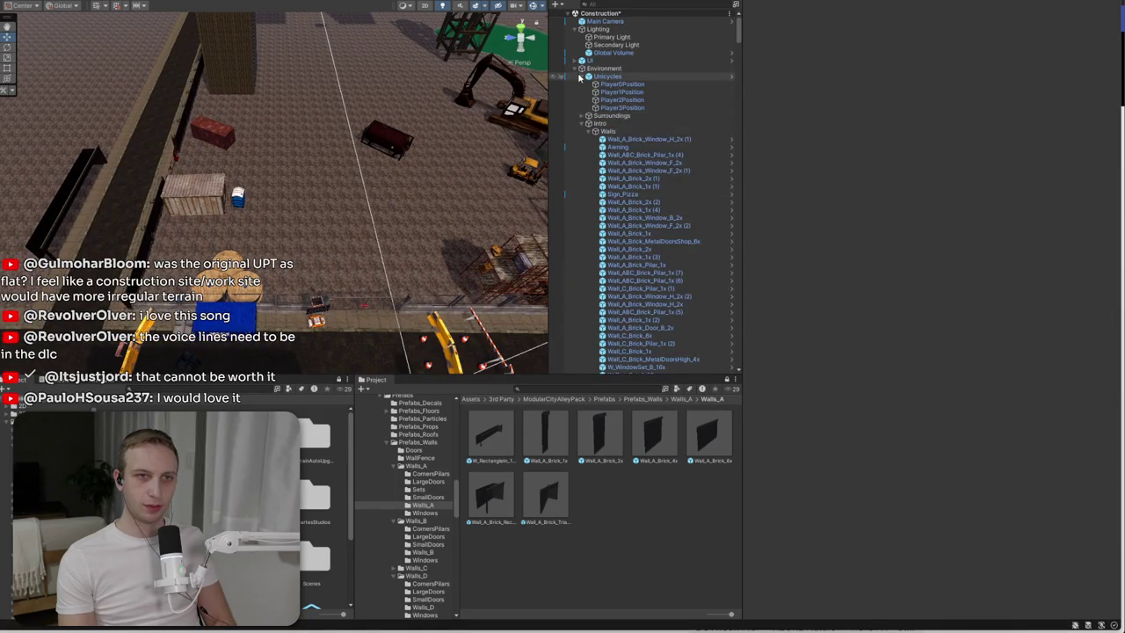
click(580, 76)
click(582, 93)
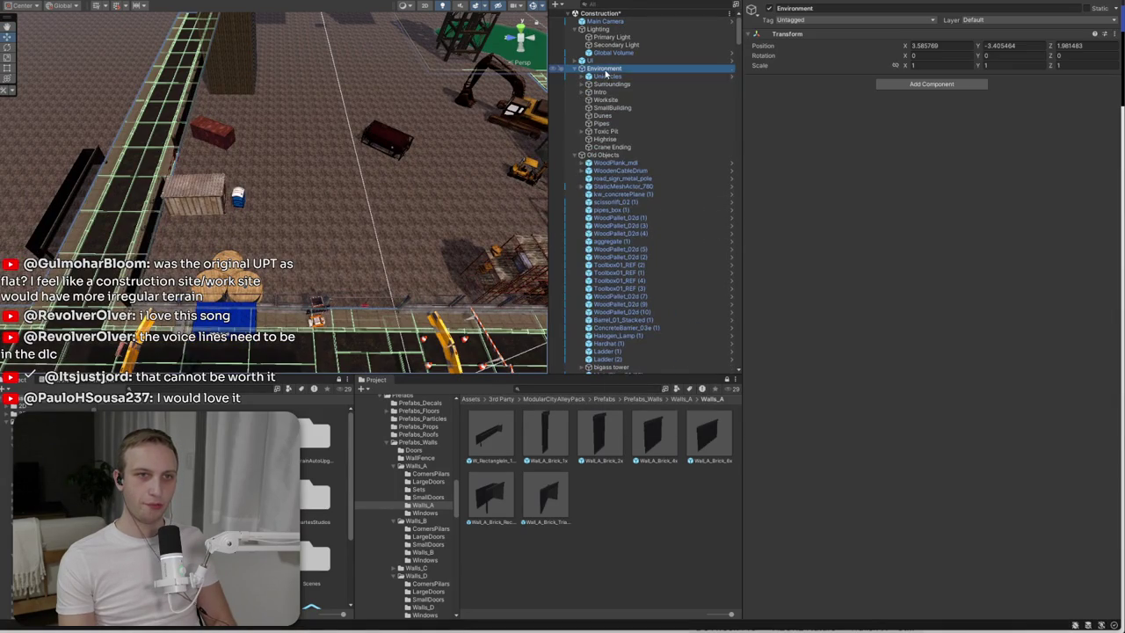
- Add an empty Blockers object under Environment, then delete it again
right_click(605, 69)
click(640, 223)
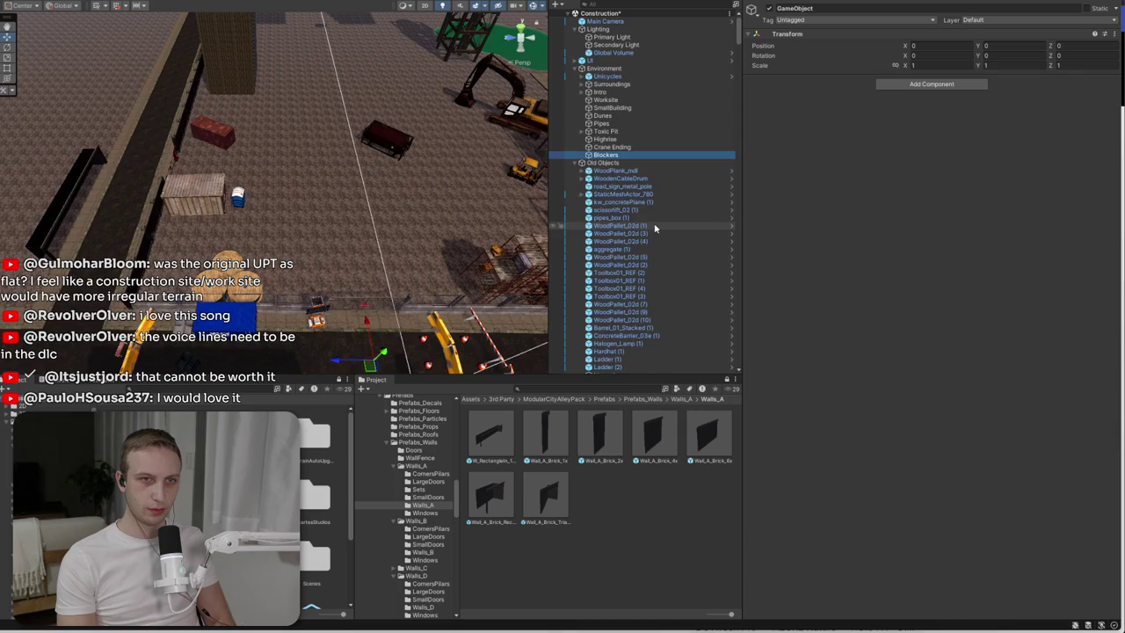
key(Delete)
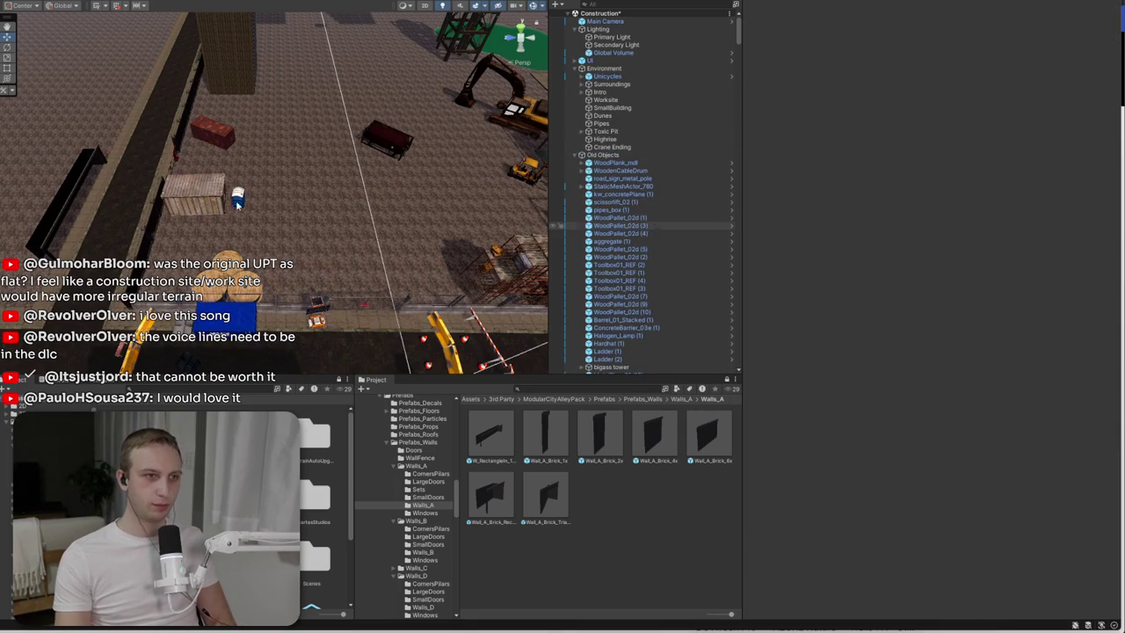
- Open the 3rd Party asset folder in the Project window
scroll(274, 189, up, 5)
scroll(274, 188, up, 3)
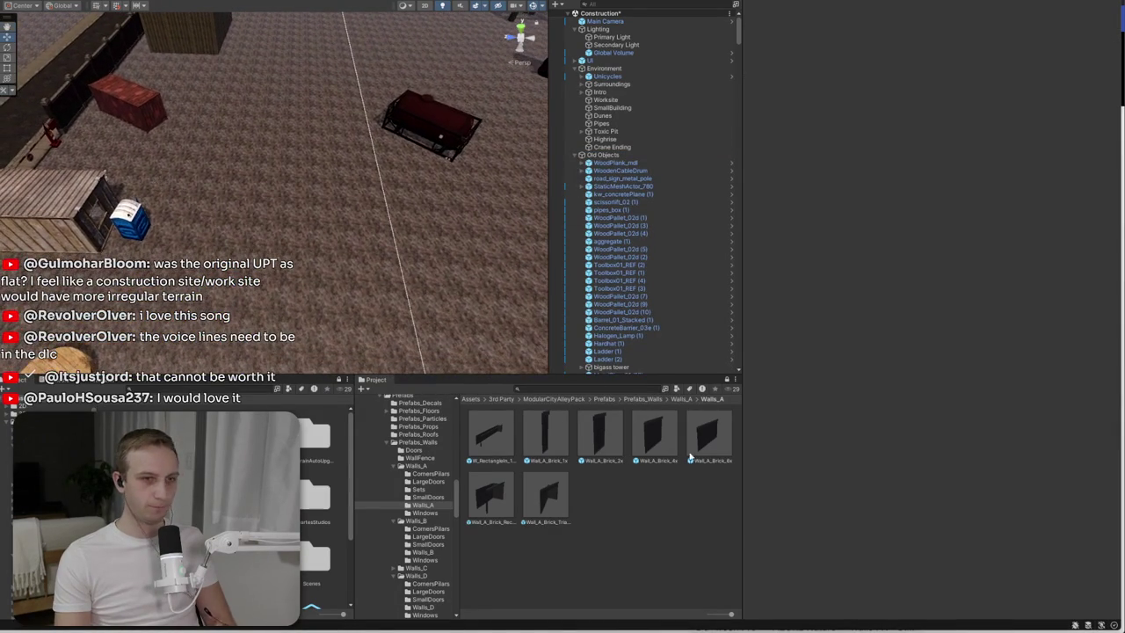
click(501, 398)
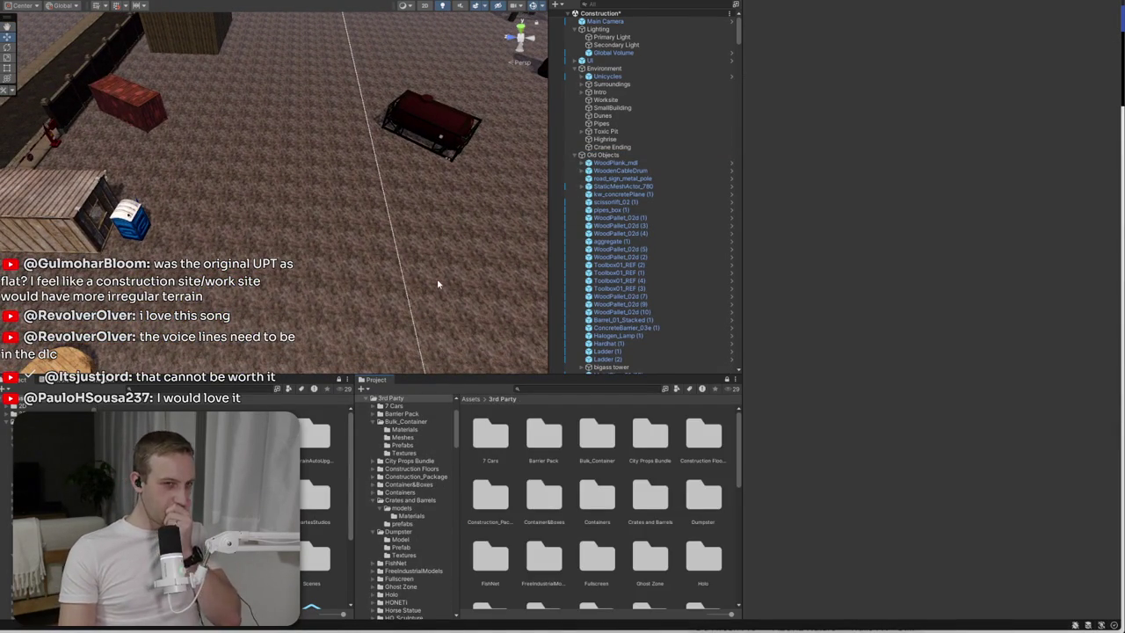
- Search the Project window for 'twa' to find the Twall_01a barrier prefab
scroll(436, 268, down, 10)
mouse_move(437, 268)
mouse_down()
mouse_move(269, 251)
mouse_move(574, 243)
mouse_move(402, 167)
mouse_move(494, 88)
mouse_up()
click(401, 166)
text(f)
text(twa)
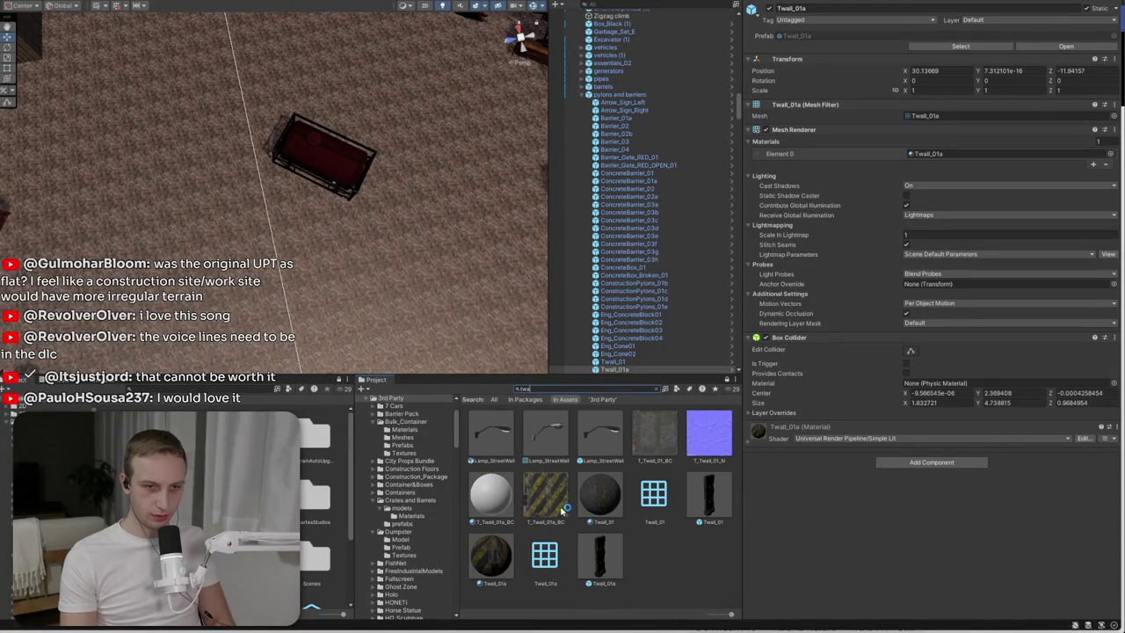
click(600, 554)
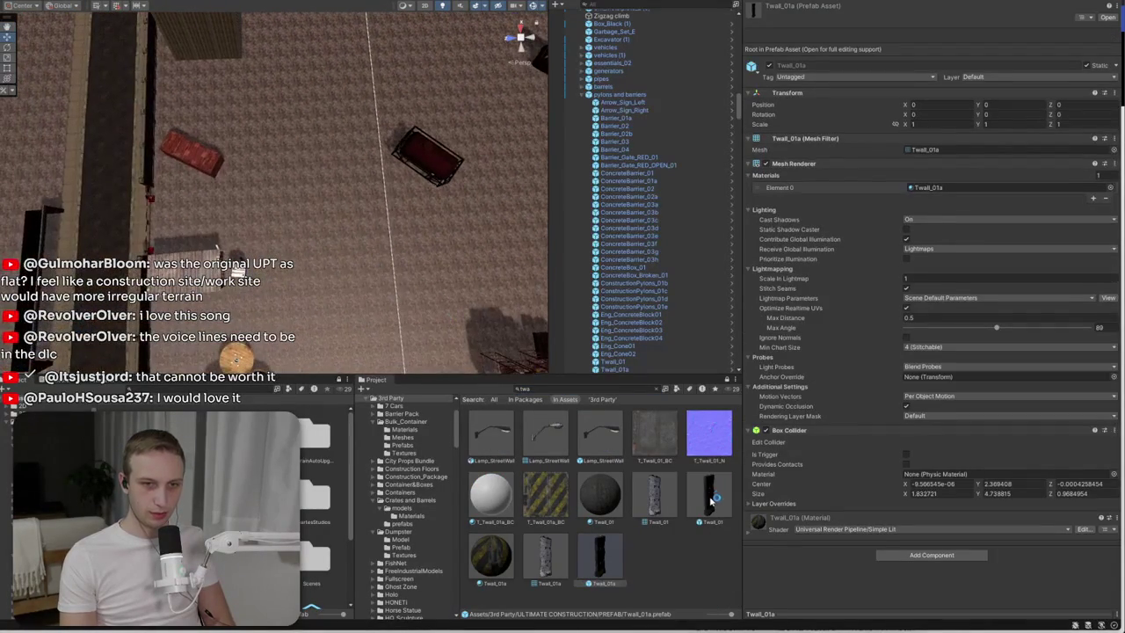
- Drag Twall_01 and the striped Twall_01a barriers into the scene and frame them
drag(324, 260, 319, 250)
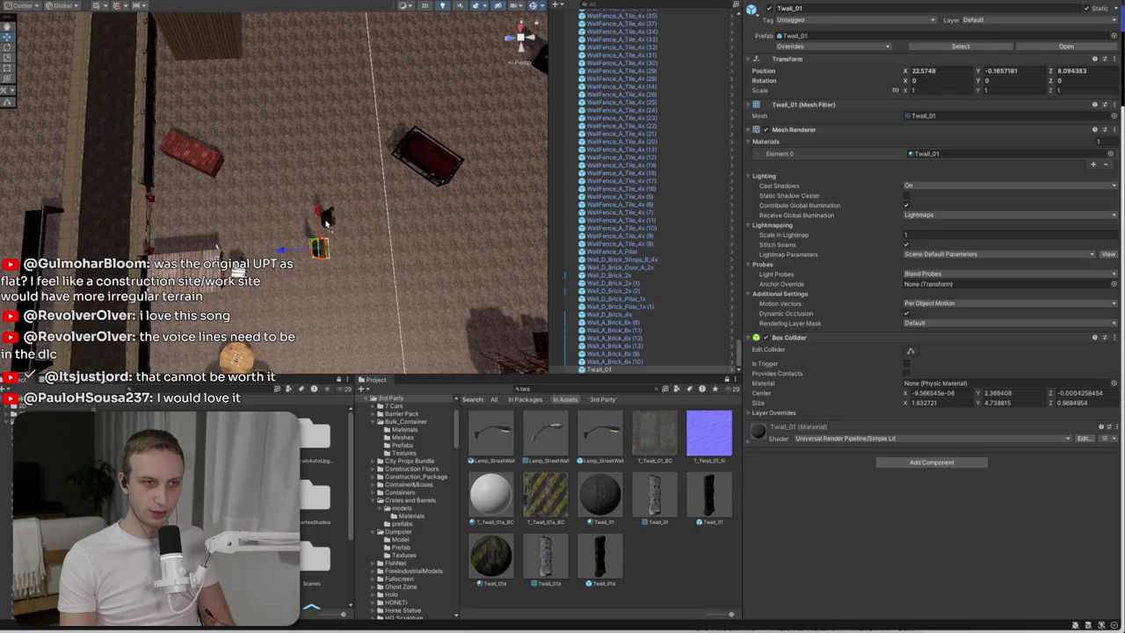
drag(601, 553, 351, 220)
key(f)
mouse_move(339, 304)
mouse_down()
mouse_move(329, 247)
mouse_move(154, 139)
mouse_move(107, 160)
mouse_up()
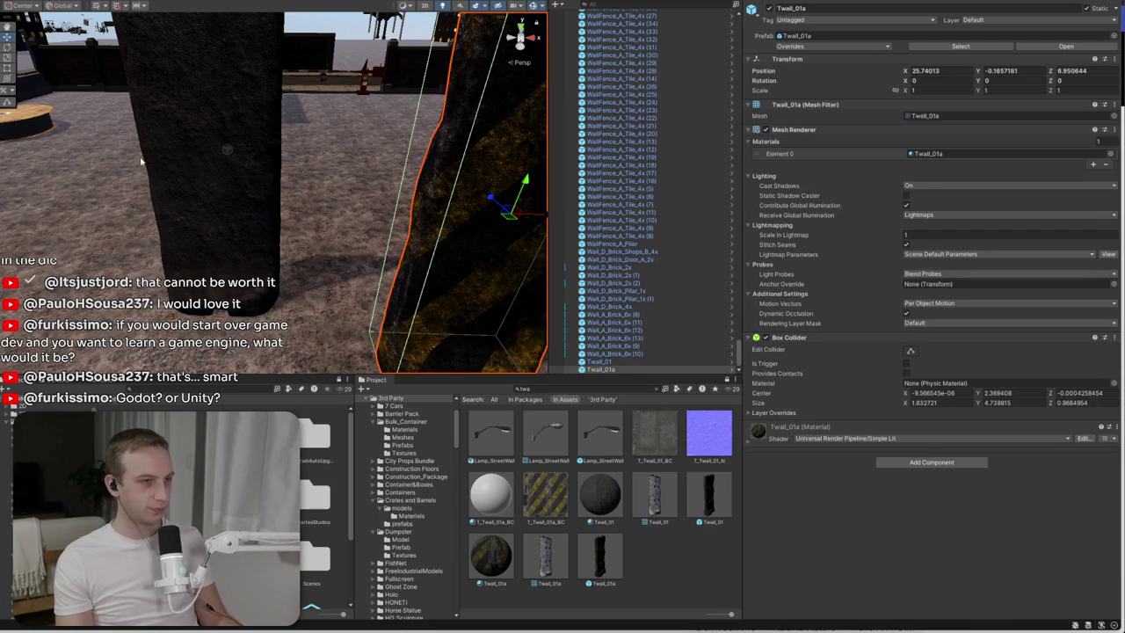
- Rotate the Twall_01 barrier to about 45 degrees and turn the red tank slightly
key(f)
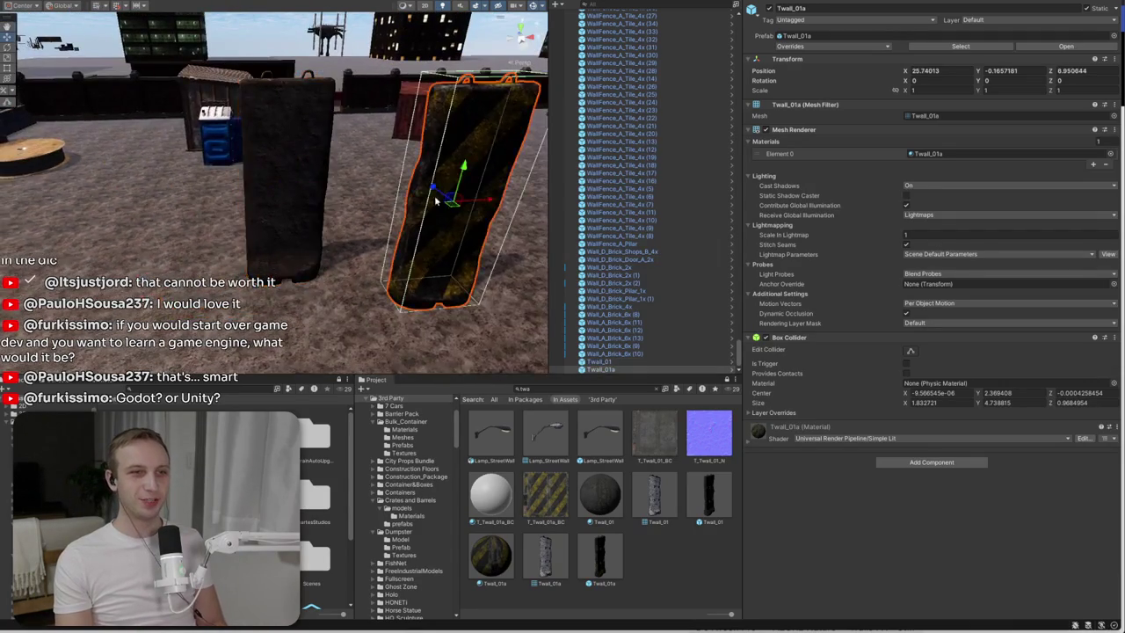
click(239, 197)
key(e)
mouse_move(200, 207)
mouse_down()
mouse_move(165, 230)
mouse_move(346, 258)
mouse_move(380, 314)
mouse_move(302, 136)
mouse_move(352, 175)
mouse_move(394, 124)
mouse_move(395, 53)
mouse_move(404, 95)
mouse_up()
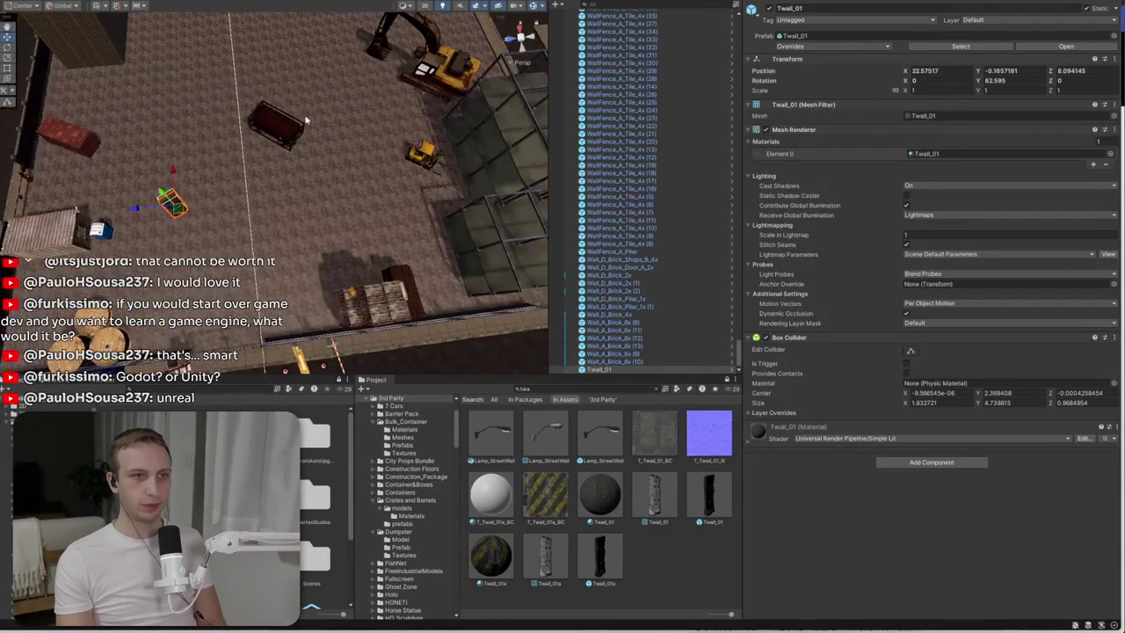
click(281, 136)
key(e)
drag(279, 166, 292, 170)
- Duplicate Twall_01, turn the copy to about 62 degrees and align it with the first
click(183, 209)
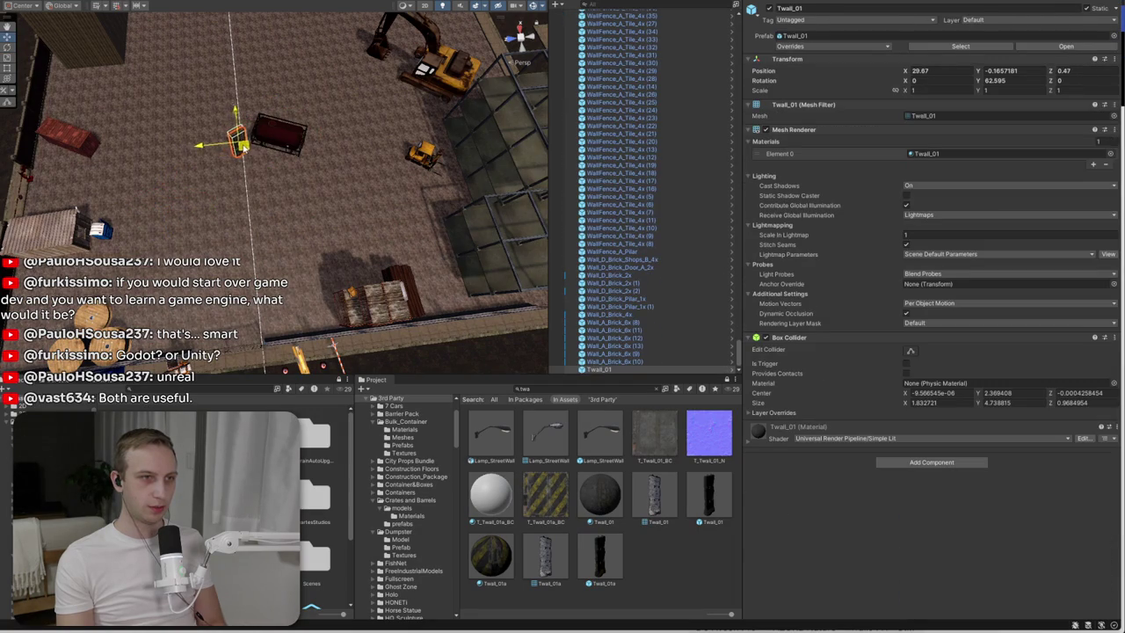
key(ctrl+d)
key(w)
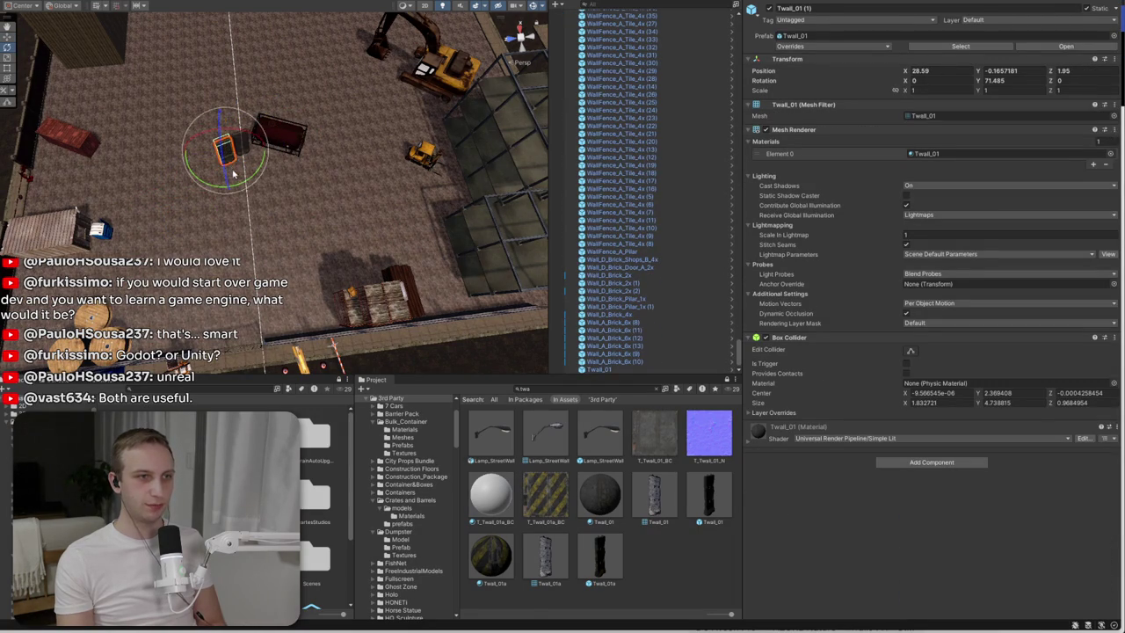
drag(245, 185, 240, 187)
key(f)
drag(281, 232, 290, 230)
scroll(246, 255, down, 3)
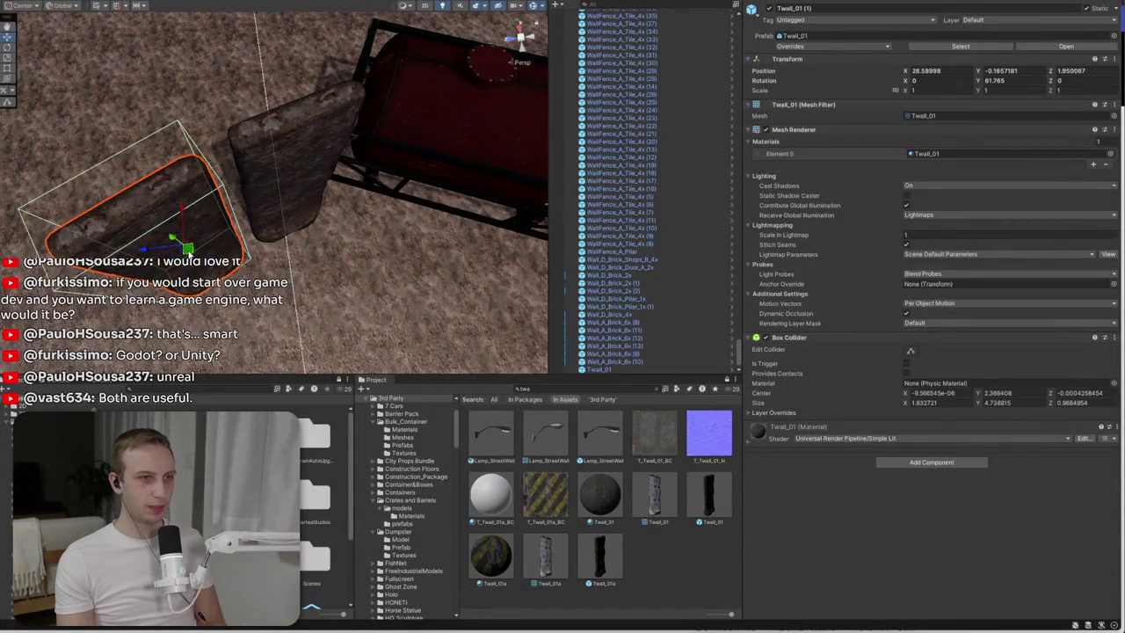
drag(187, 249, 180, 239)
scroll(180, 239, down, 5)
- Duplicate the barrier again, moving the second copy along the line and turning it about 66 degrees
key(ctrl+d)
drag(271, 162, 256, 183)
key(f)
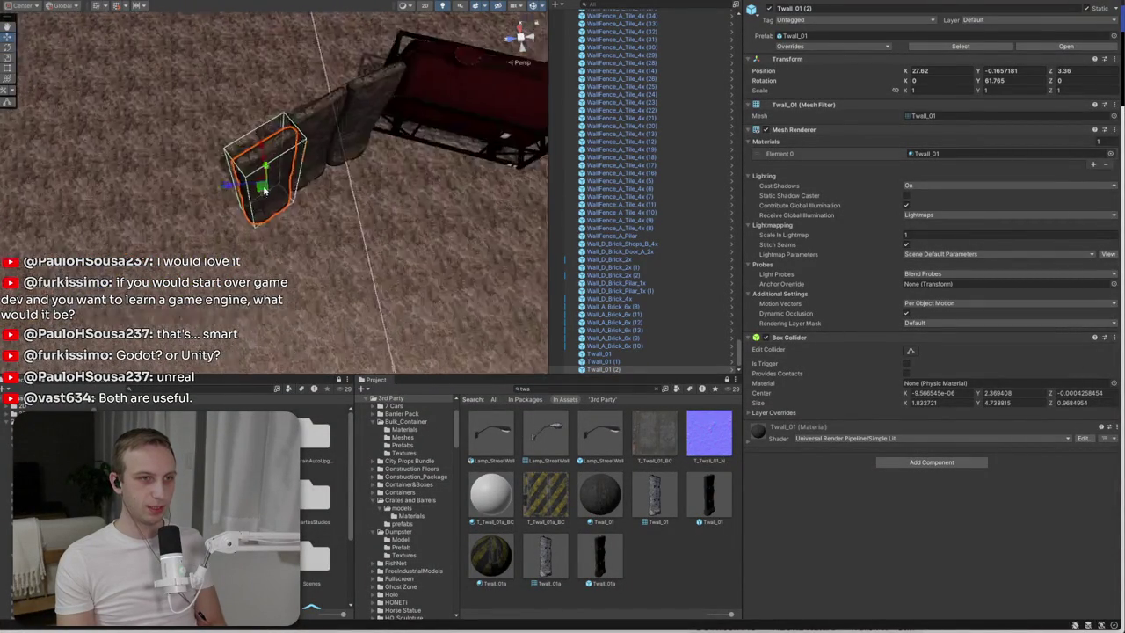
mouse_move(276, 227)
mouse_down()
mouse_move(264, 233)
mouse_move(262, 190)
mouse_up()
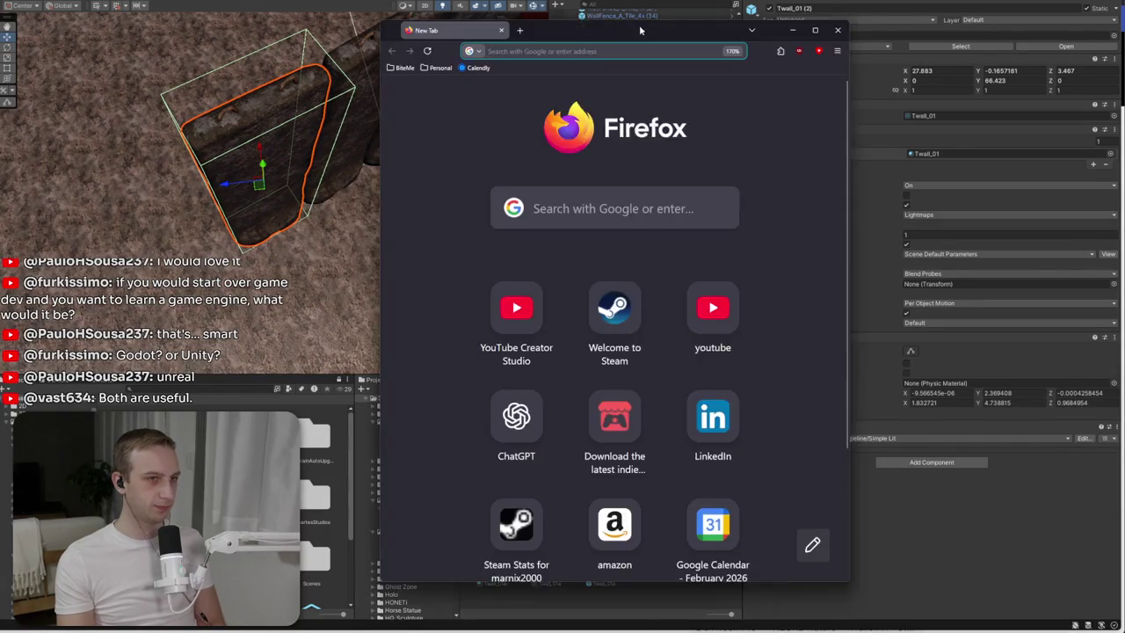
drag(639, 25, 647, 64)
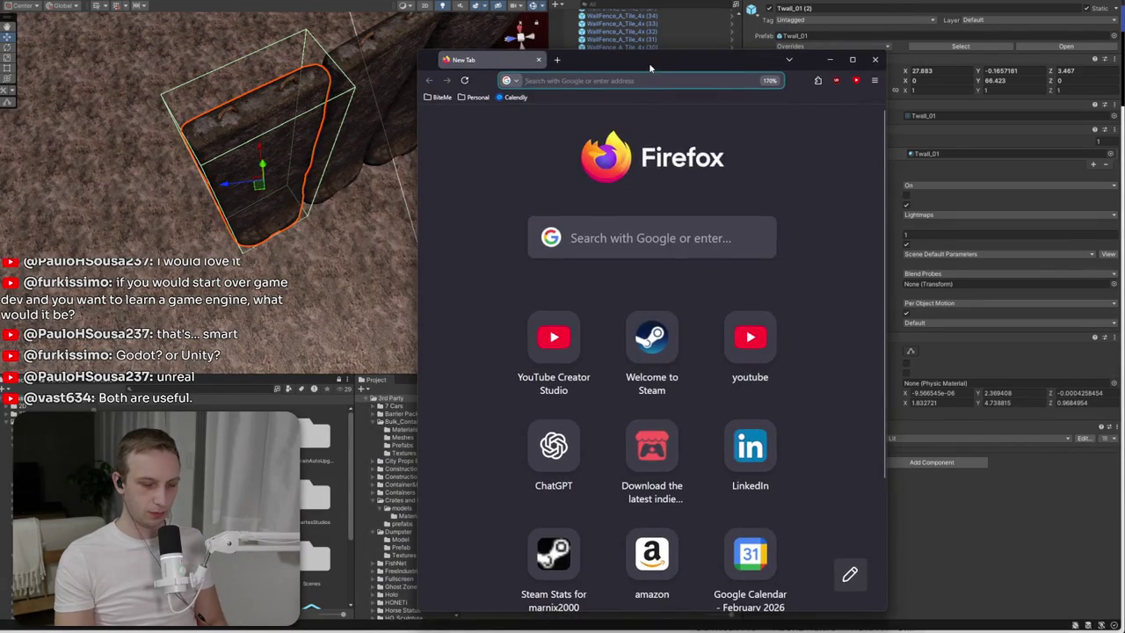
- Search Google for the suggested 'unity spline place objects' query
text(unity plaspl)
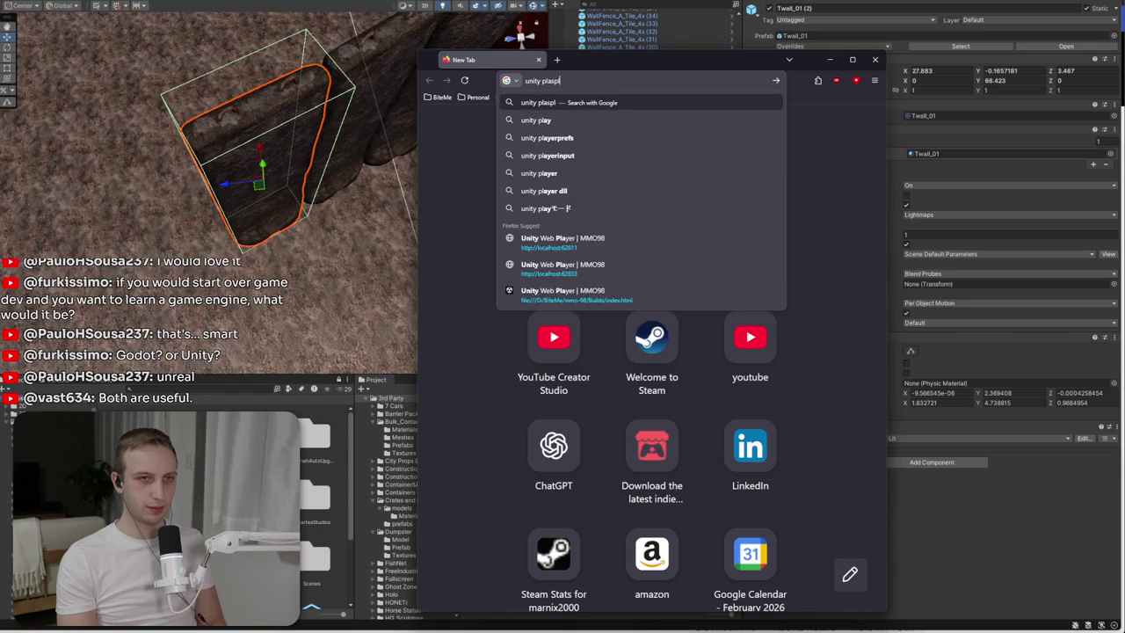
key(BackSpace)
key(BackSpace)
key(BackSpace)
key(BackSpace)
key(BackSpace)
key(BackSpace)
text(spline place obje)
key(Down)
key(Return)
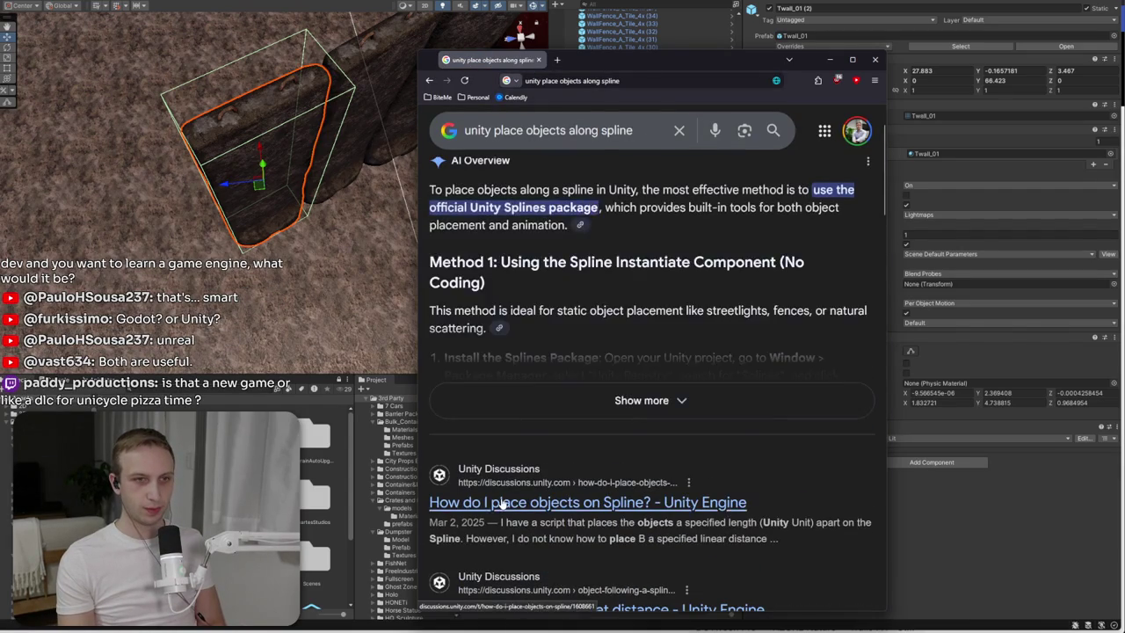
- Read the Unity Discussions thread on placing objects along a spline, then open the Reddit thread
click(538, 292)
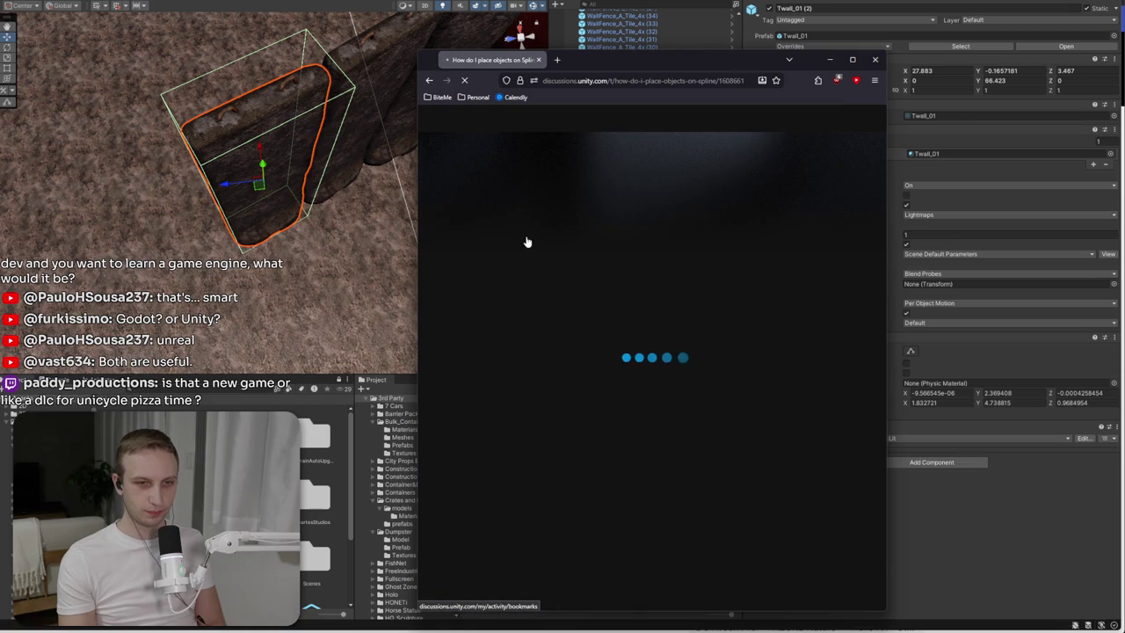
scroll(630, 252, down, 4)
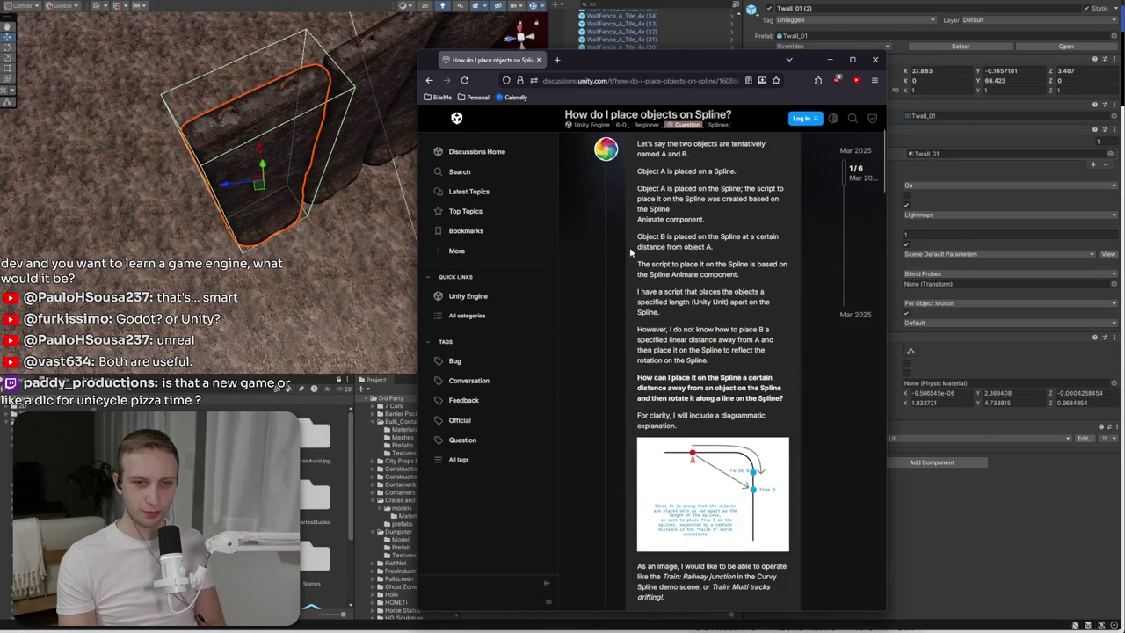
scroll(648, 286, down, 2)
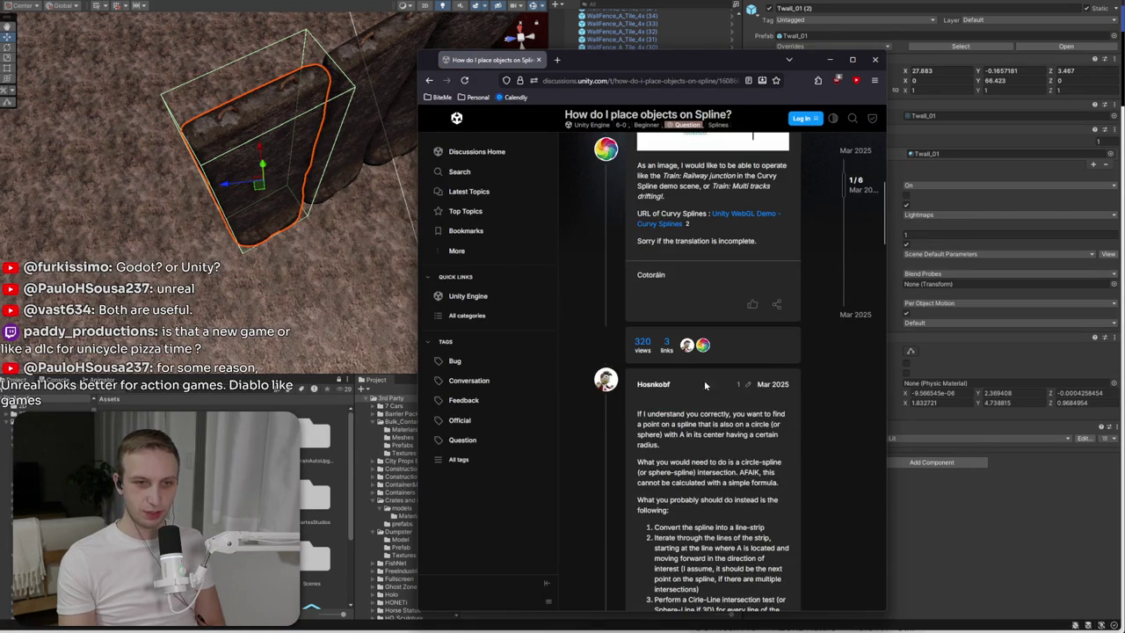
mouse_move(682, 406)
mouse_down()
mouse_move(690, 442)
mouse_move(741, 520)
mouse_move(734, 482)
mouse_move(703, 510)
mouse_move(722, 448)
mouse_up()
click(678, 402)
scroll(722, 448, down, 5)
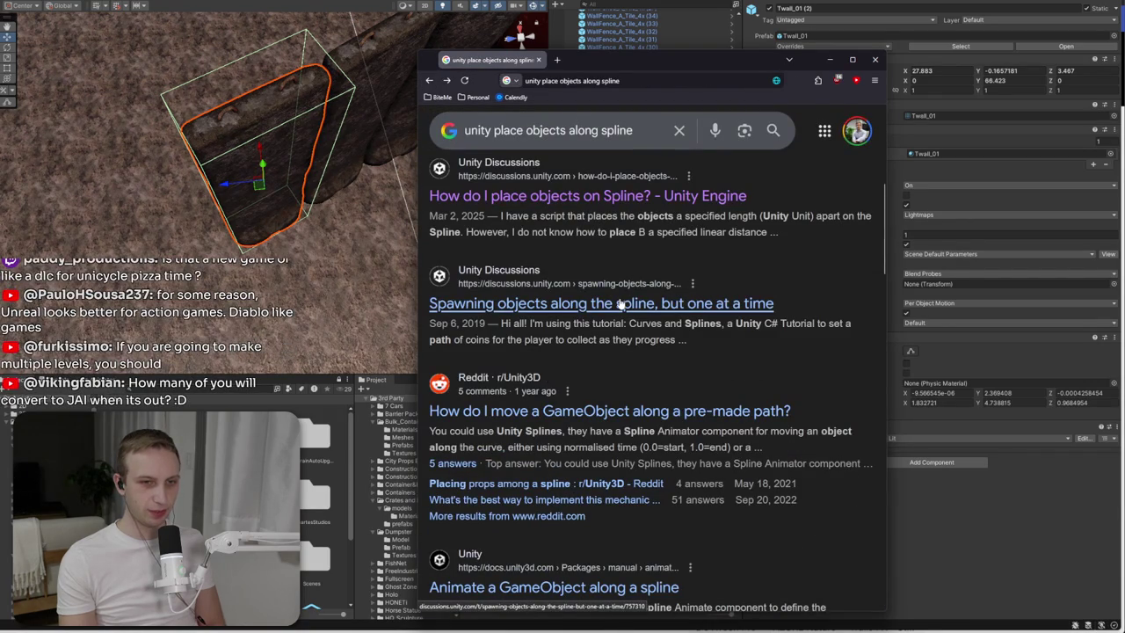
click(589, 410)
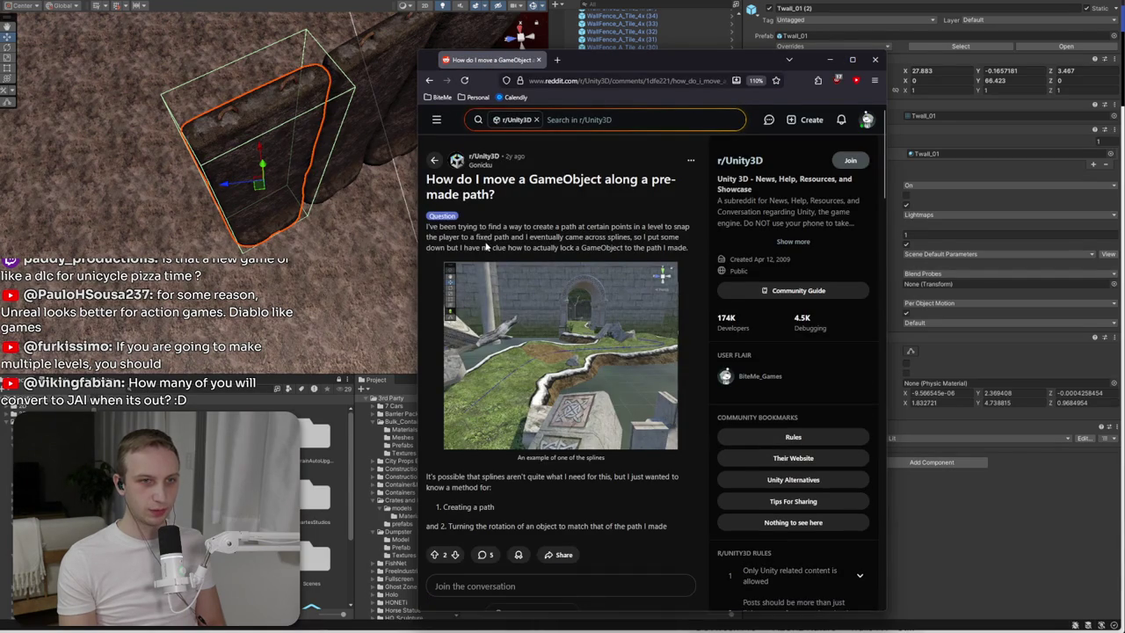
- Scroll through the Reddit comments, collapse one comment thread, and go back to the Google results
scroll(491, 246, down, 2)
scroll(486, 246, down, 1)
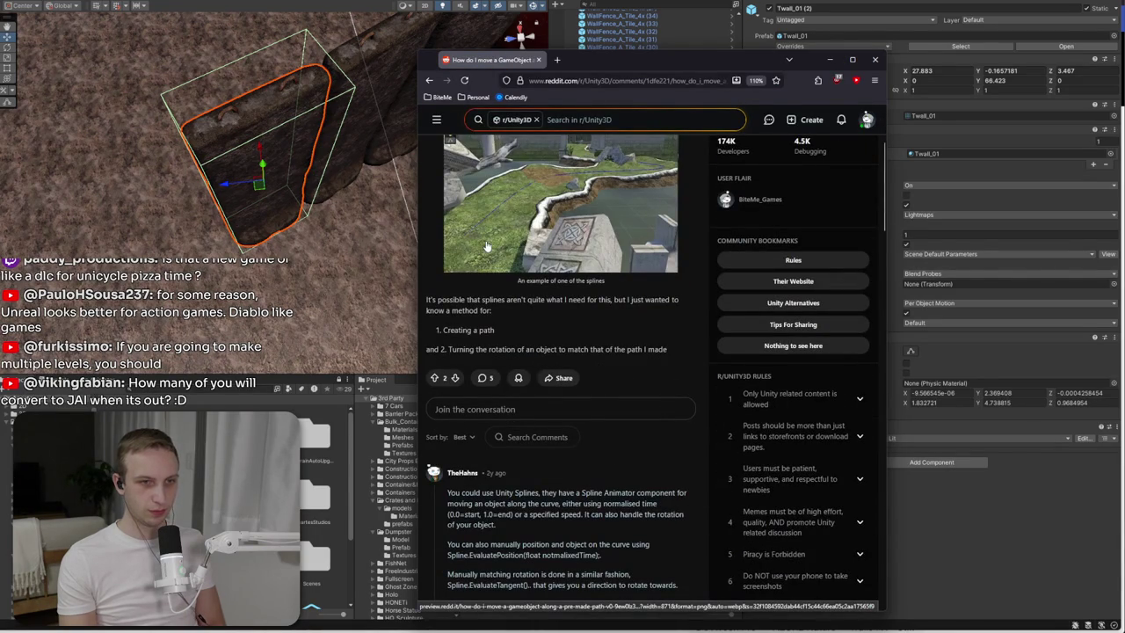
scroll(486, 246, down, 2)
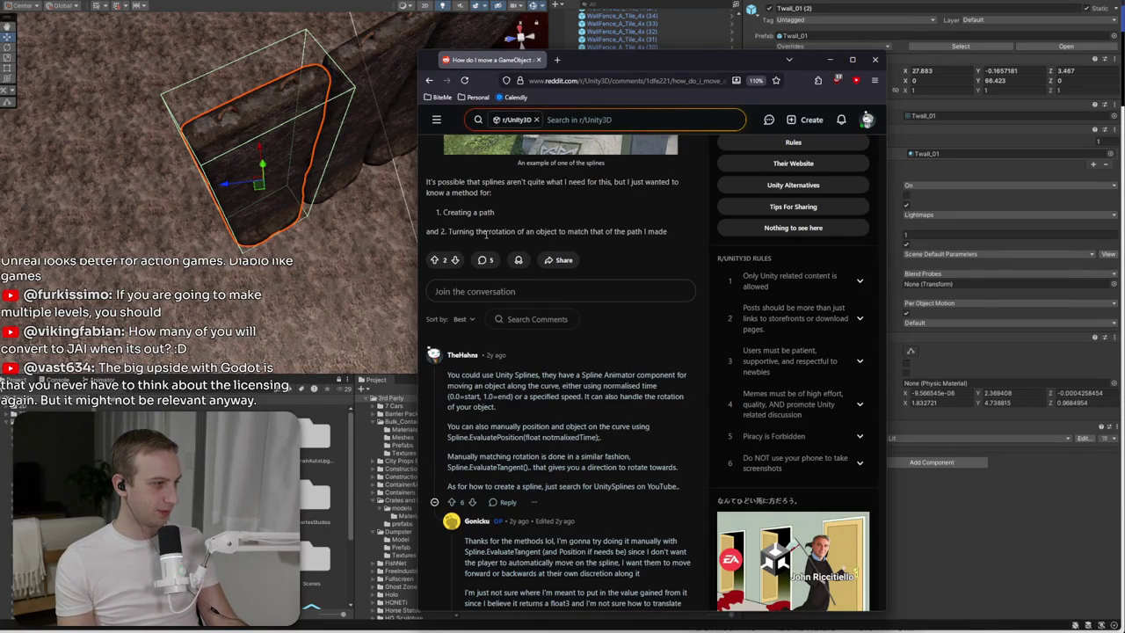
scroll(485, 233, down, 3)
click(435, 251)
scroll(447, 254, up, 2)
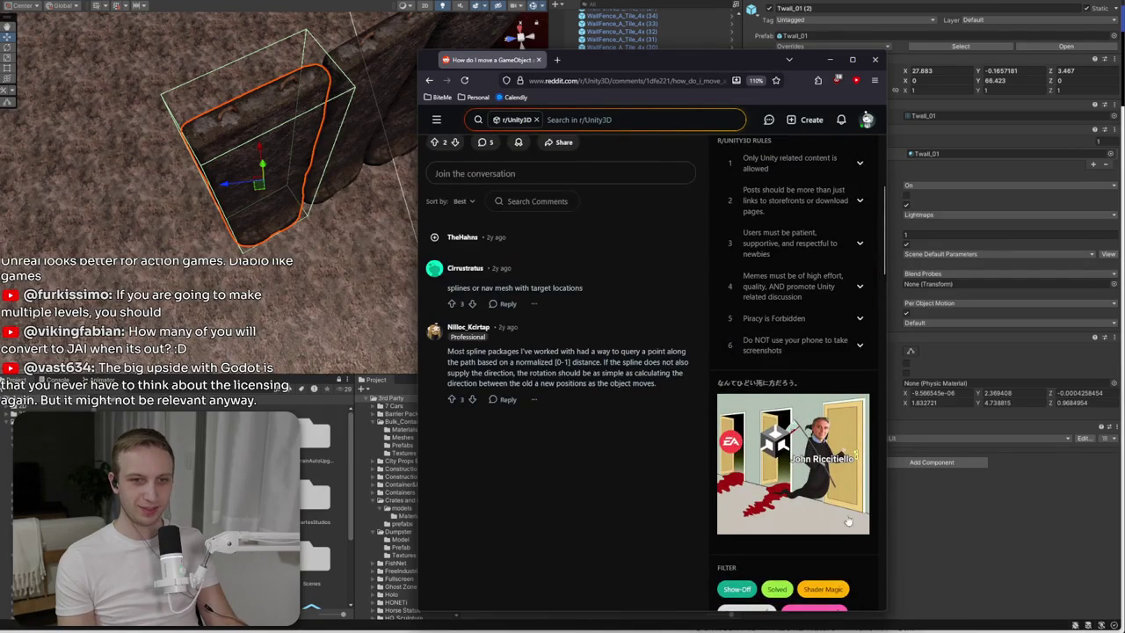
scroll(812, 422, down, 1)
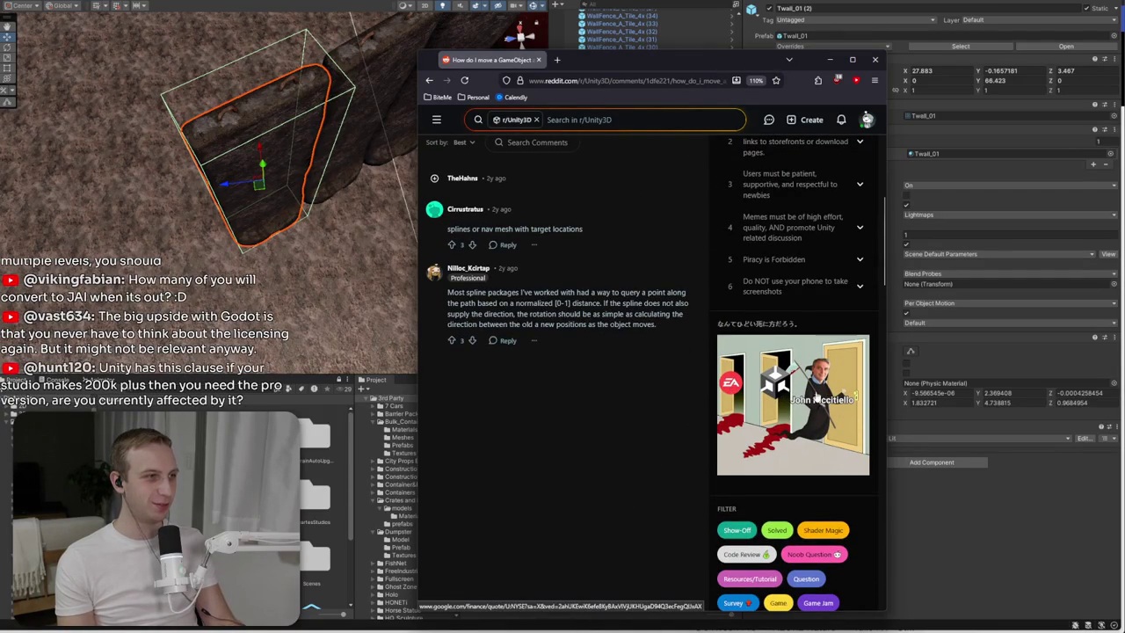
scroll(817, 403, up, 10)
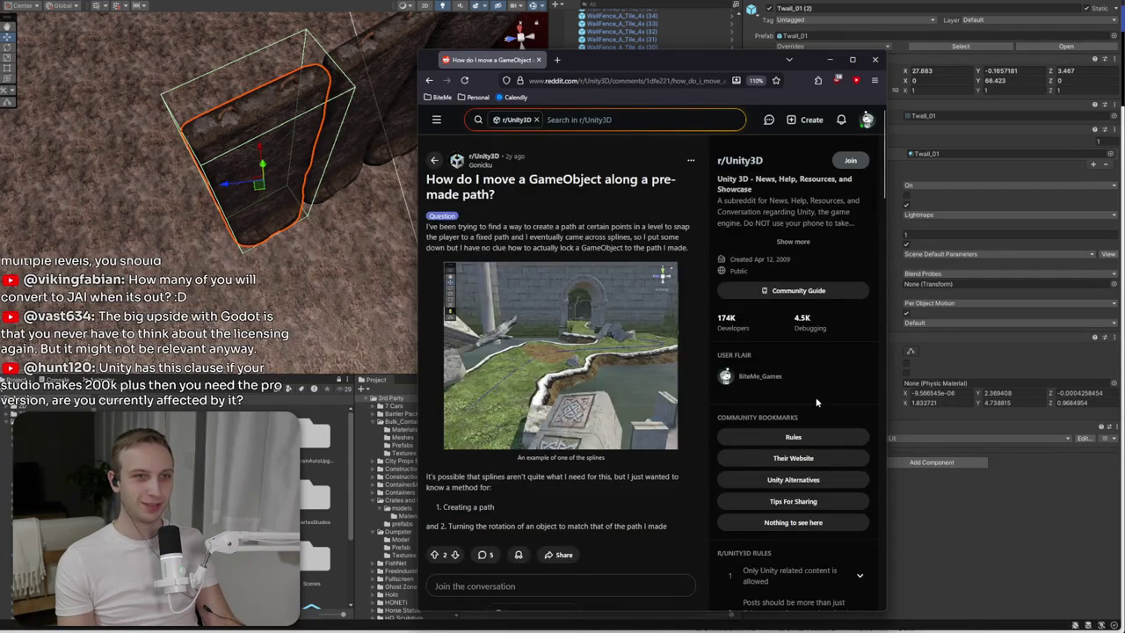
scroll(816, 402, down, 8)
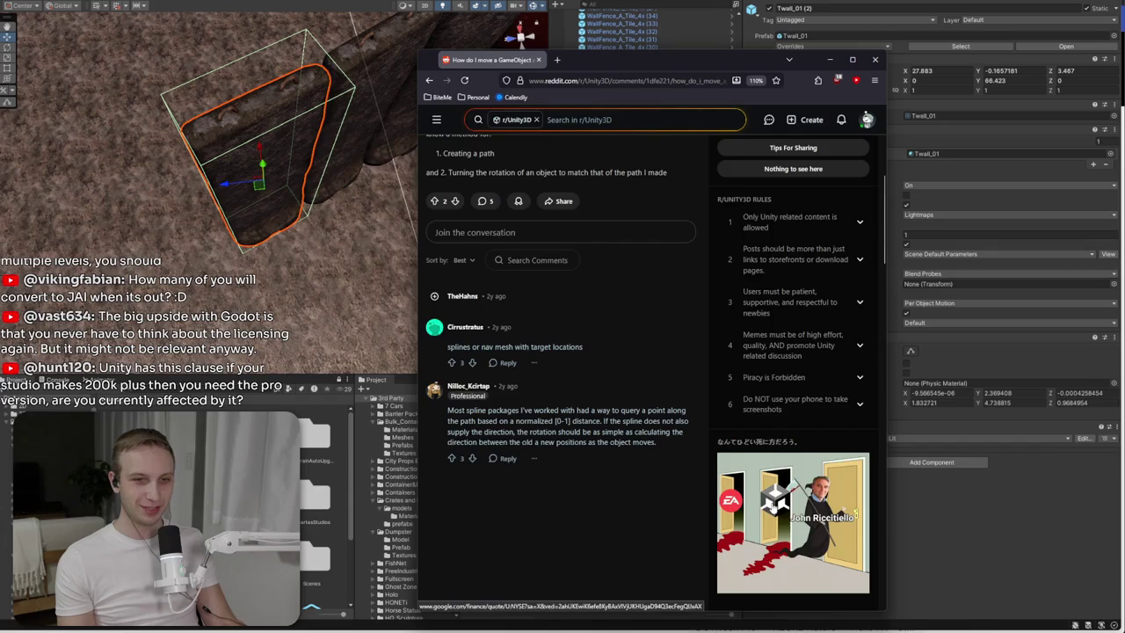
scroll(773, 506, down, 2)
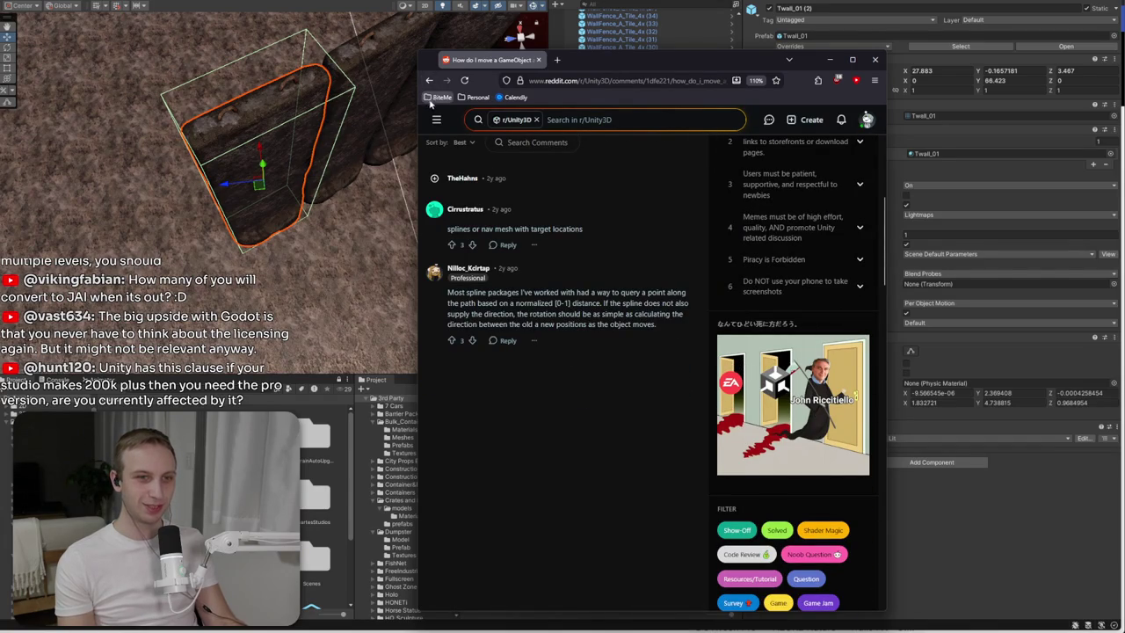
click(430, 81)
scroll(669, 390, down, 2)
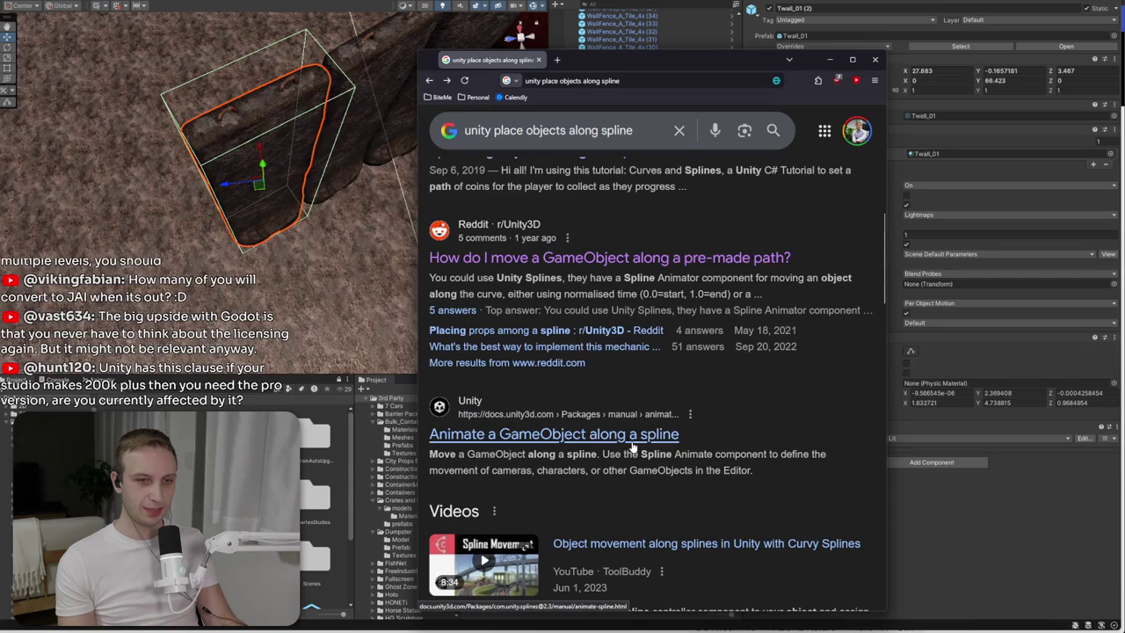
- Change the Google query to 'unity spline wall'
scroll(509, 378, up, 3)
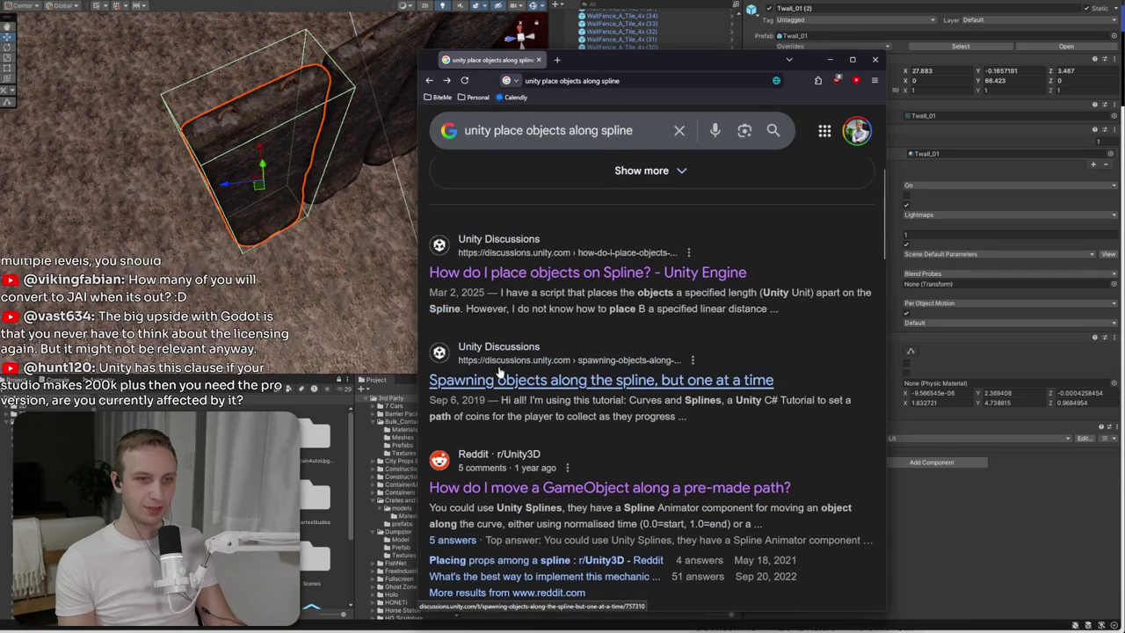
scroll(501, 376, down, 5)
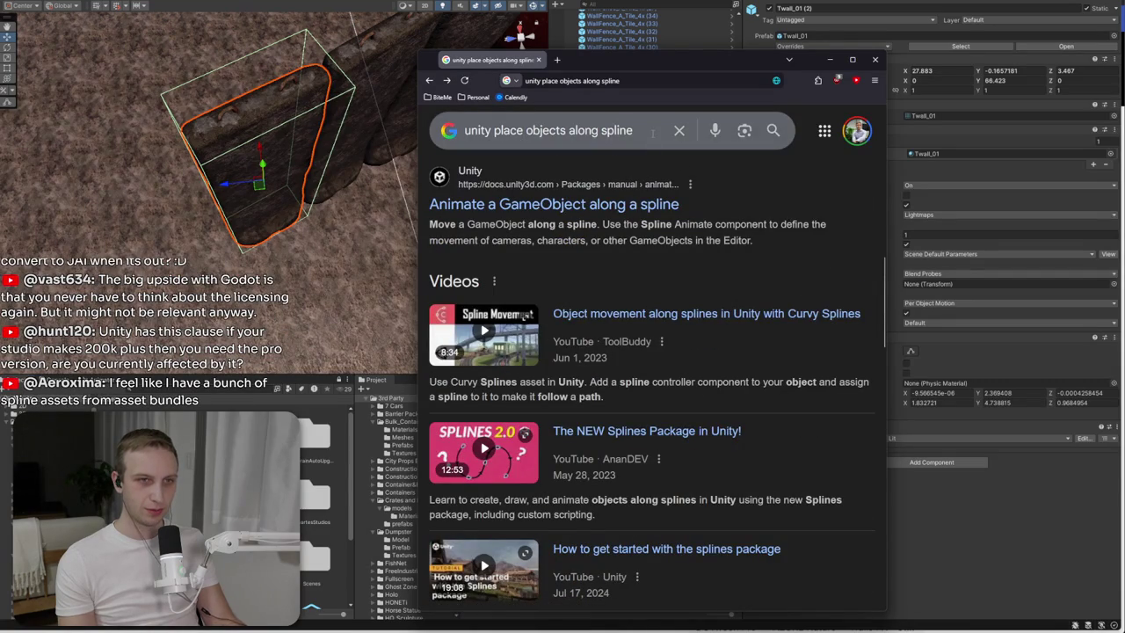
drag(538, 130, 496, 130)
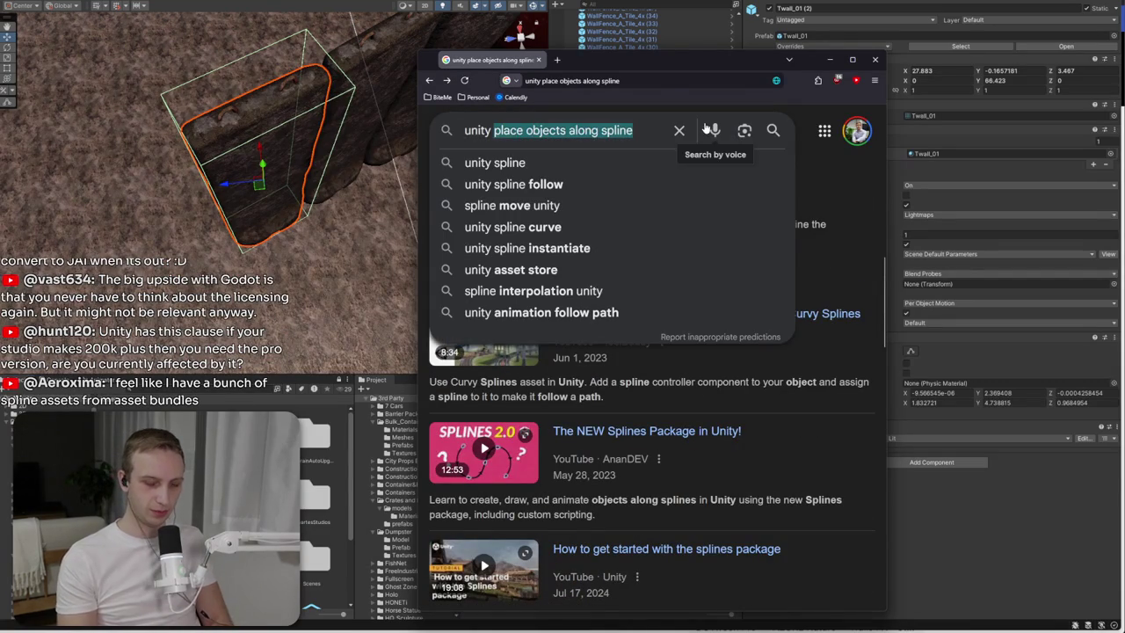
text(plin)
key(BackSpace)
key(BackSpace)
key(BackSpace)
text(as)
key(BackSpace)
key(BackSpace)
text(spline wall)
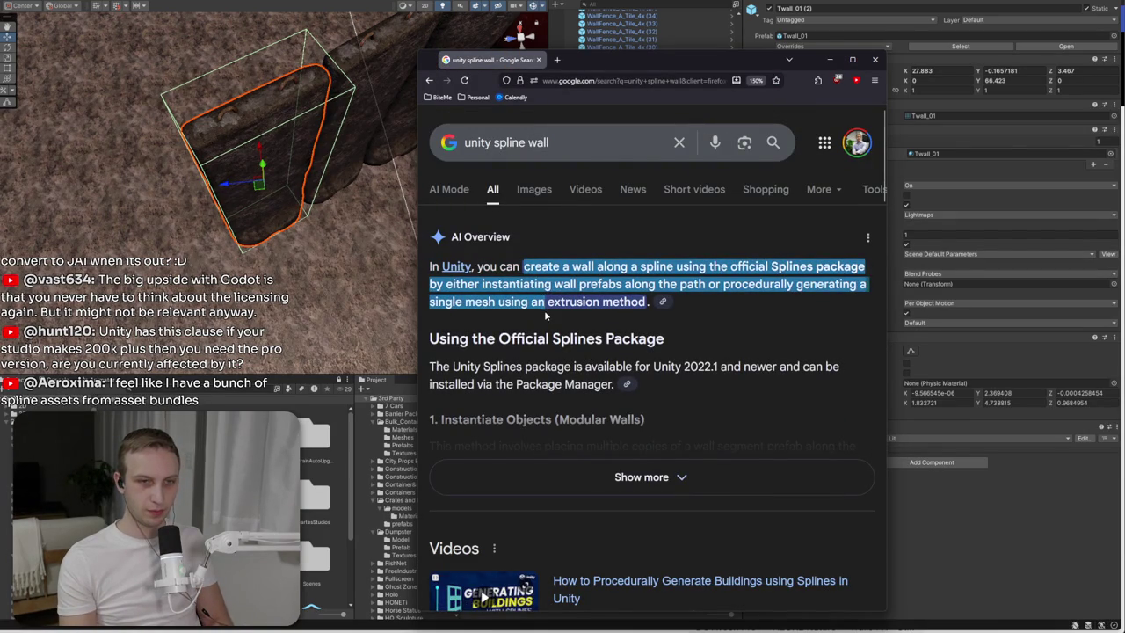
- Expand the AI Overview's full steps, then return to Unity's Package Manager
click(593, 472)
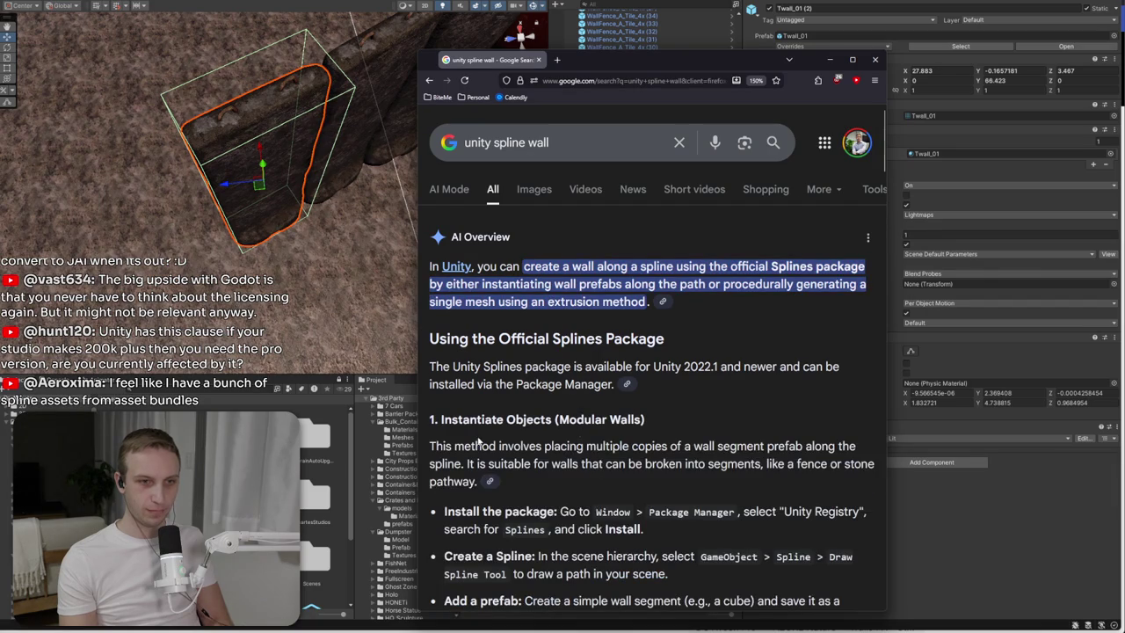
scroll(692, 449, down, 3)
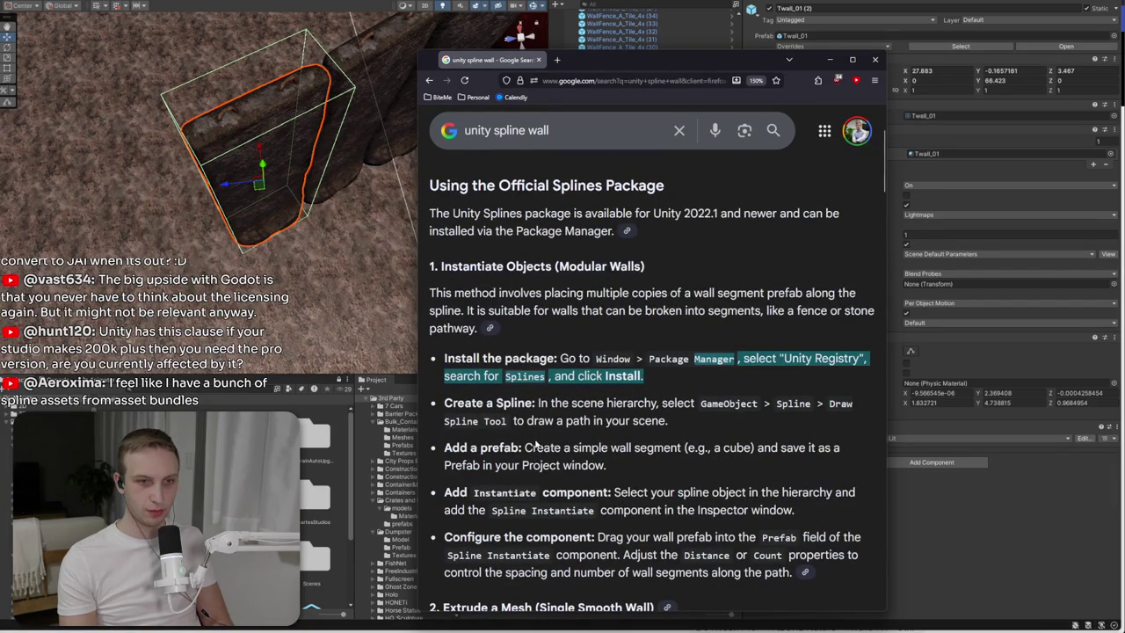
click(971, 54)
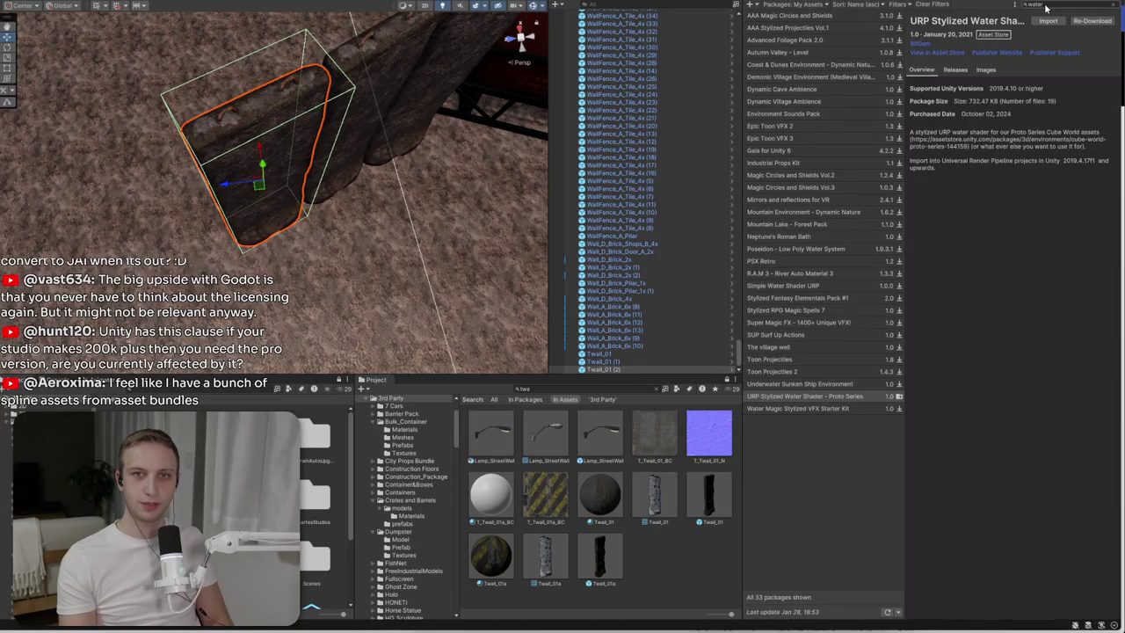
- Install Splines 2.8.2 from the Unity Registry via a 'spline' search, then select a WallFence_A_Tile_4x piece
click(787, 6)
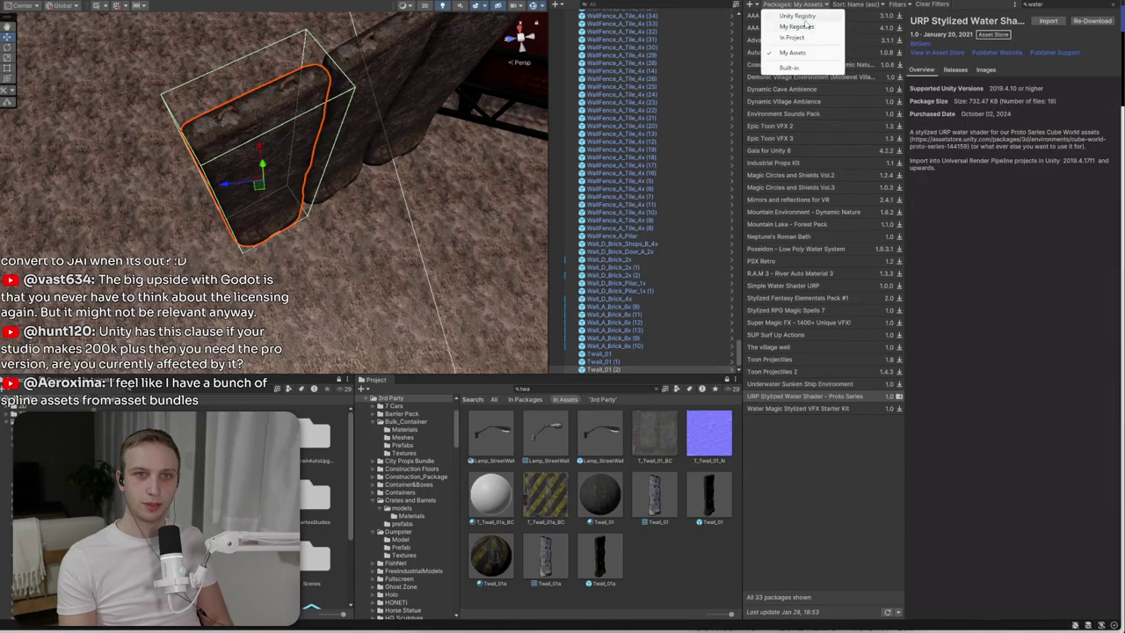
click(830, 26)
click(1084, 7)
text(spline)
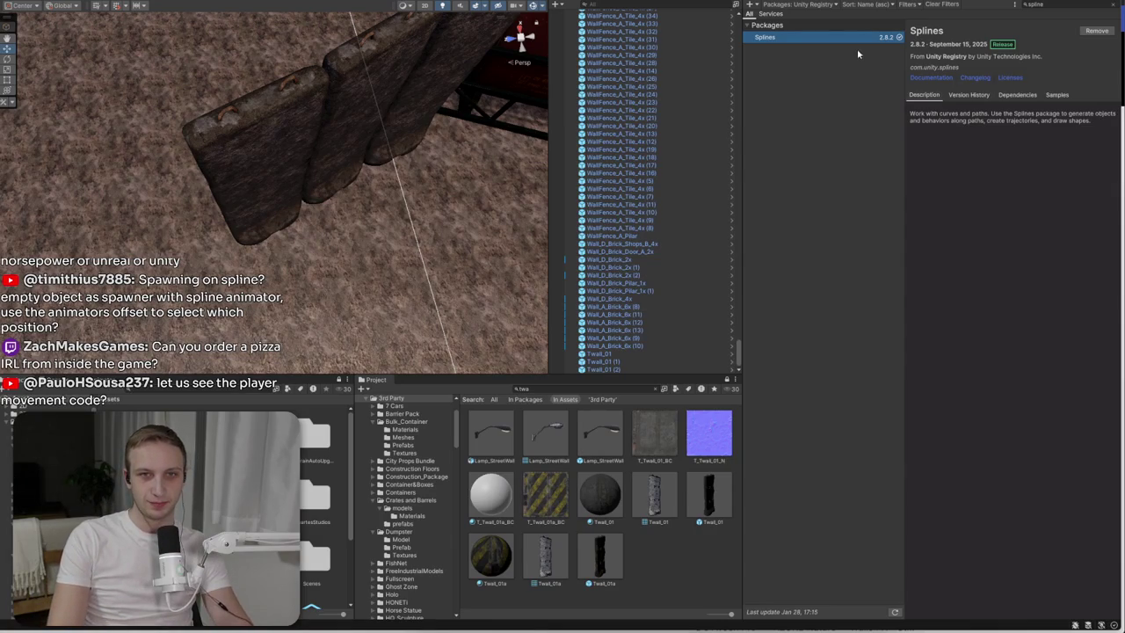
click(767, 4)
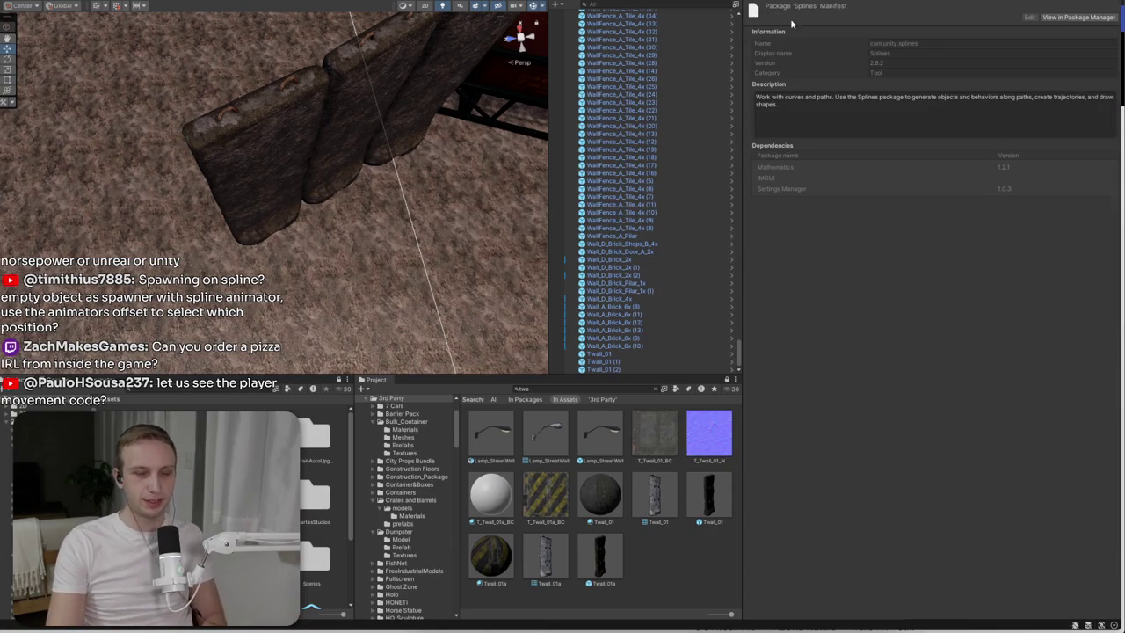
click(615, 87)
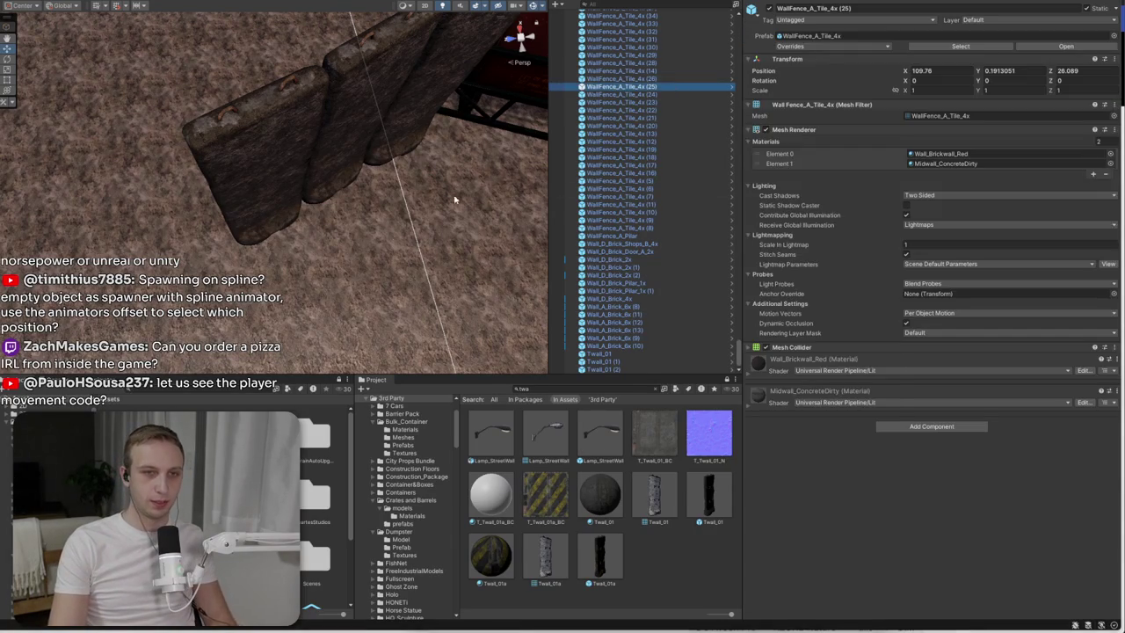
- Review the install-the-package step in the browser instructions
key(alt+Tab)
scroll(524, 300, down, 4)
scroll(531, 315, up, 3)
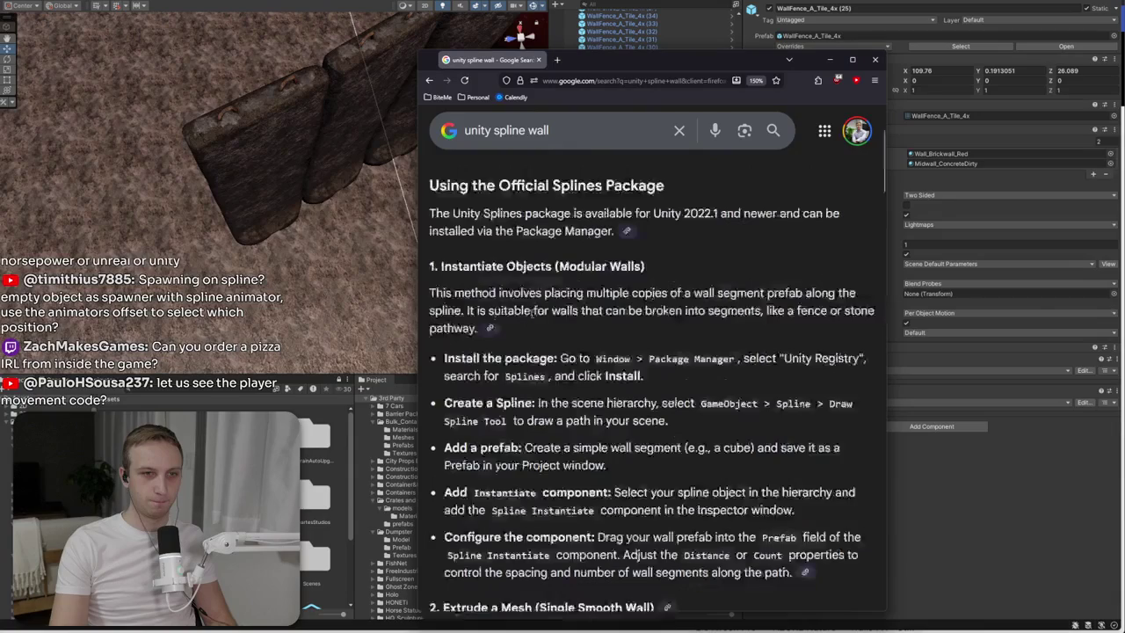
drag(670, 380, 655, 340)
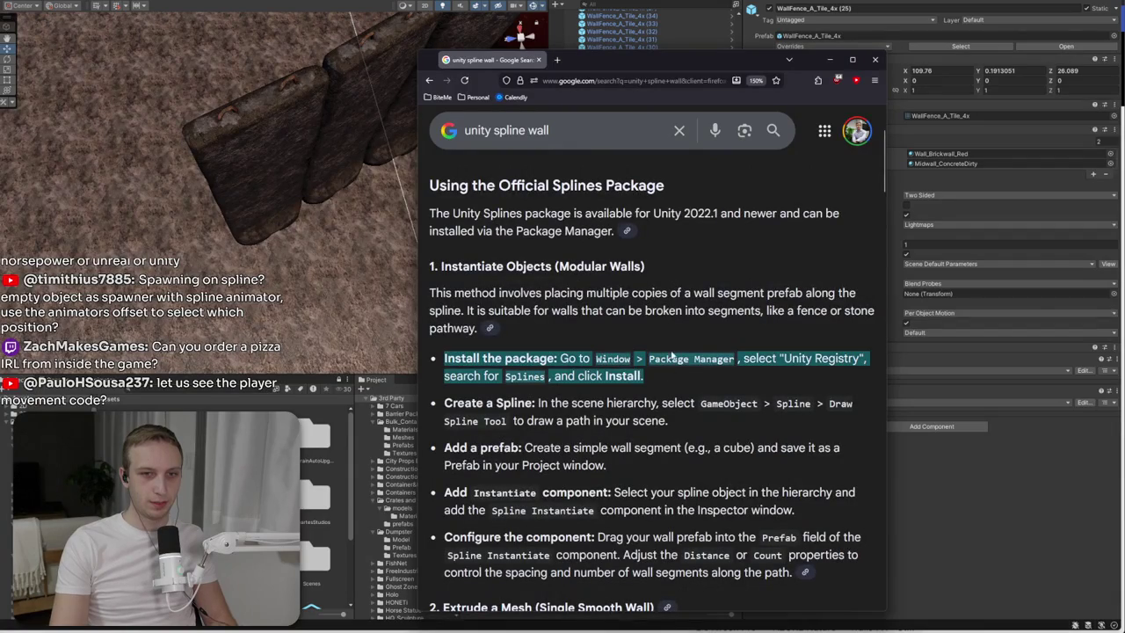
key(alt+Tab)
- Select the Twall_01 (1) T-wall and undo its recent changes
scroll(659, 249, down, 5)
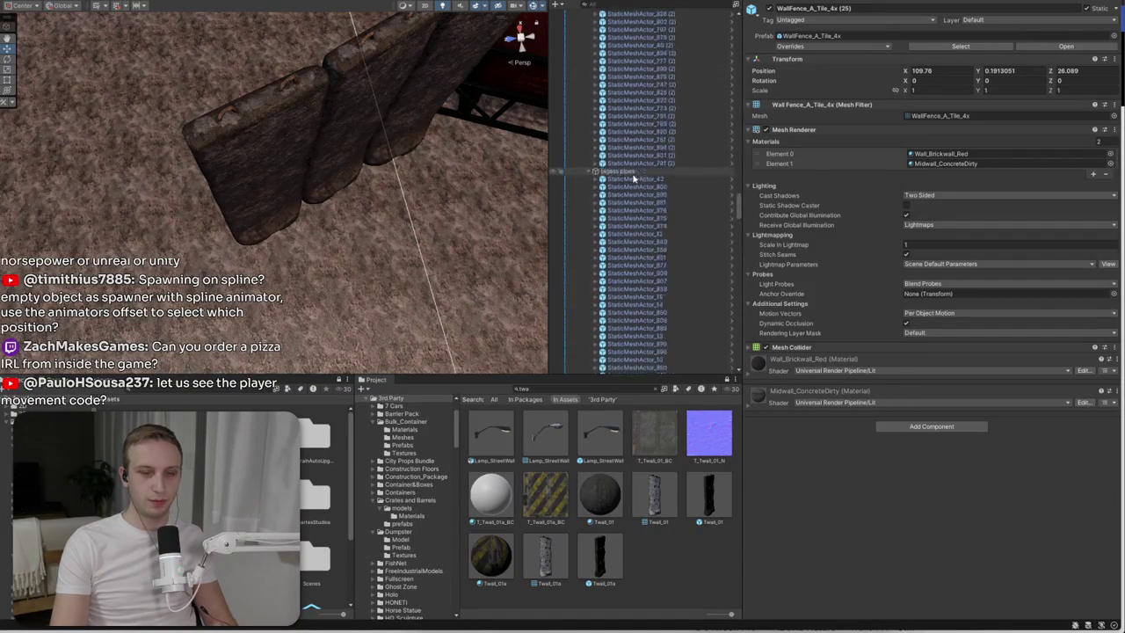
click(352, 110)
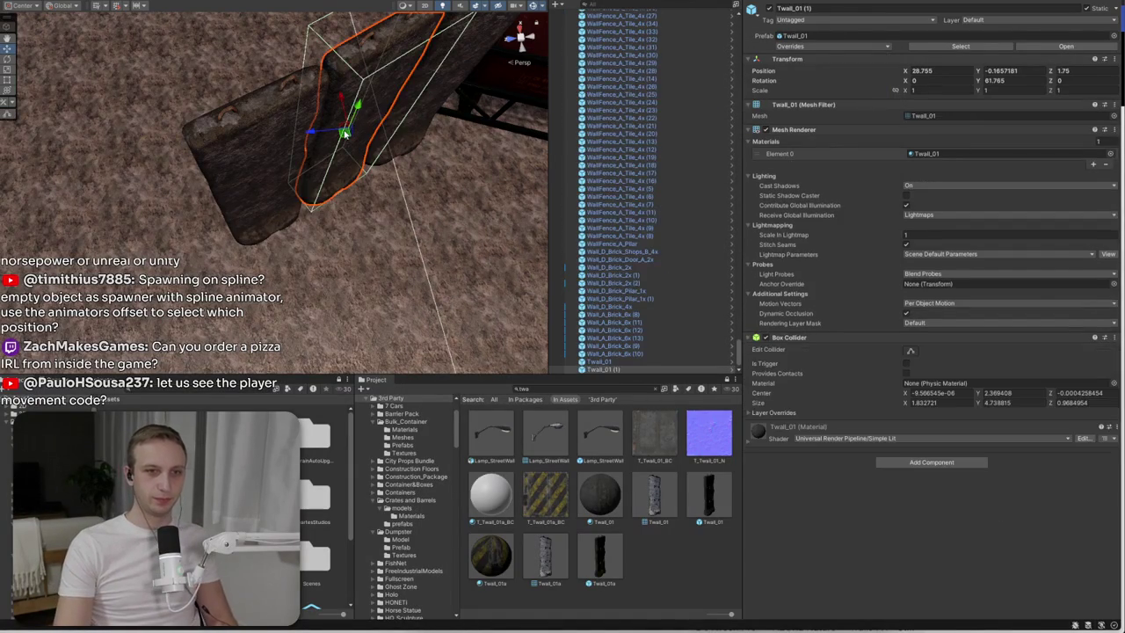
key(ctrl+z)
key(ctrl+z)
key(ctrl+z)
key(ctrl+z)
scroll(593, 168, up, 10)
- Create an empty object named Walls under Worksite and bring up its creation options
click(612, 139)
click(607, 155)
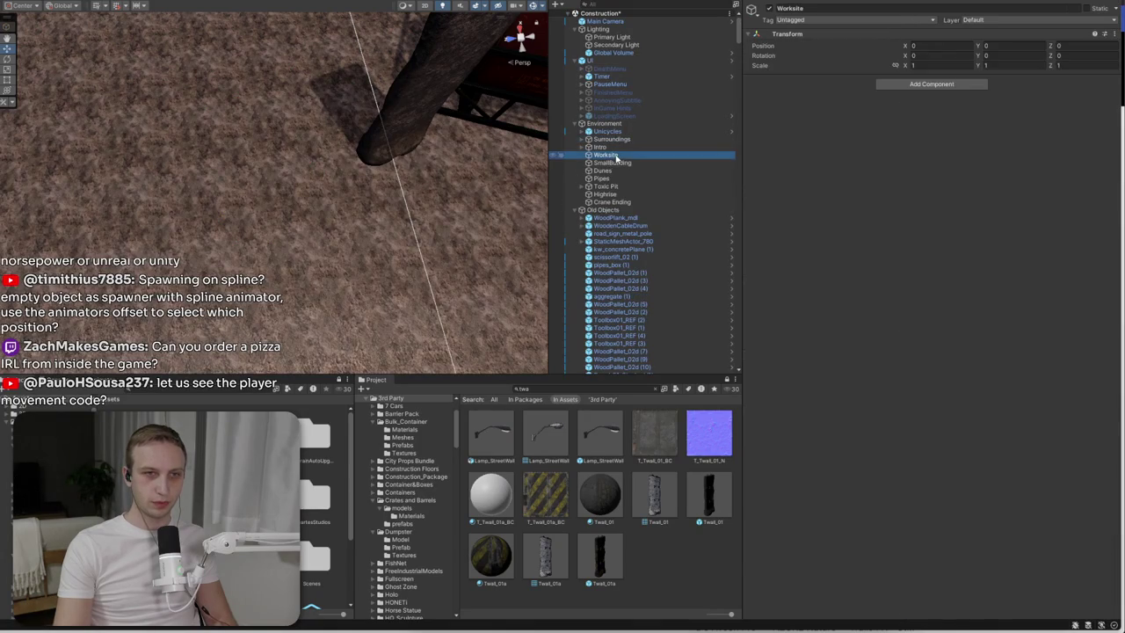
right_click(613, 155)
click(681, 308)
text(Walls)
key(Return)
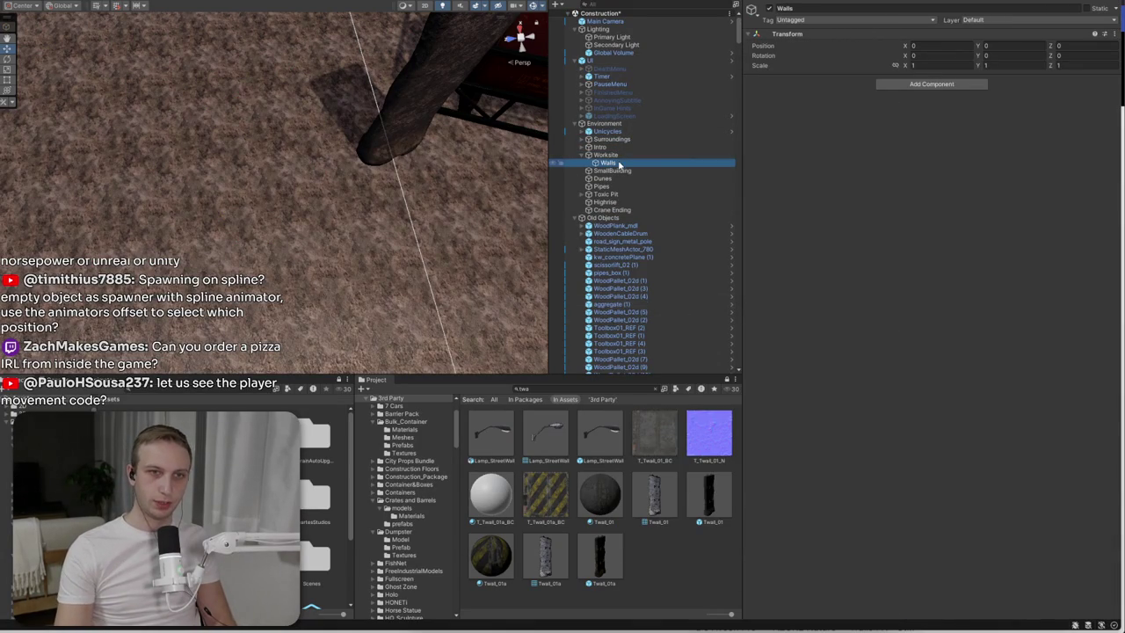
right_click(617, 164)
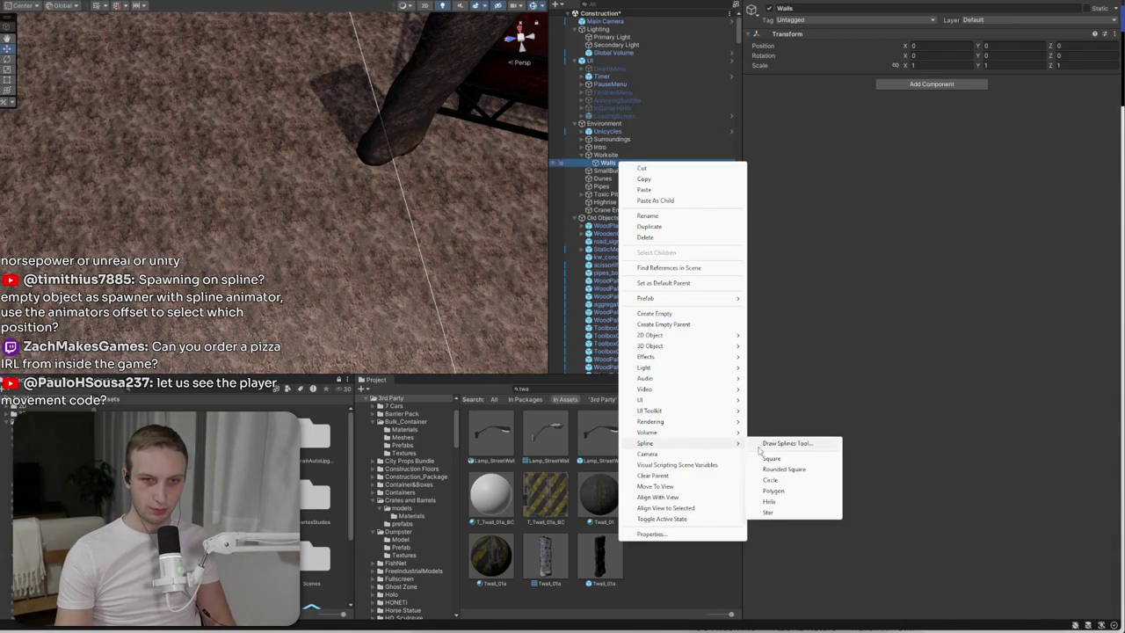
- Draw a multi-knot spline under Walls across the worksite ground toward the red container
click(400, 156)
scroll(396, 154, down, 5)
scroll(384, 163, down, 5)
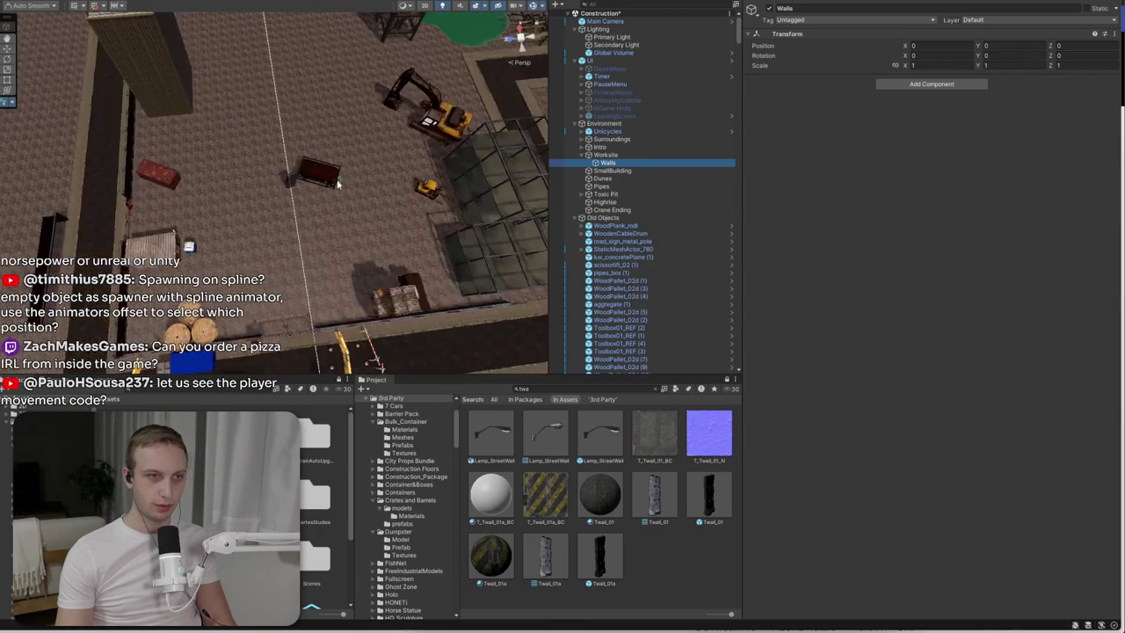
click(286, 199)
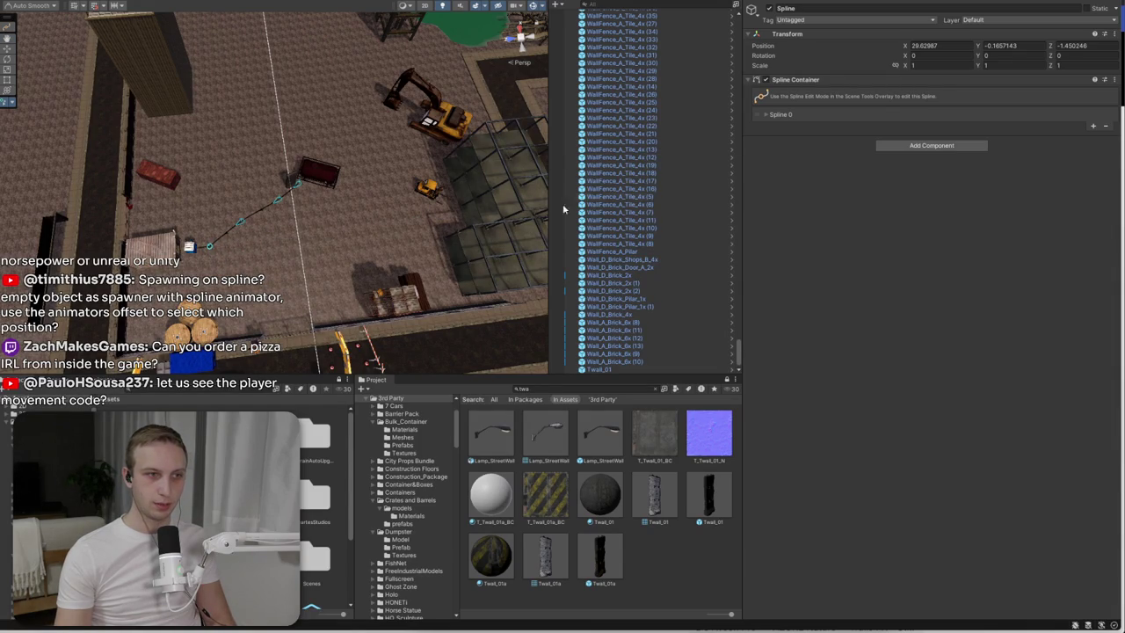
key(Escape)
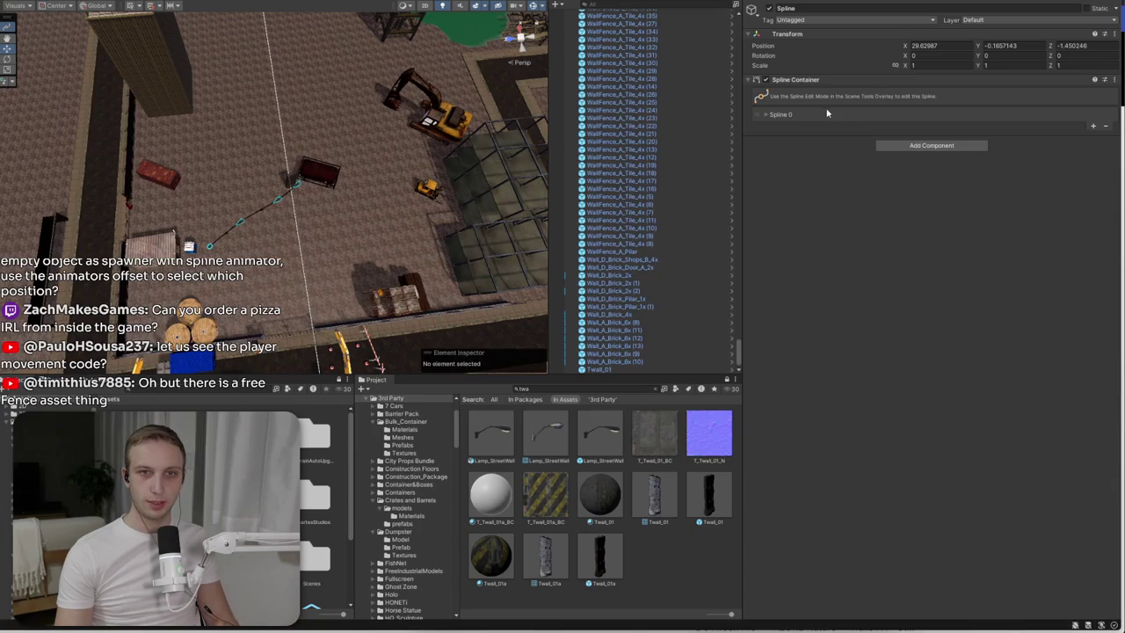
- Expand Spline 0's knots and add a Spline Instantiate component to the Spline
click(775, 117)
click(766, 116)
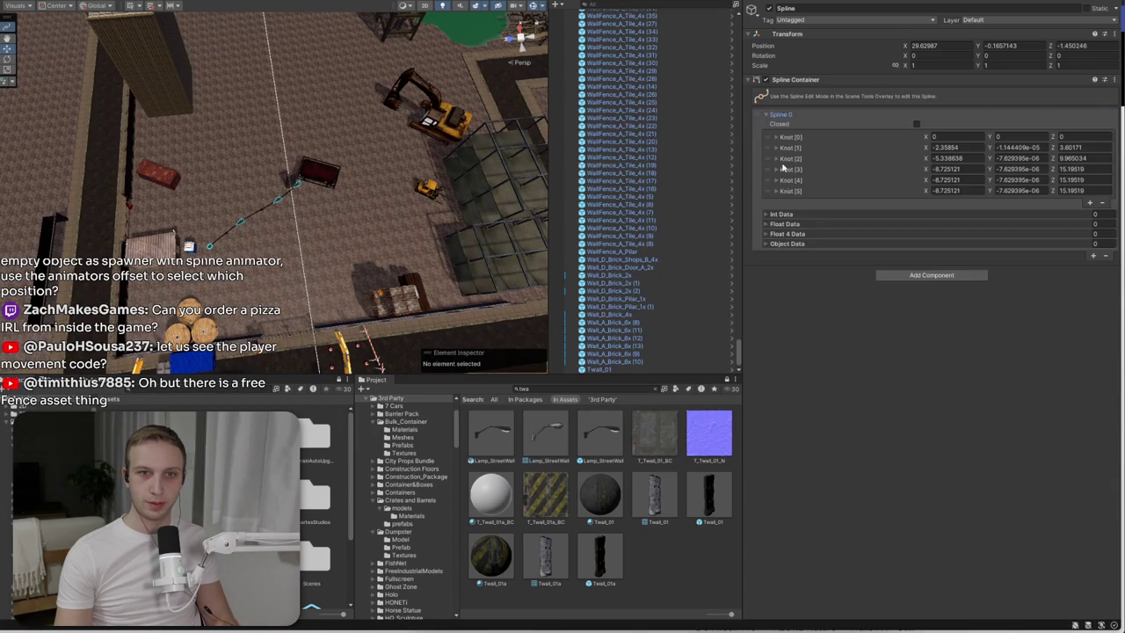
click(918, 276)
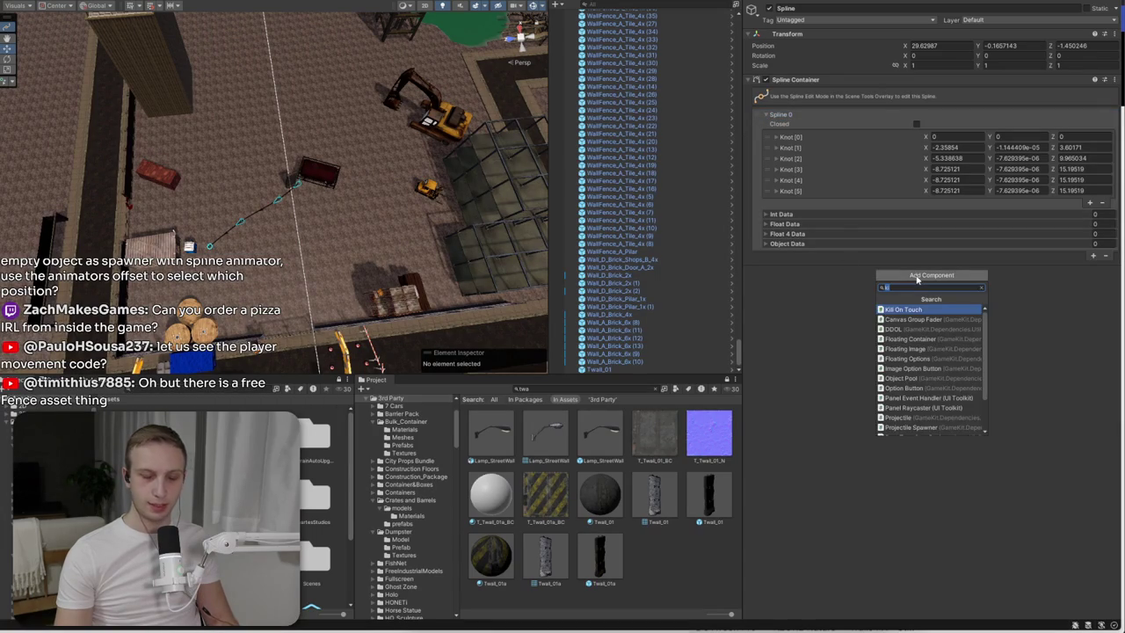
key(alt+Tab)
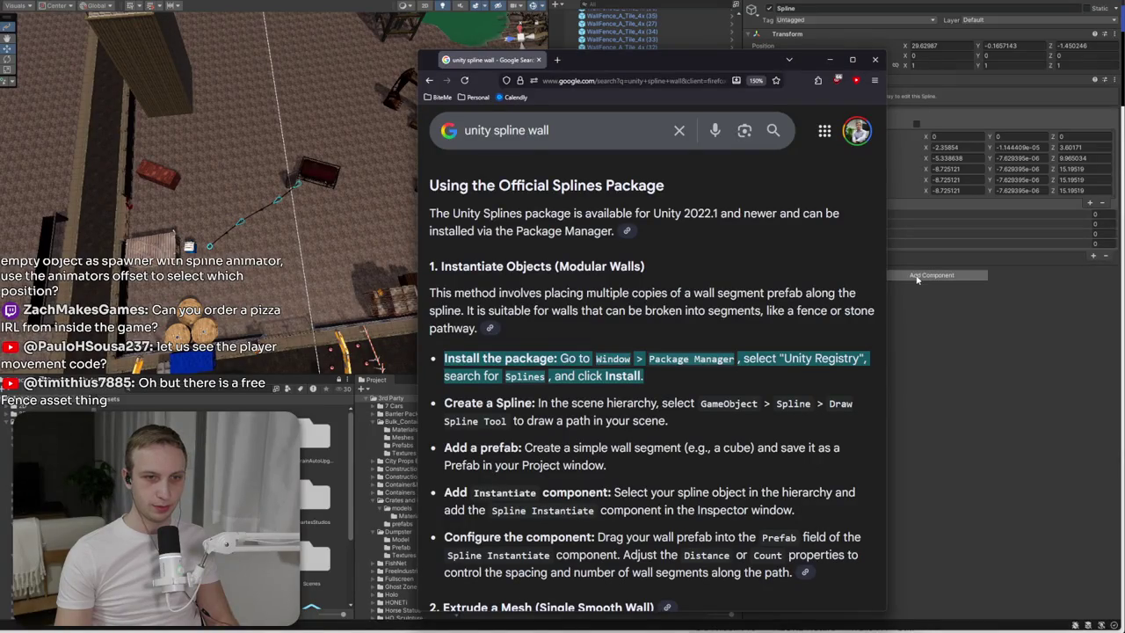
key(alt+Tab)
click(916, 276)
text(instan)
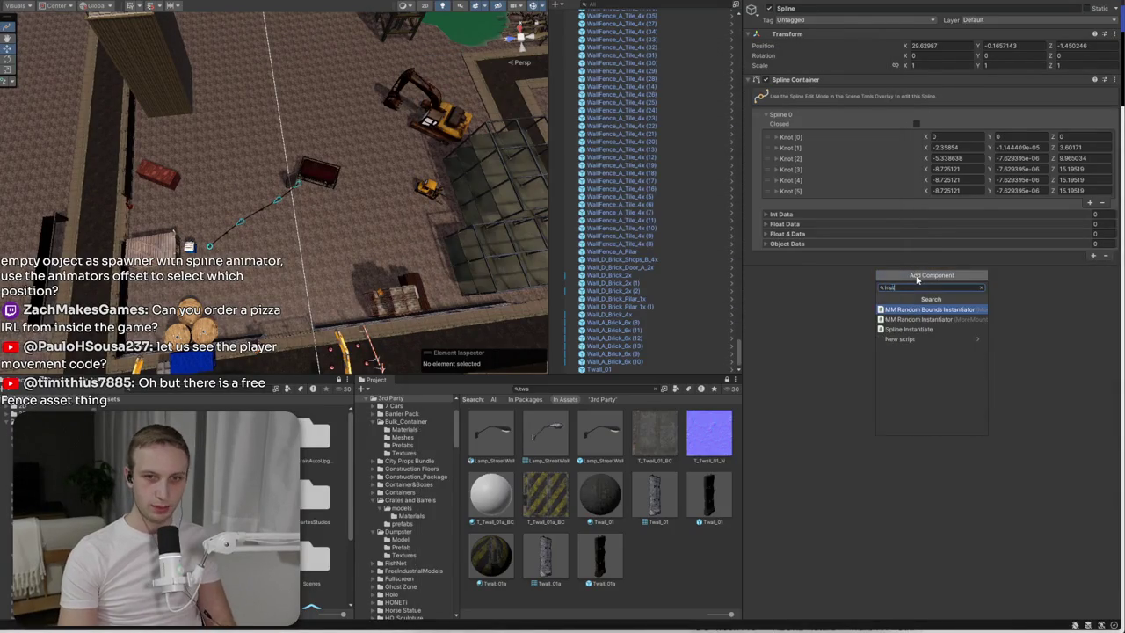
click(892, 328)
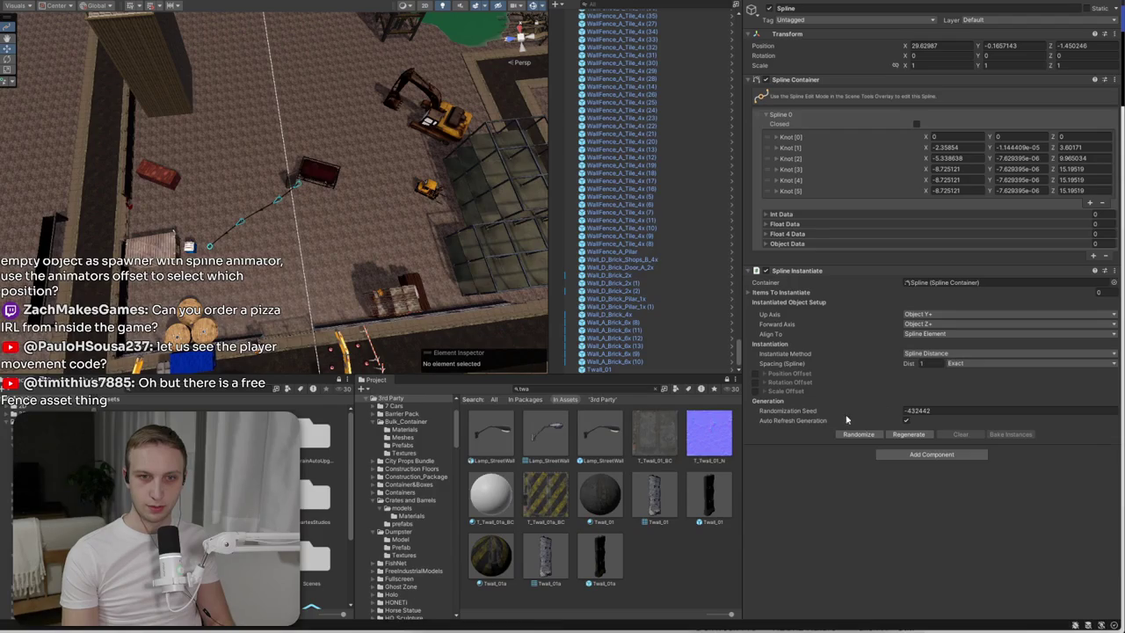
- Add an Items To Instantiate slot and assign the Twall_01a prefab to it
click(780, 292)
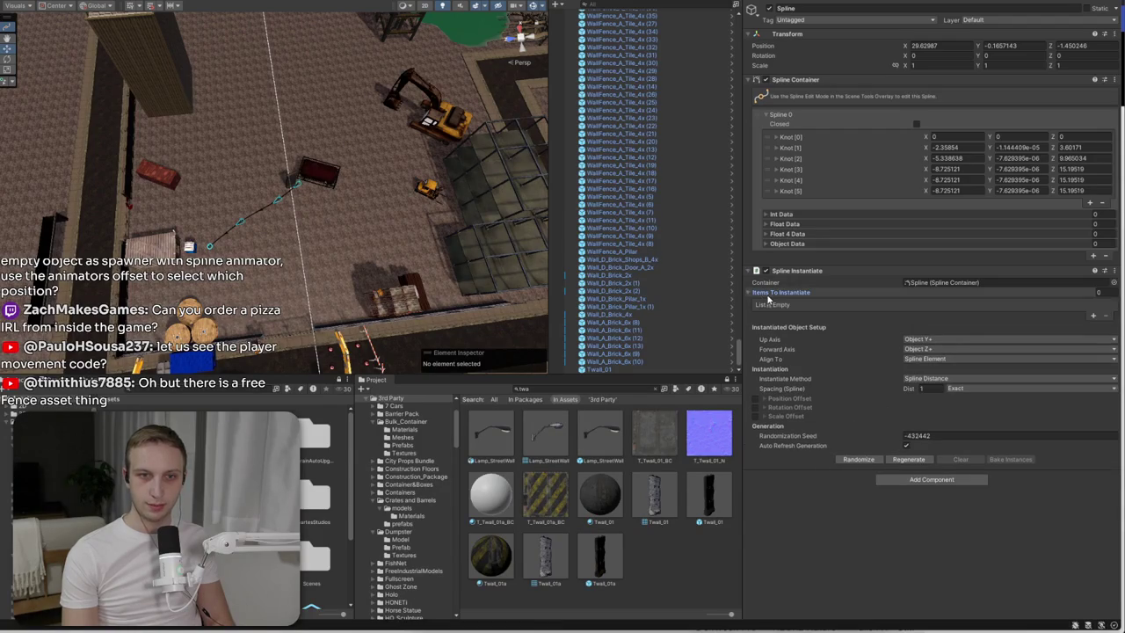
click(1093, 316)
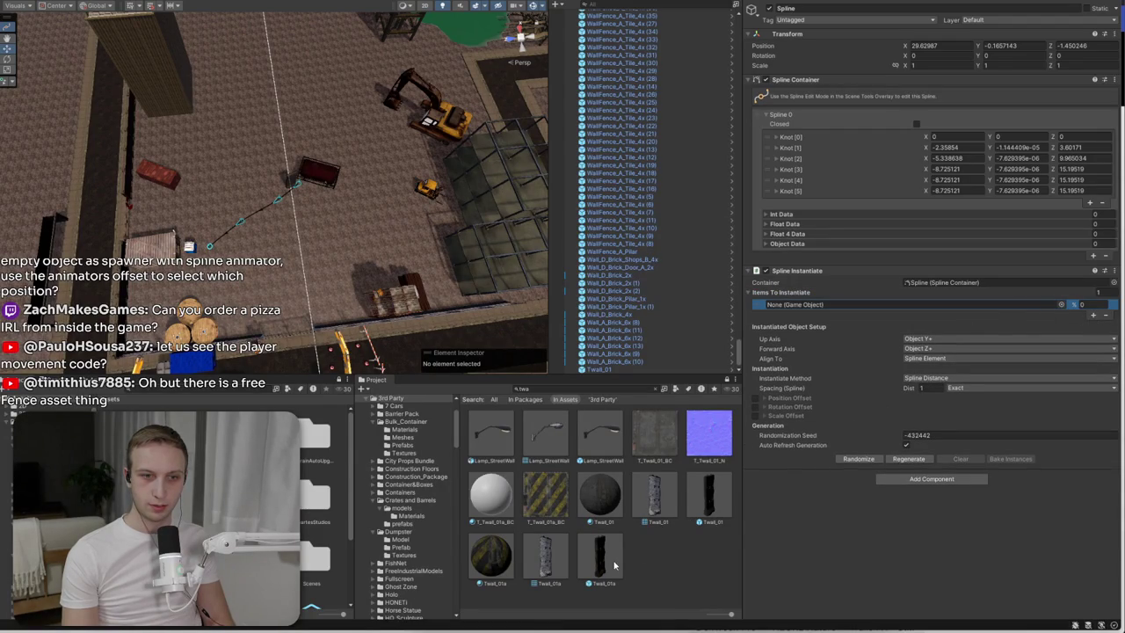
drag(801, 428, 1007, 306)
- Set the barriers' Forward Axis to Object X- and Spacing Dist to 2, then deselect the spline
key(f)
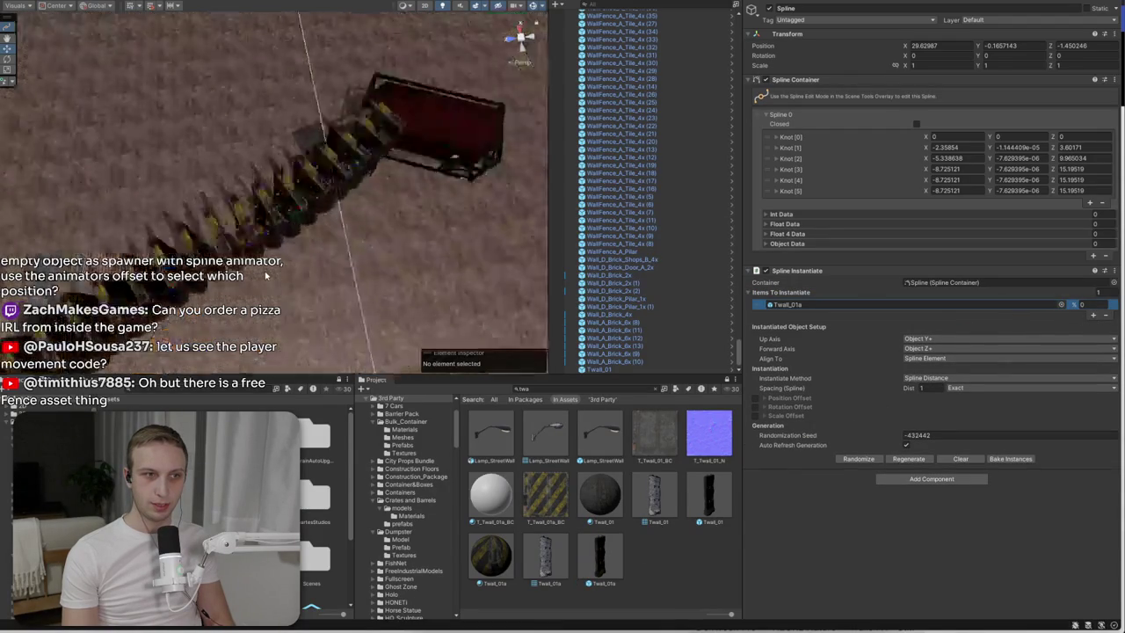
drag(346, 249, 106, 230)
click(945, 349)
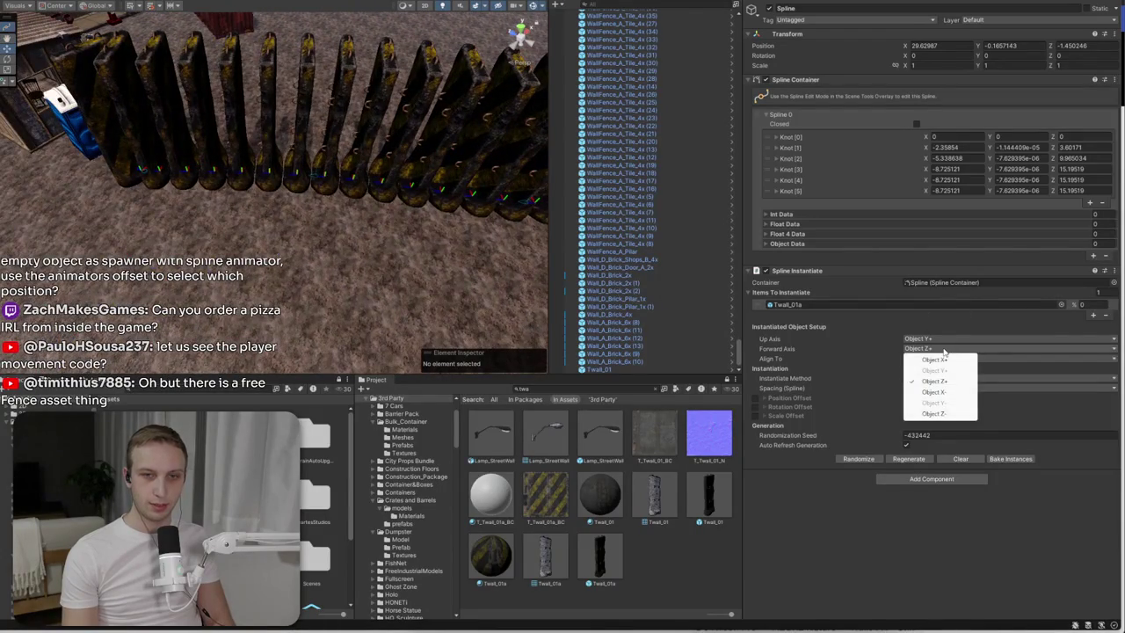
click(942, 391)
scroll(308, 191, up, 5)
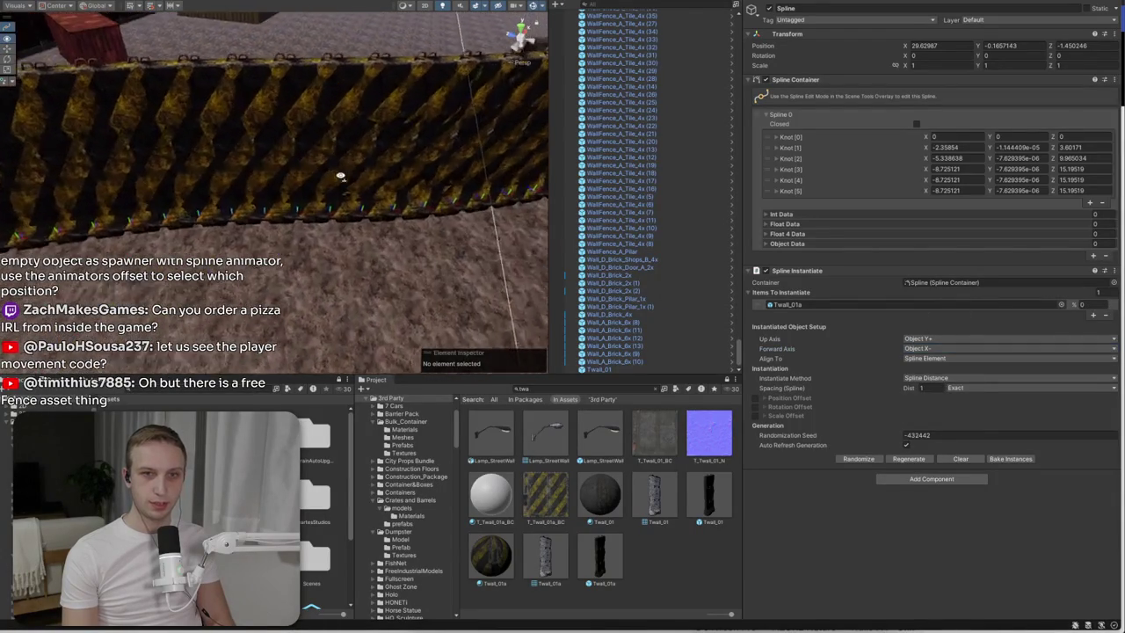
scroll(322, 179, up, 5)
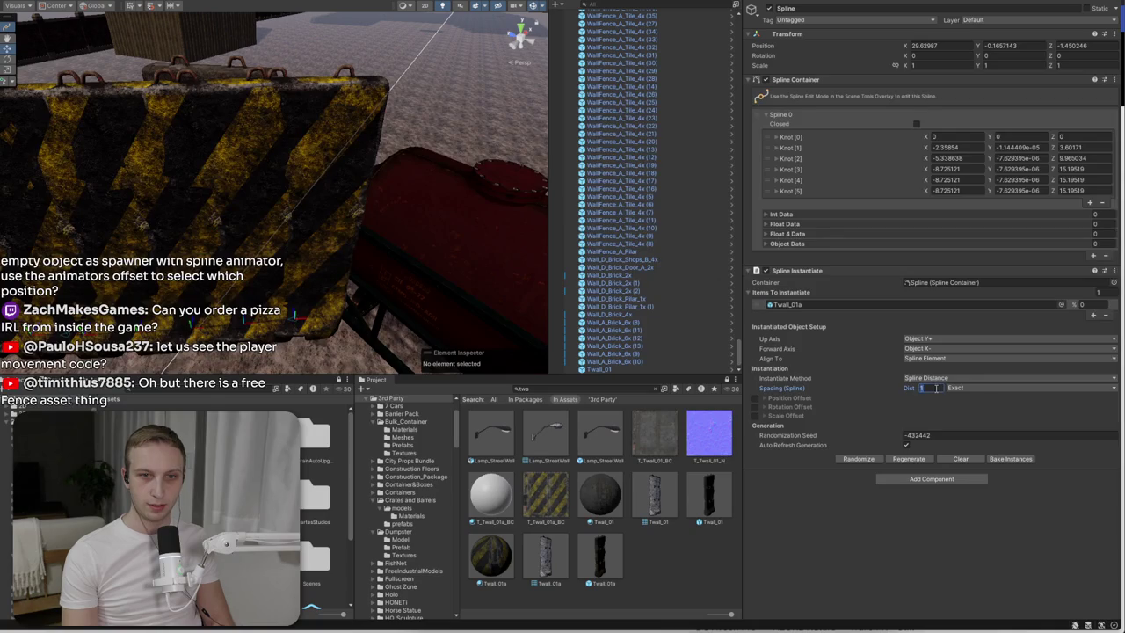
text(2)
key(Return)
scroll(299, 275, down, 10)
mouse_move(323, 304)
mouse_down()
mouse_move(440, 295)
mouse_move(817, 304)
mouse_up()
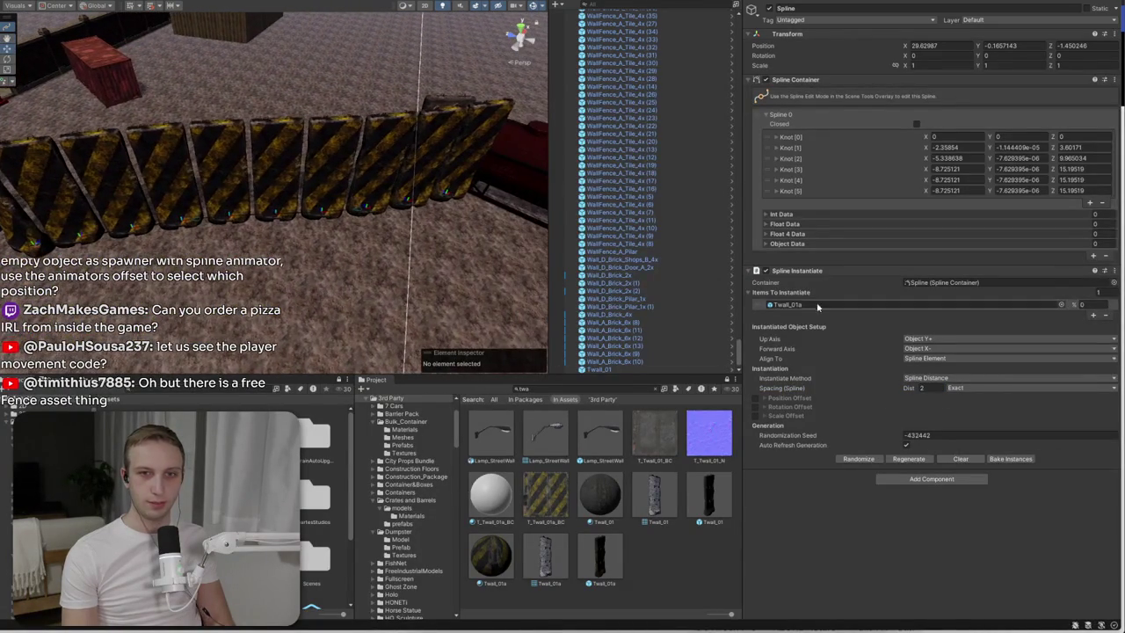
click(736, 493)
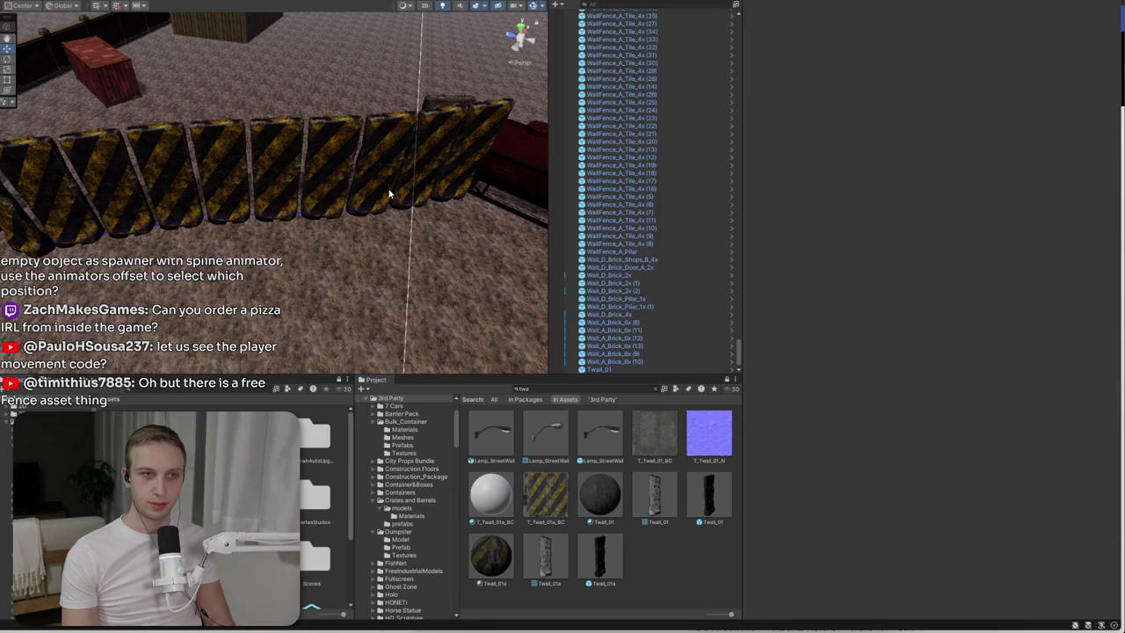
- Replace the Spline's instantiated item with the plain Twall_01 mesh
click(417, 202)
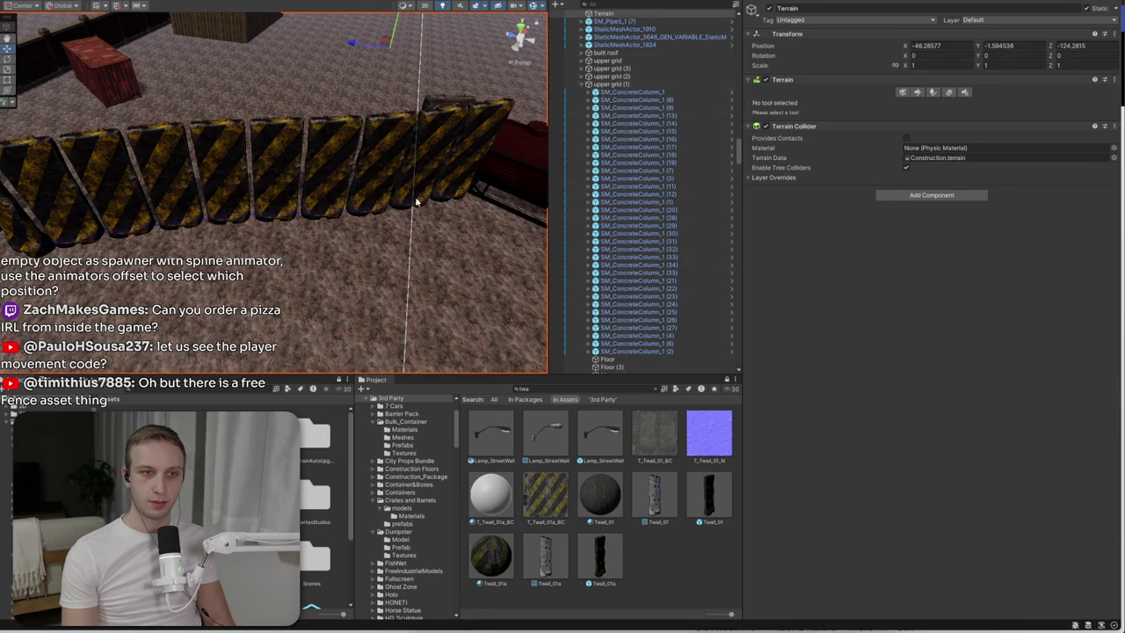
click(417, 202)
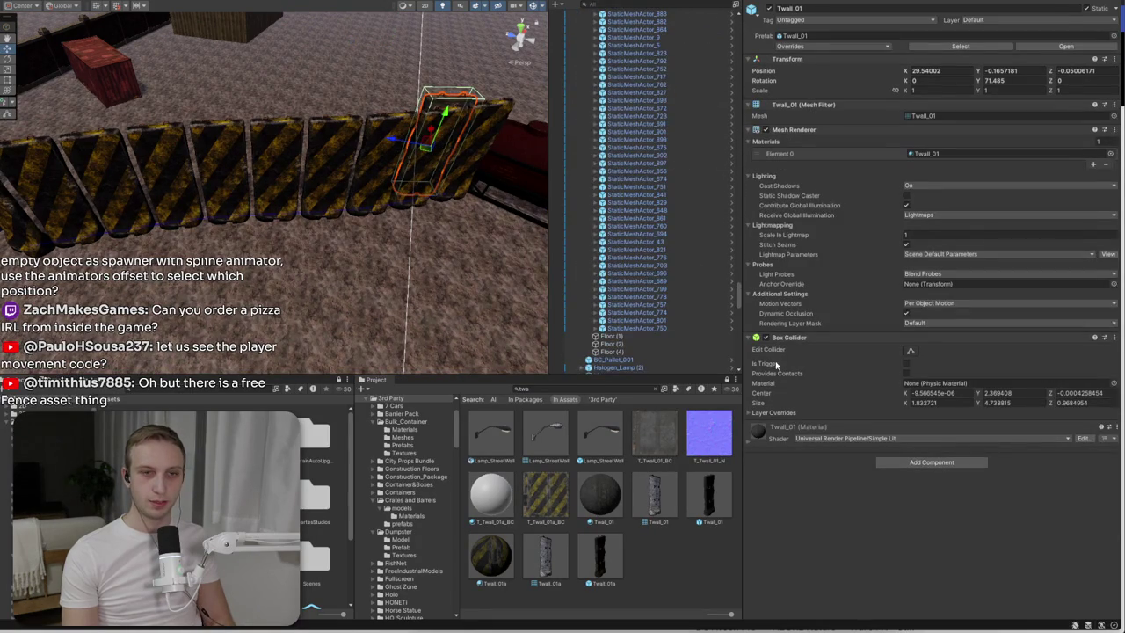
scroll(686, 219, up, 15)
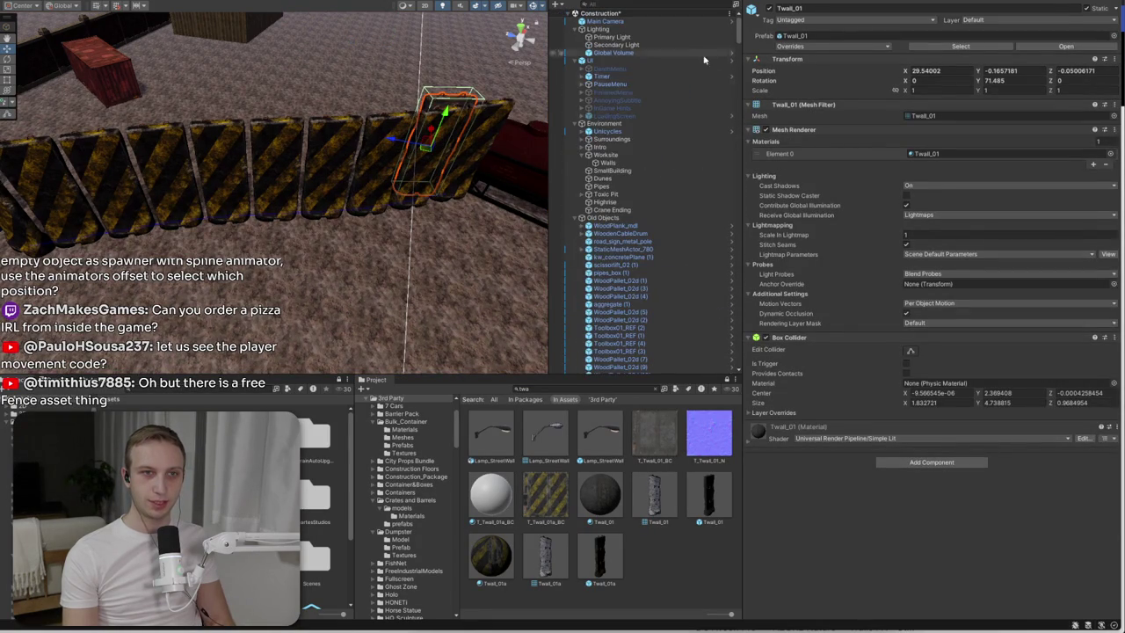
click(595, 164)
scroll(692, 328, down, 20)
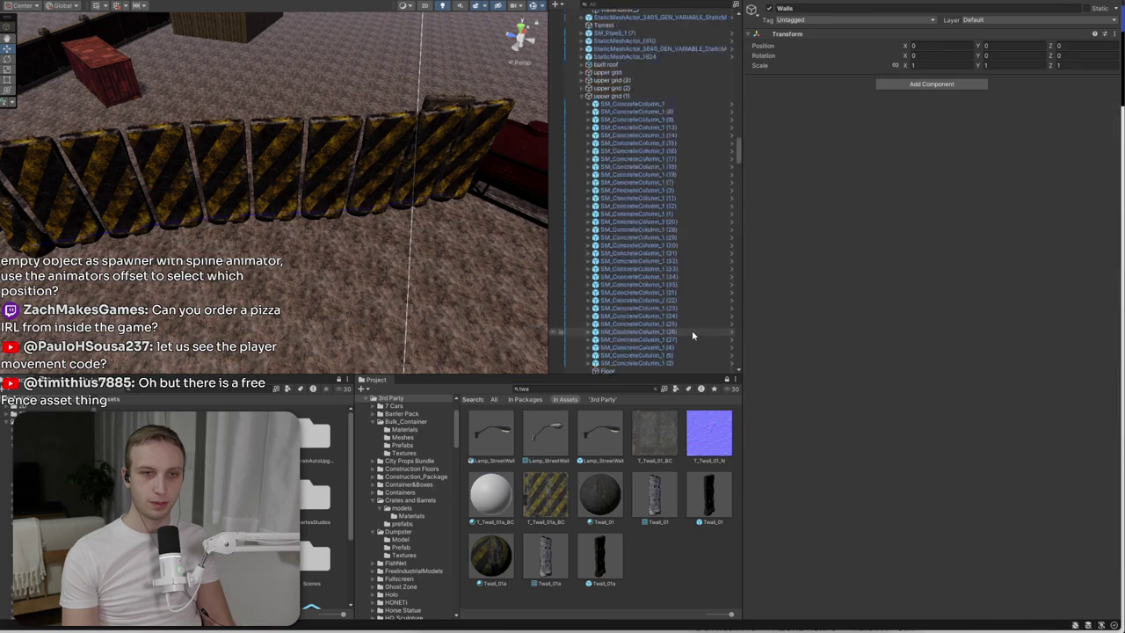
click(642, 369)
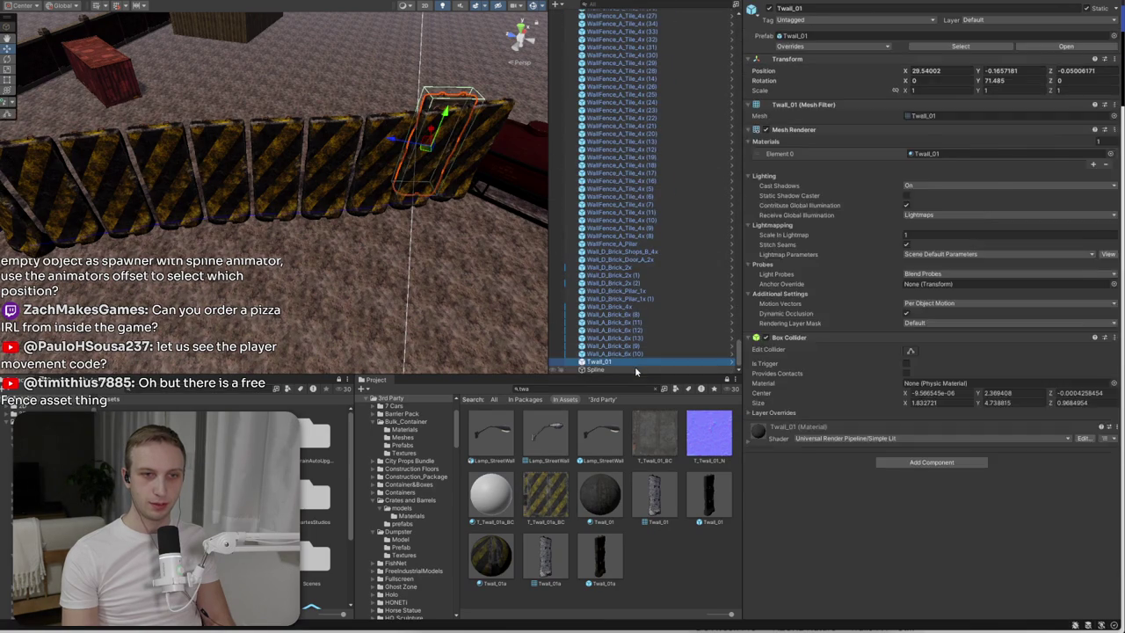
mouse_move(712, 504)
mouse_down()
mouse_move(873, 283)
mouse_move(857, 307)
mouse_up()
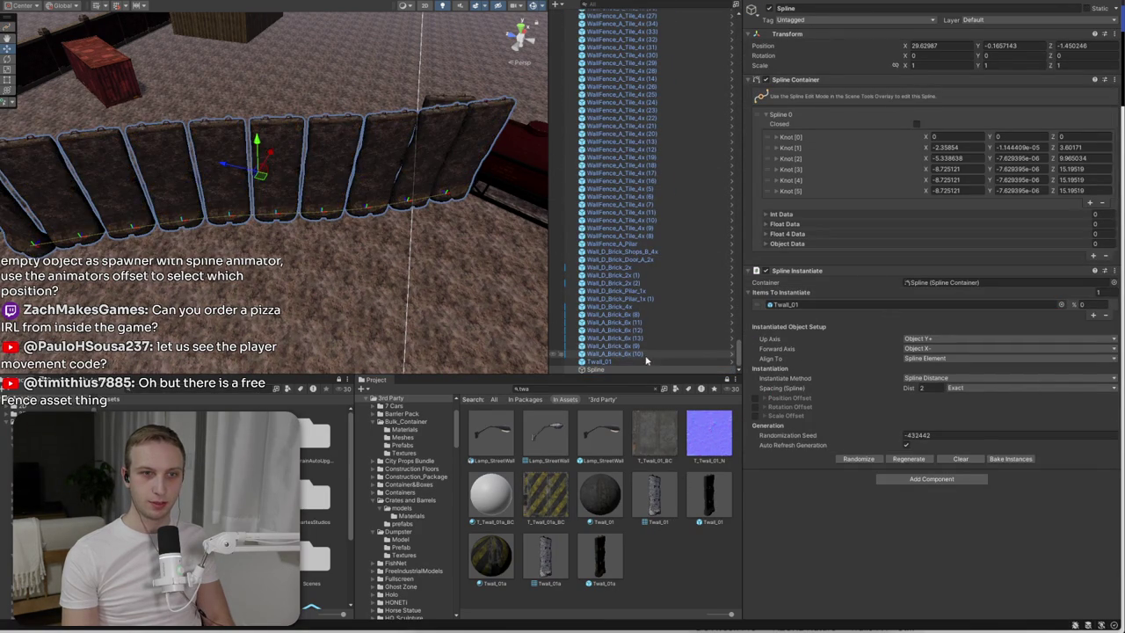
- Nest the Spline under Worksite and raise the spline walls to Y 3.03
click(737, 357)
drag(737, 357, 737, 26)
mouse_move(613, 212)
mouse_down()
mouse_move(638, 202)
mouse_move(623, 164)
mouse_up()
drag(266, 145, 257, 88)
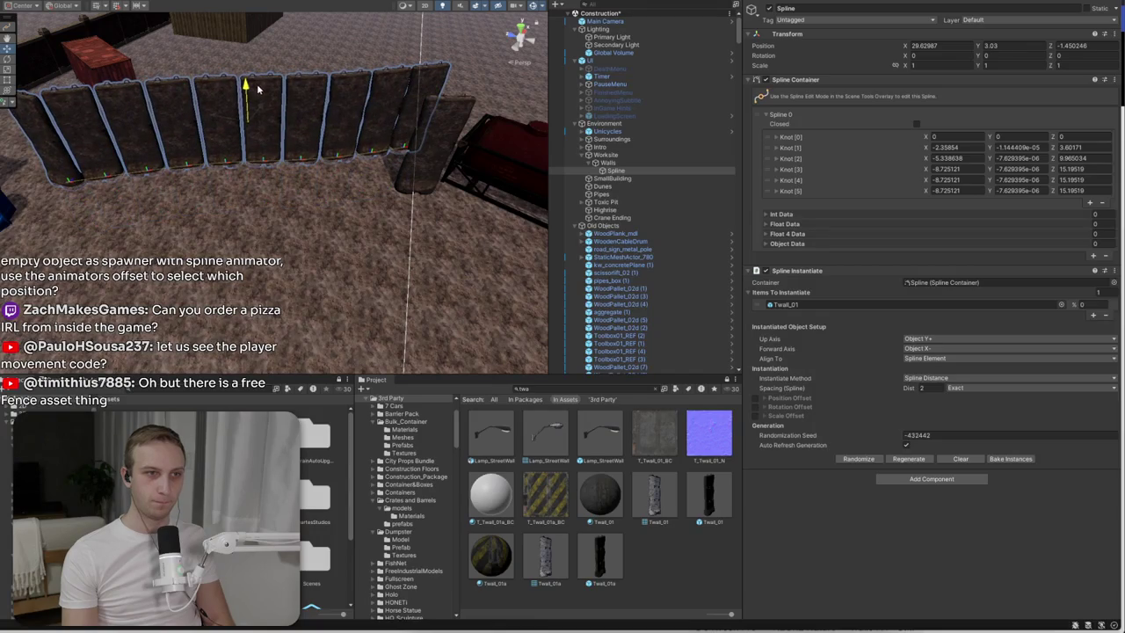
drag(255, 130, 220, 182)
- Move the Walls group to X 0.94, Y 0.12, Z -0.68 and orbit around to inspect it
click(468, 123)
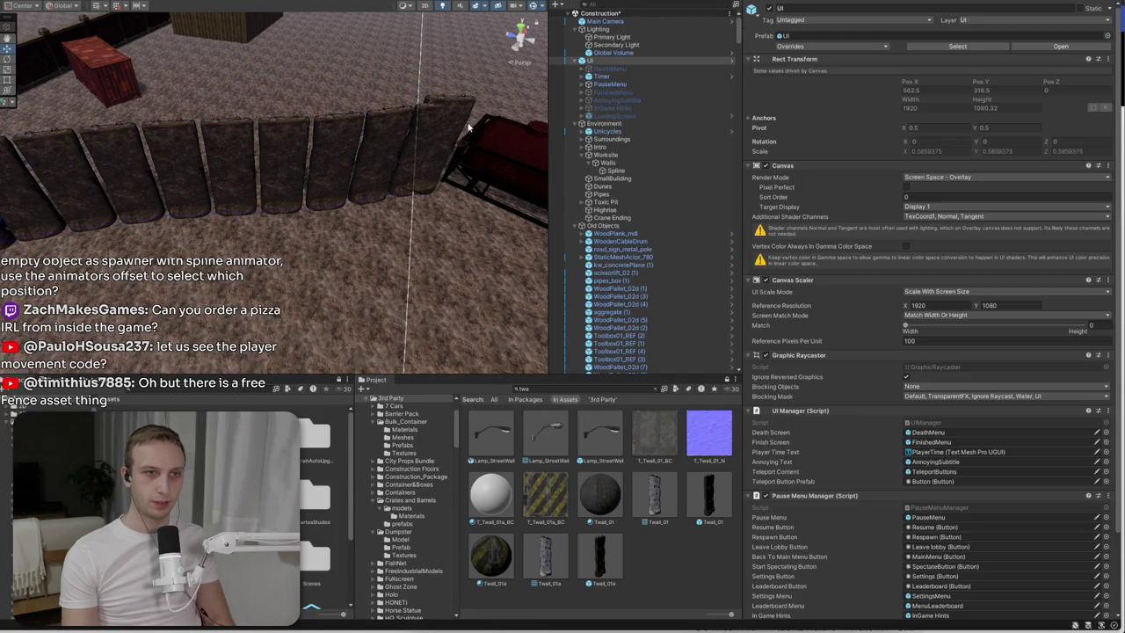
click(464, 105)
click(275, 211)
scroll(722, 95, up, 10)
scroll(721, 95, up, 5)
click(608, 179)
drag(222, 179, 237, 131)
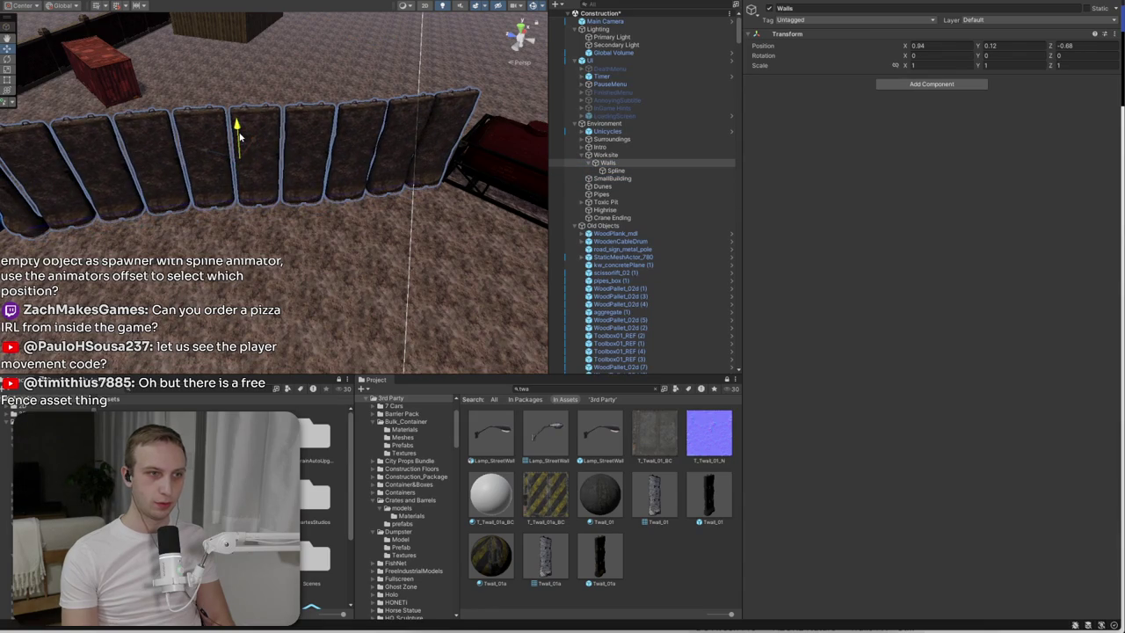
mouse_move(411, 184)
mouse_down()
mouse_move(363, 202)
mouse_move(390, 195)
mouse_up()
drag(463, 164, 511, 184)
mouse_move(409, 182)
mouse_down()
mouse_move(259, 100)
mouse_move(117, 118)
mouse_up()
click(117, 118)
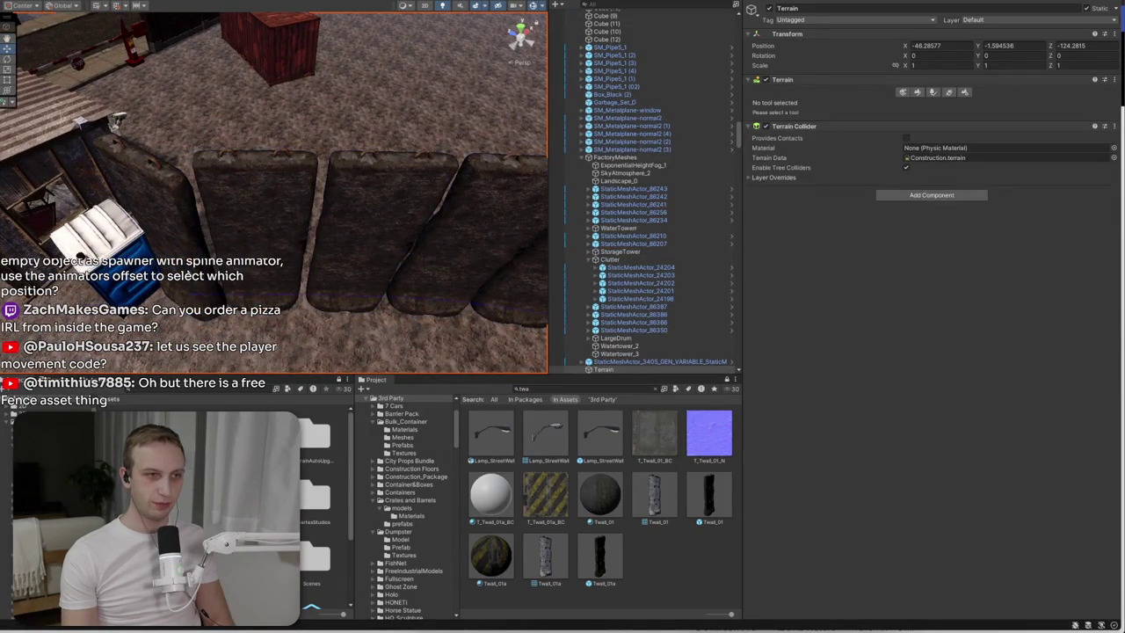
mouse_move(369, 158)
mouse_down()
mouse_move(389, 264)
mouse_move(92, 237)
mouse_move(319, 257)
mouse_move(216, 257)
mouse_move(127, 168)
mouse_move(414, 246)
mouse_move(481, 252)
mouse_move(476, 218)
mouse_move(512, 221)
mouse_move(423, 209)
mouse_move(850, 220)
mouse_move(797, 235)
mouse_move(798, 219)
mouse_move(930, 206)
mouse_move(1057, 239)
mouse_move(1124, 233)
mouse_up()
click(92, 237)
click(144, 232)
click(221, 254)
click(221, 255)
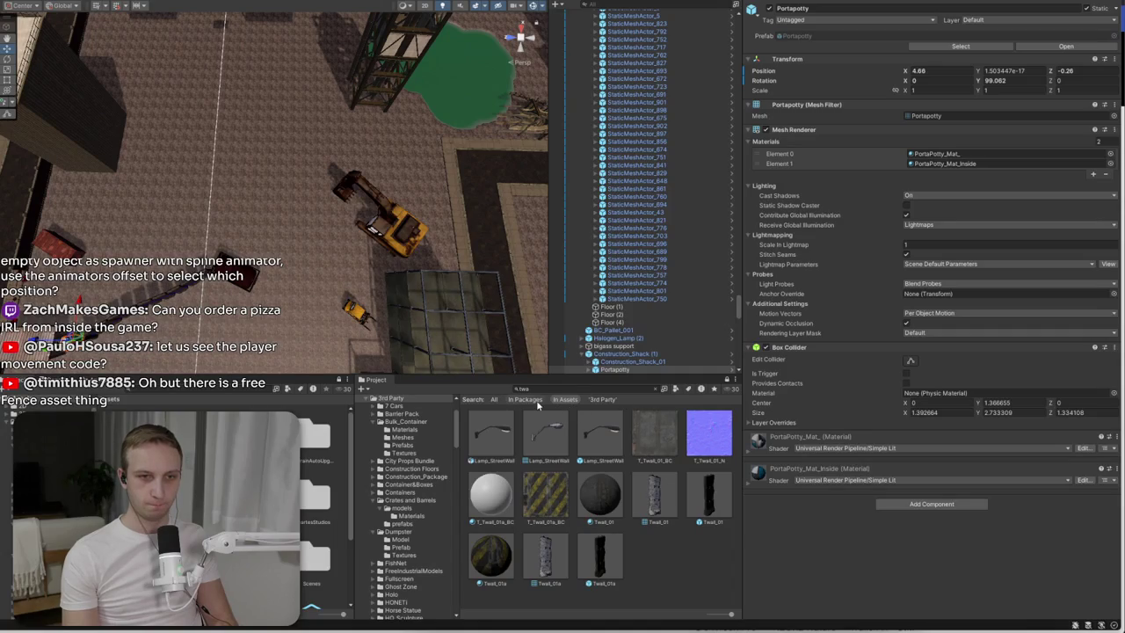
scroll(668, 197, up, 2)
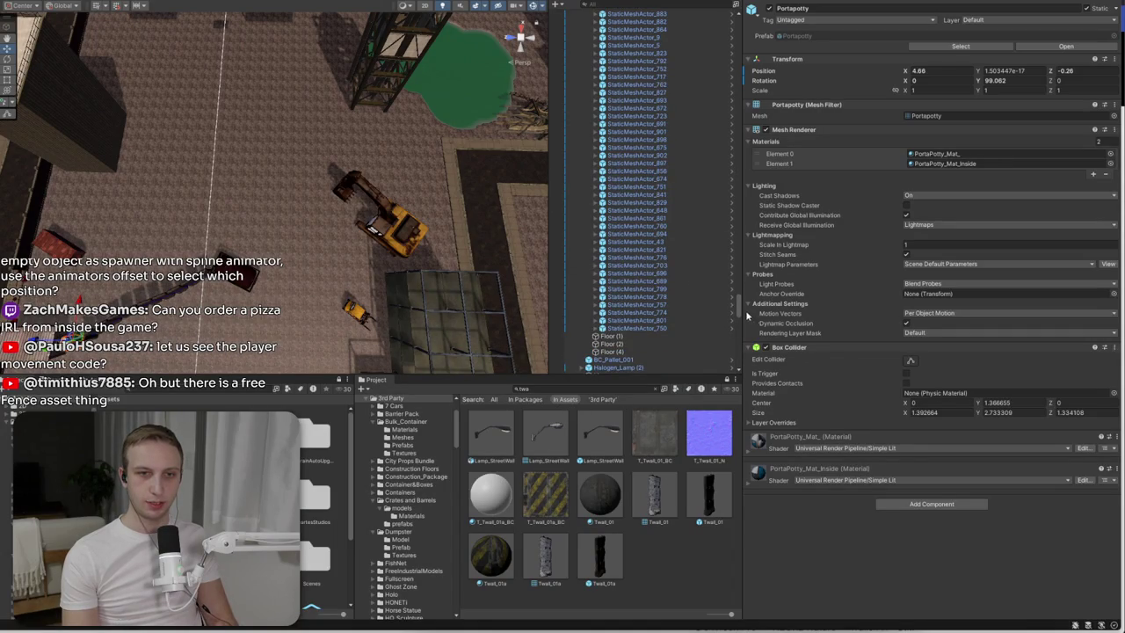
drag(740, 315, 756, 24)
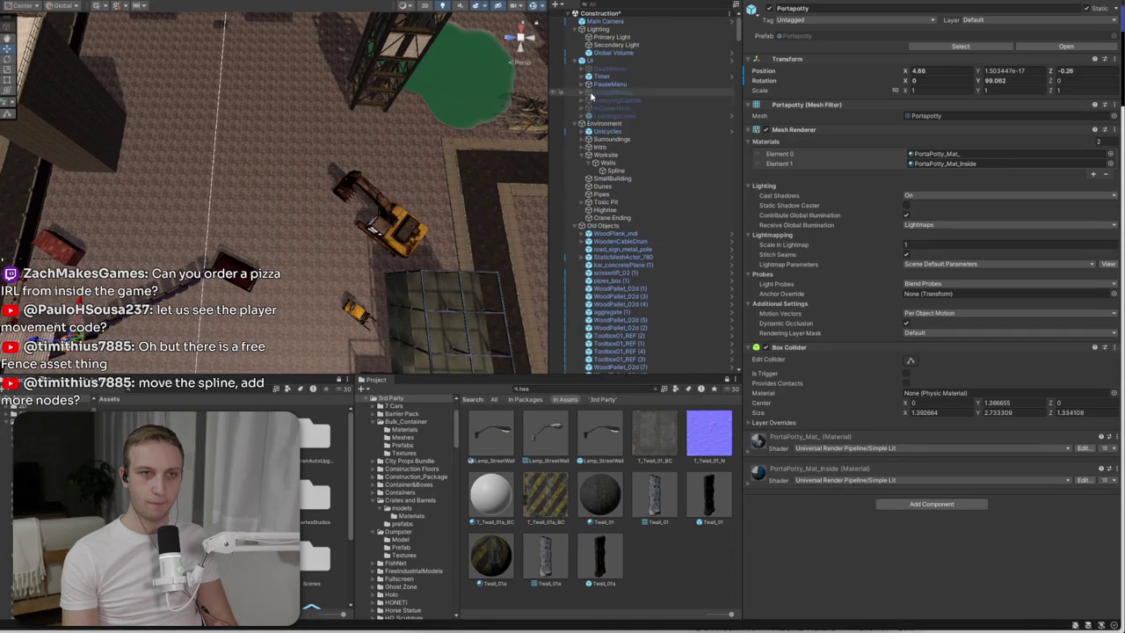
click(606, 155)
- Create an empty child object named Walls under Dunes
right_click(622, 187)
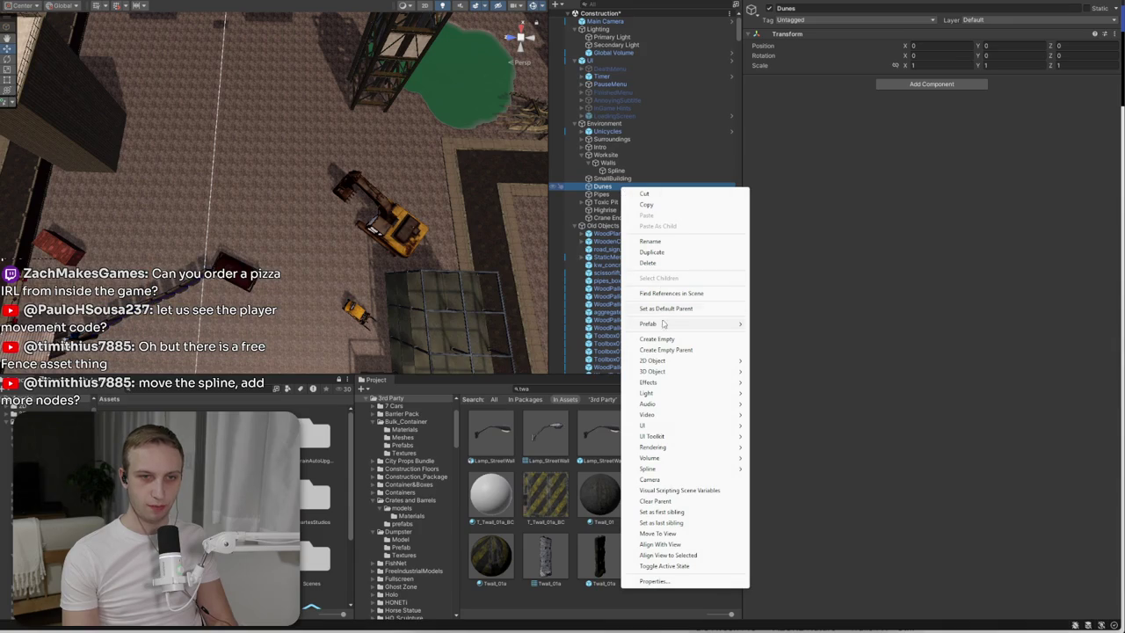
click(668, 342)
text(Walls)
key(Return)
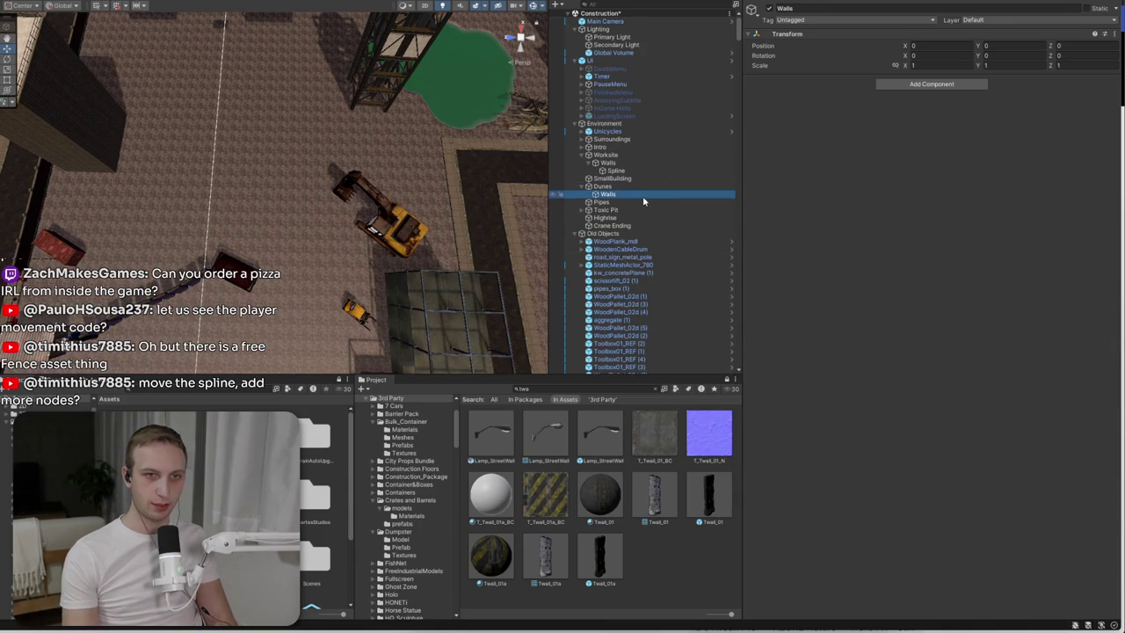
- Draw a curved six-knot spline under Walls ending near the green pond, and add Spline Instantiate
right_click(642, 196)
mouse_move(703, 479)
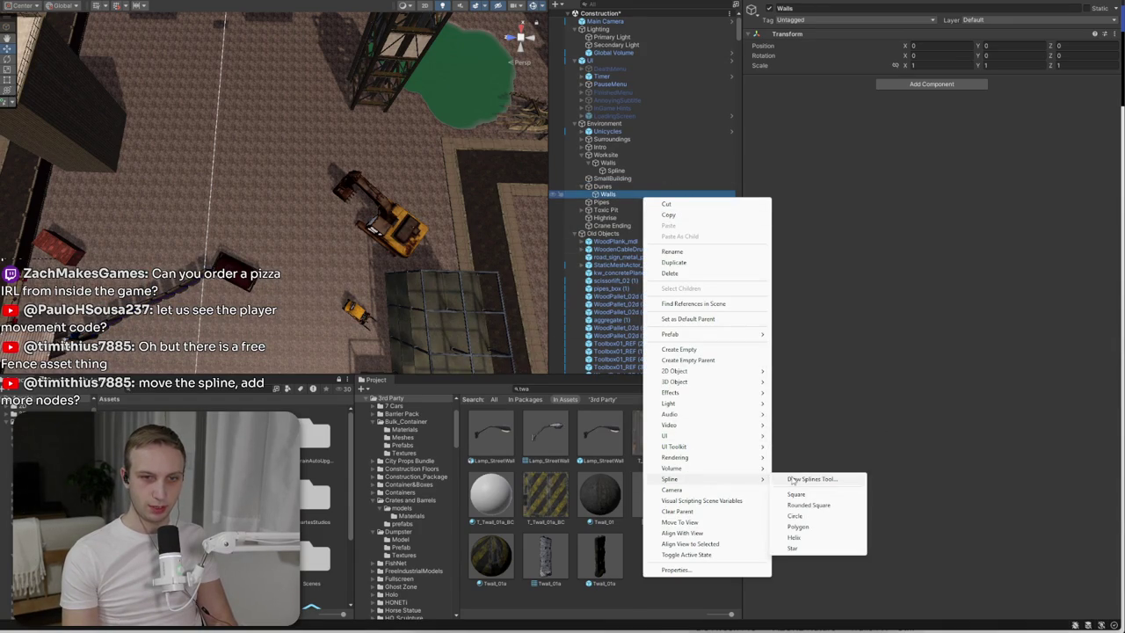
click(814, 481)
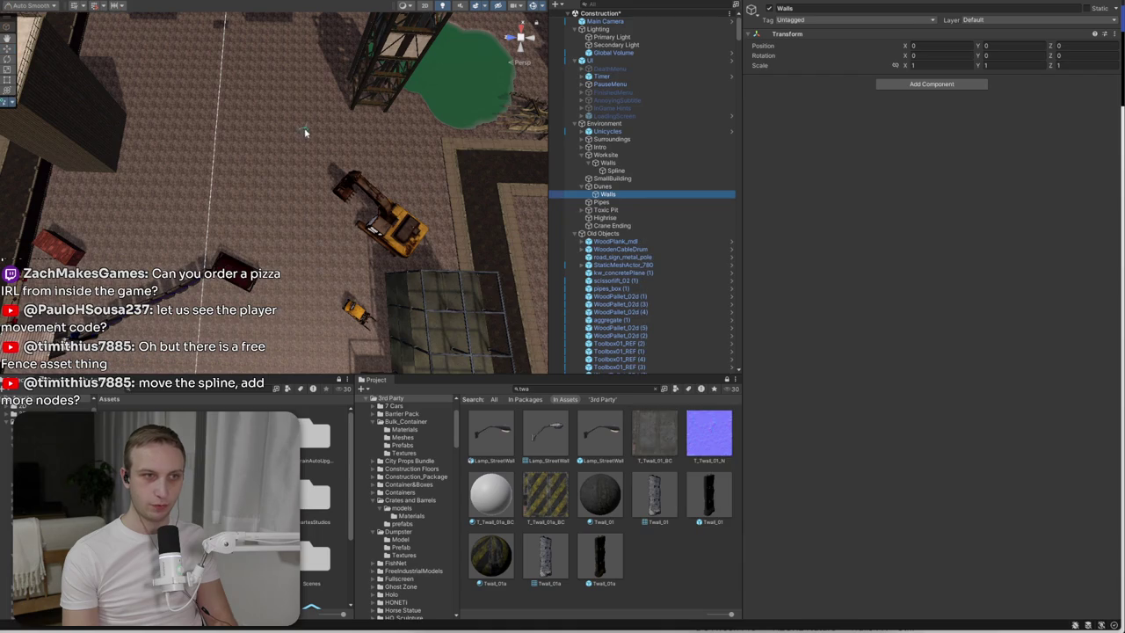
click(129, 133)
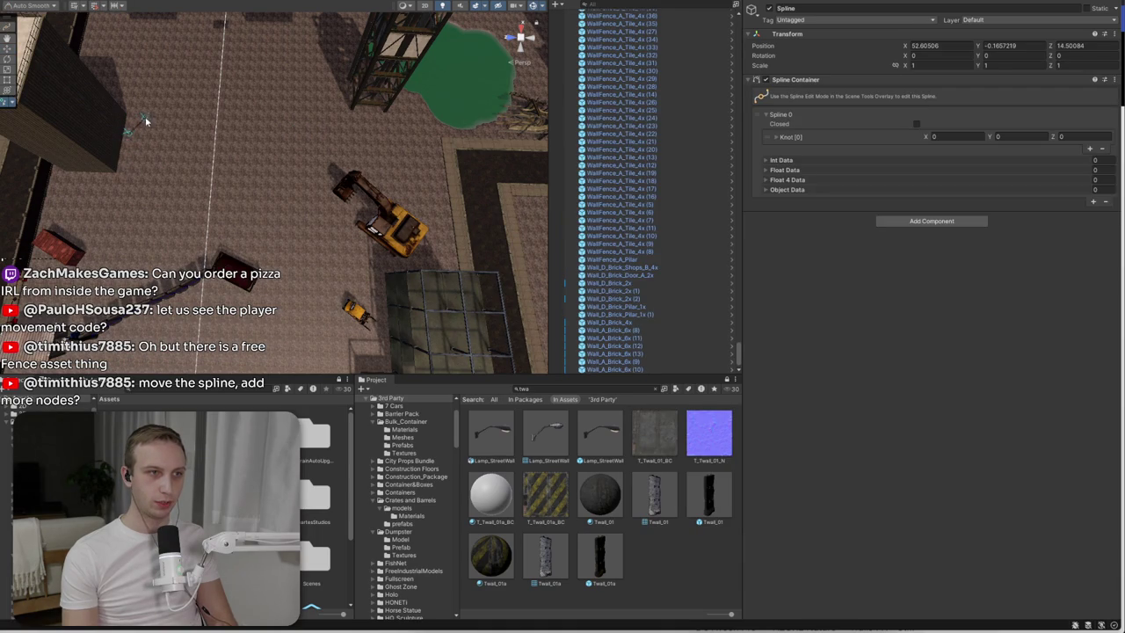
click(160, 107)
click(200, 91)
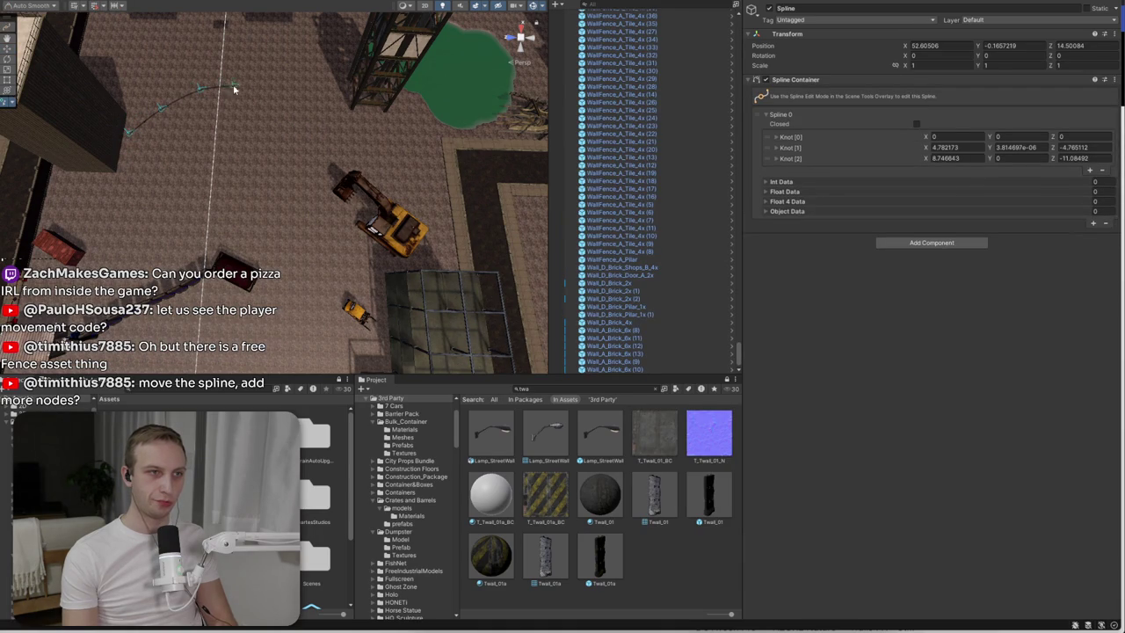
click(248, 87)
click(290, 96)
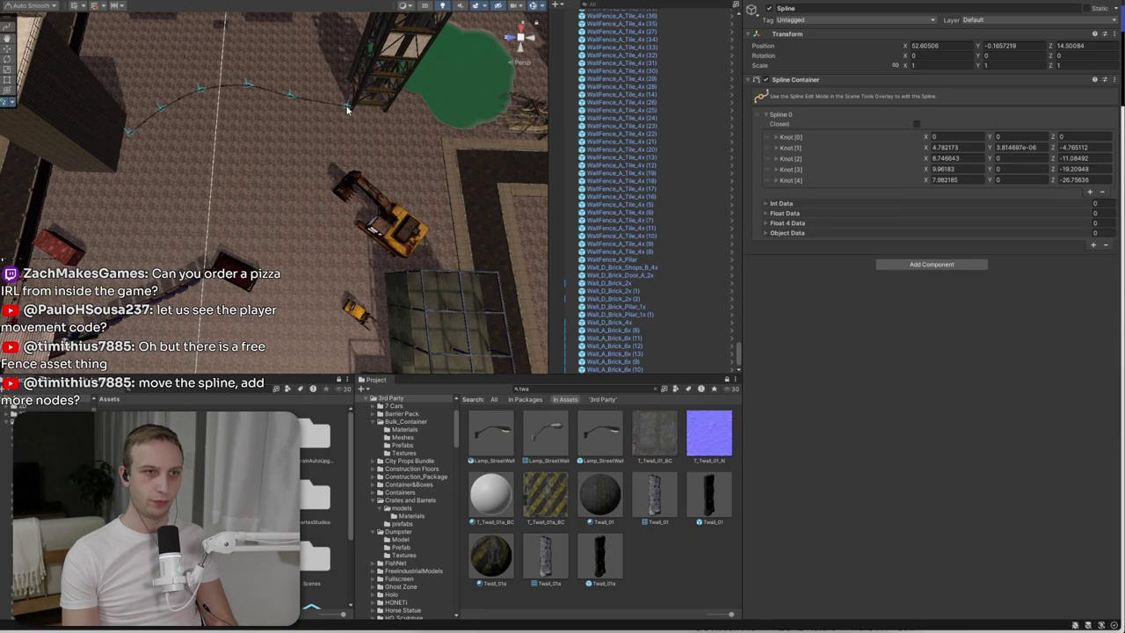
click(347, 107)
key(Escape)
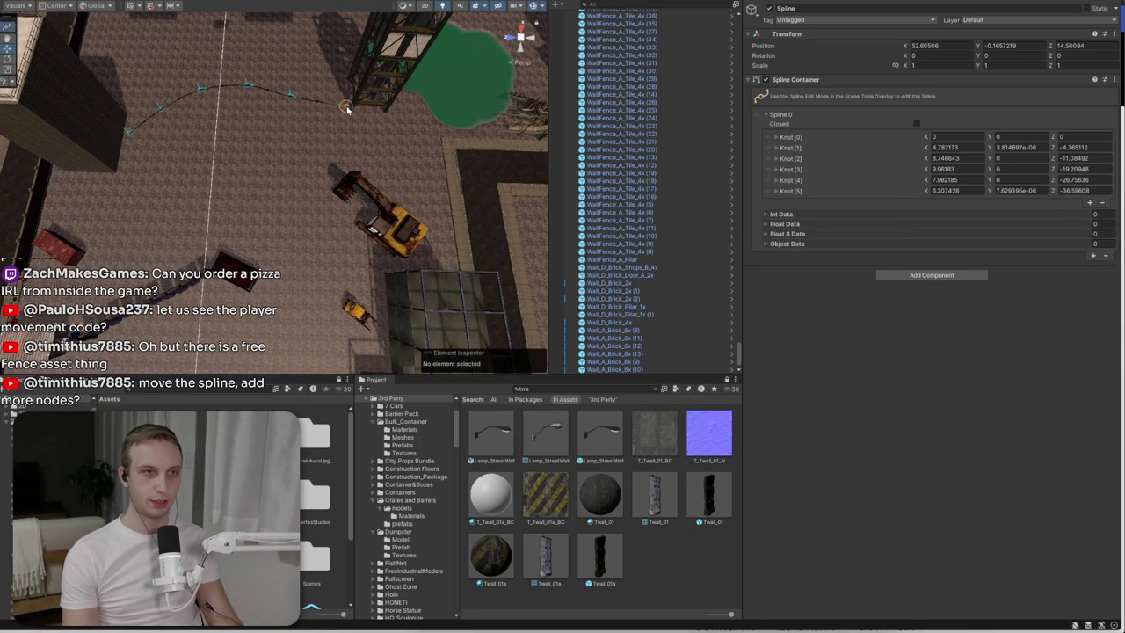
click(940, 276)
key(Return)
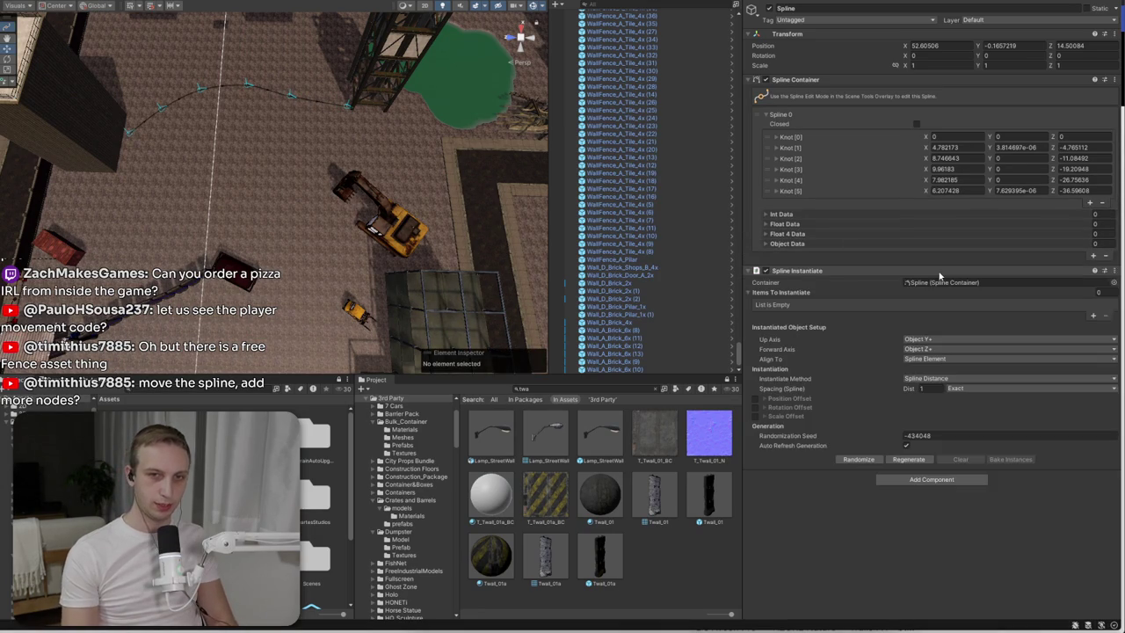
- Add fenced_barrier as the item to instantiate along the new spline
click(1092, 314)
click(1108, 305)
text(fe)
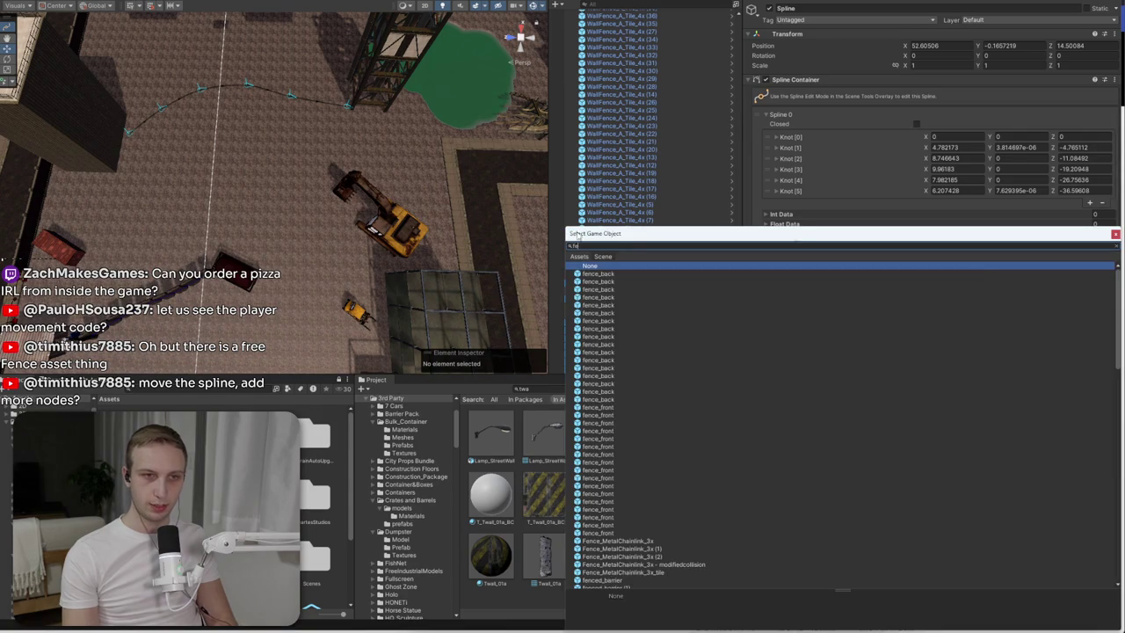
text(nce)
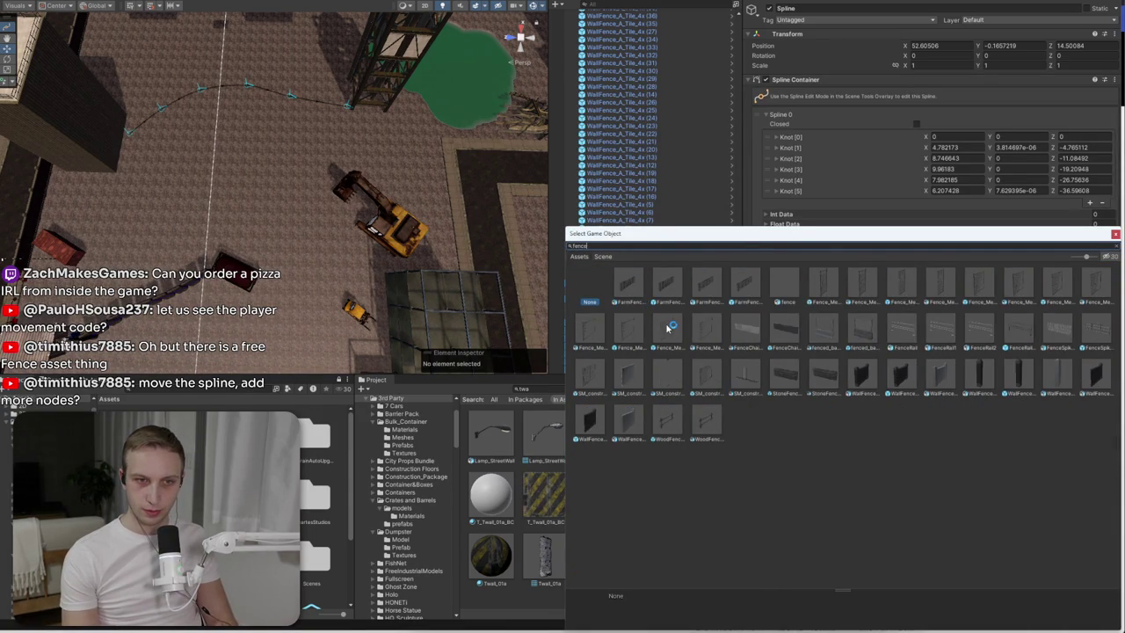
double_click(866, 330)
- Set the fence pieces' Spacing Dist to 4.5 and fly the view under the scaffolding to inspect them
key(f)
scroll(281, 172, down, 5)
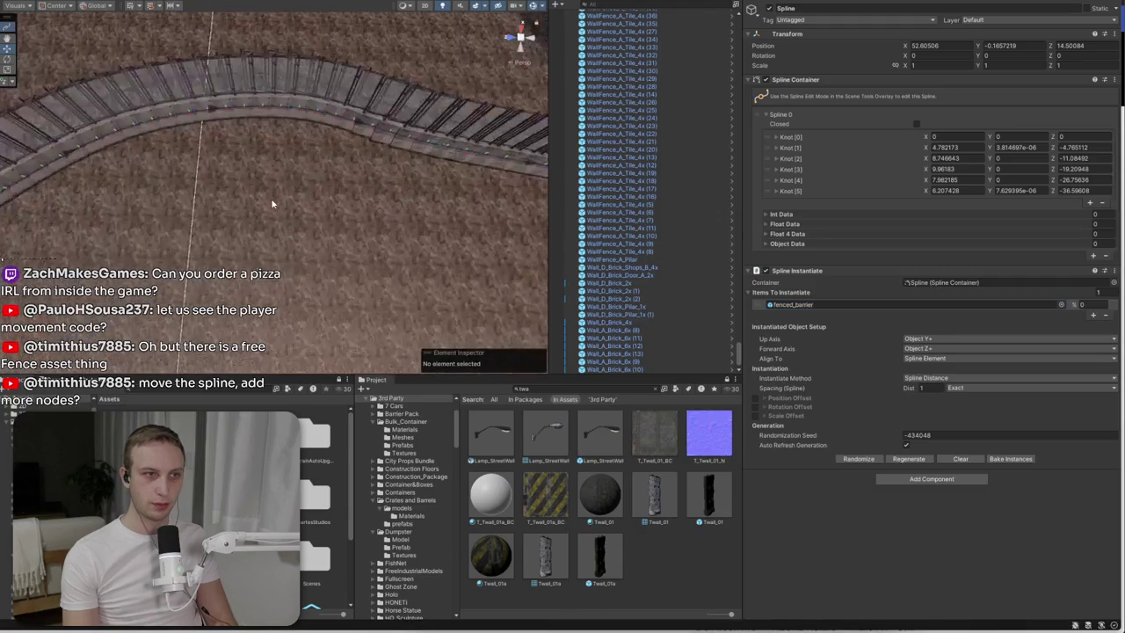
text(4)
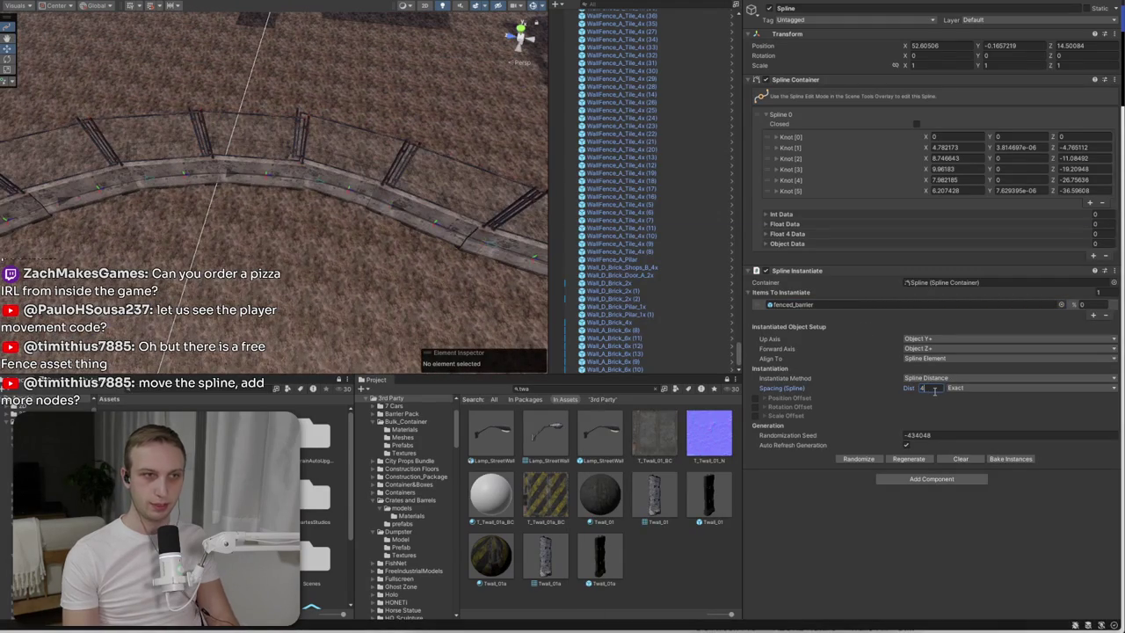
text(5)
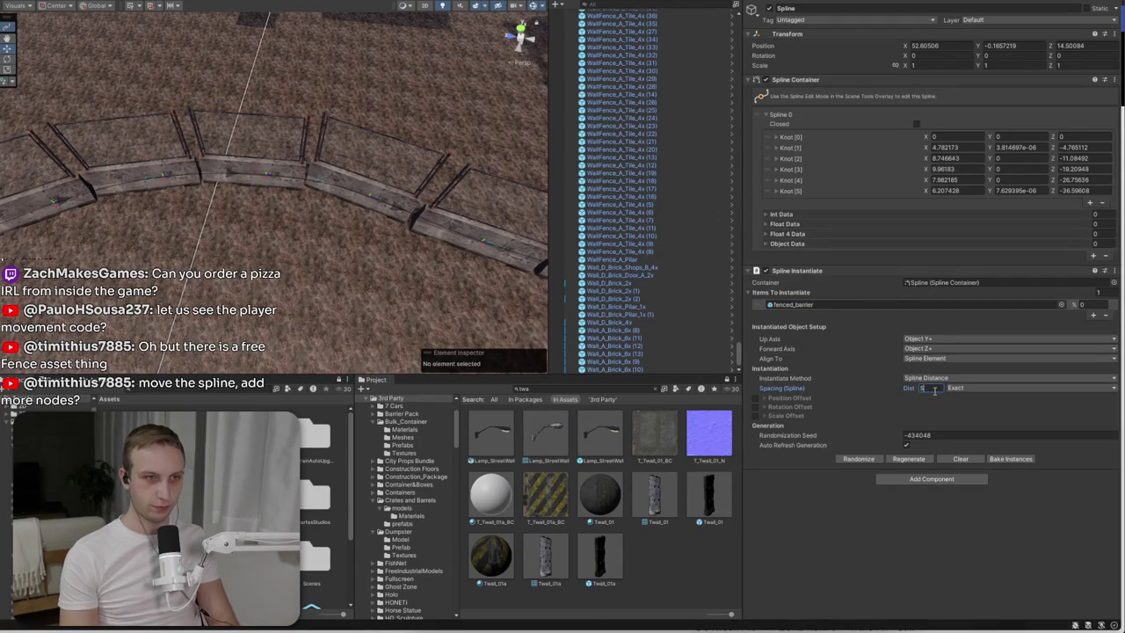
mouse_move(221, 297)
mouse_down()
mouse_move(176, 219)
mouse_move(359, 89)
mouse_move(378, 163)
mouse_up()
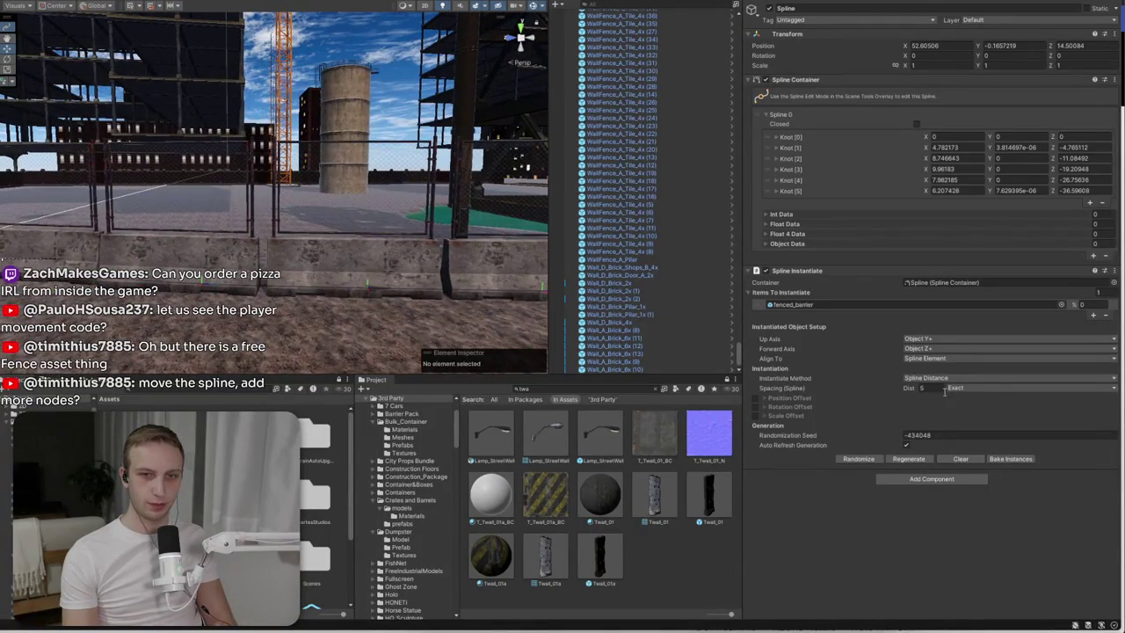
text(4.5)
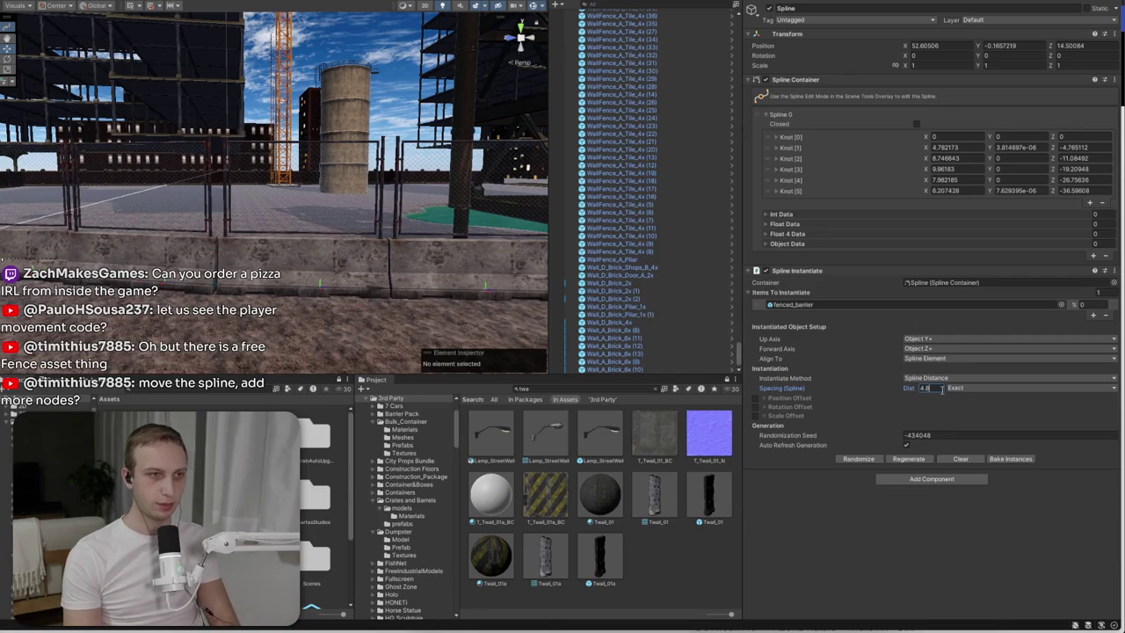
mouse_move(351, 246)
mouse_down()
mouse_move(343, 256)
mouse_move(426, 501)
mouse_move(659, 350)
mouse_move(53, 413)
mouse_up()
drag(230, 400, 262, 392)
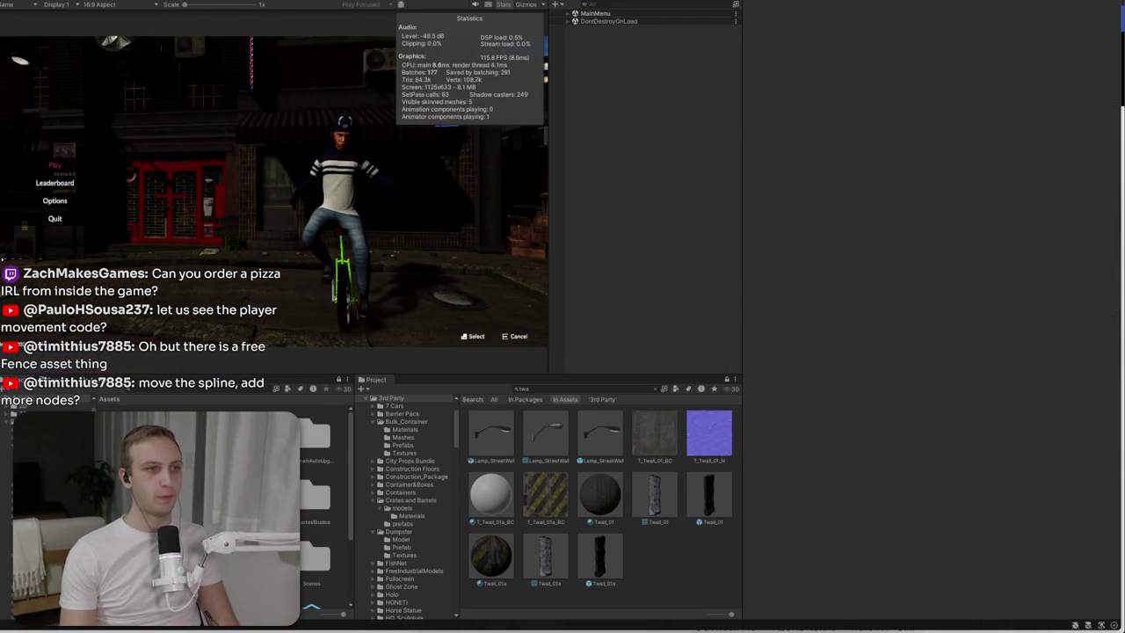
- Host a new game on the Construction map from the game's main menu
click(56, 165)
click(280, 167)
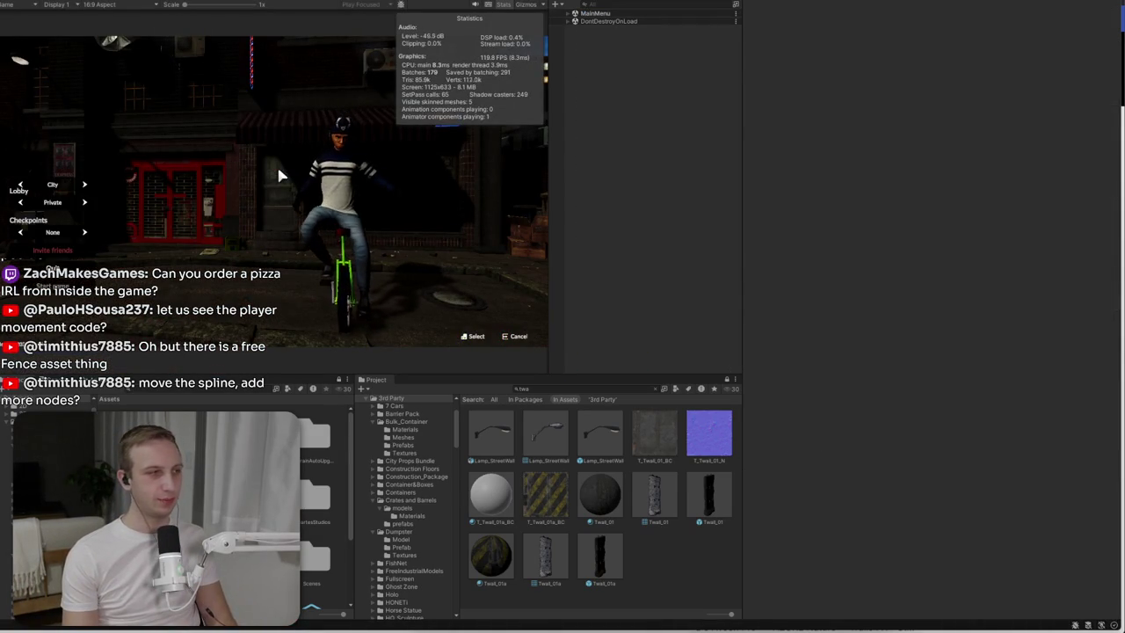
click(85, 185)
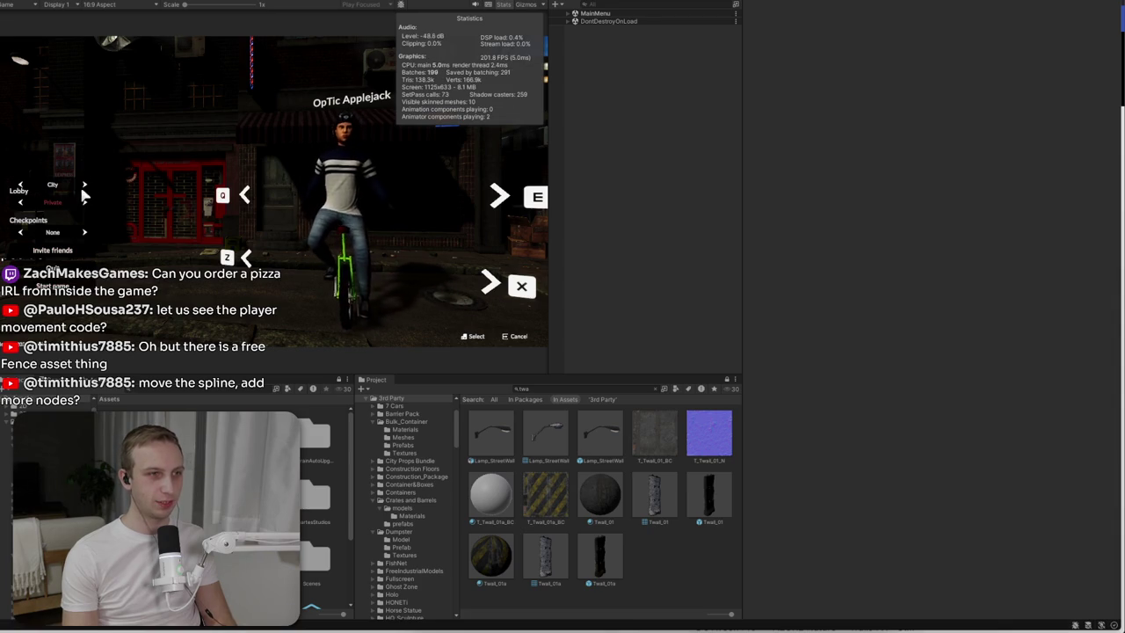
click(67, 297)
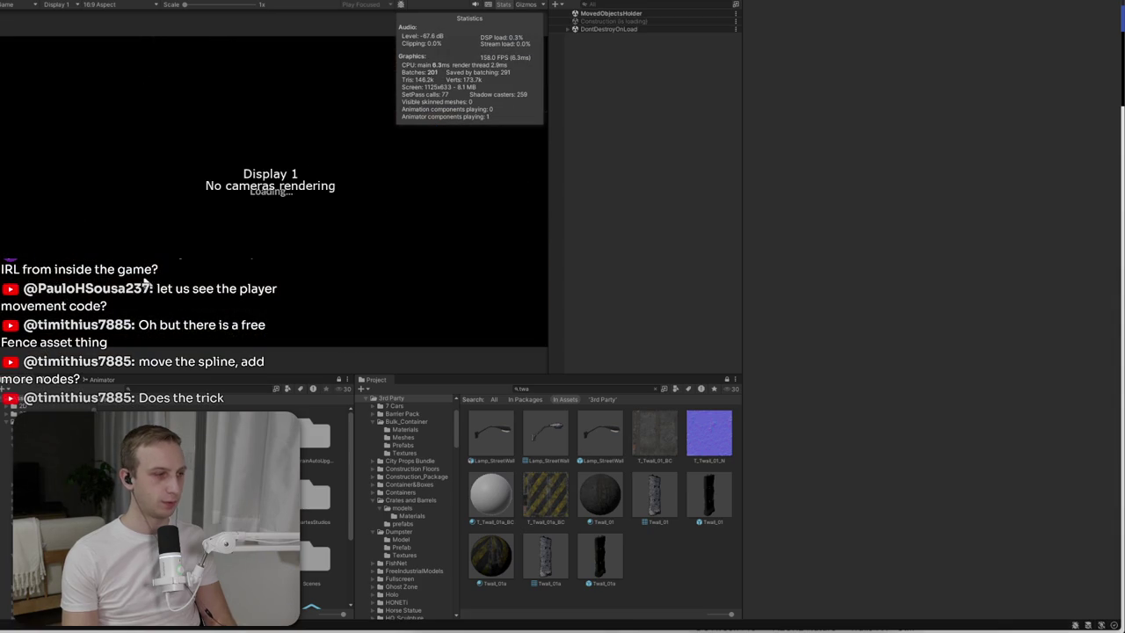
- Ride the bike around the construction area, then pause and stop Play mode
key(w)
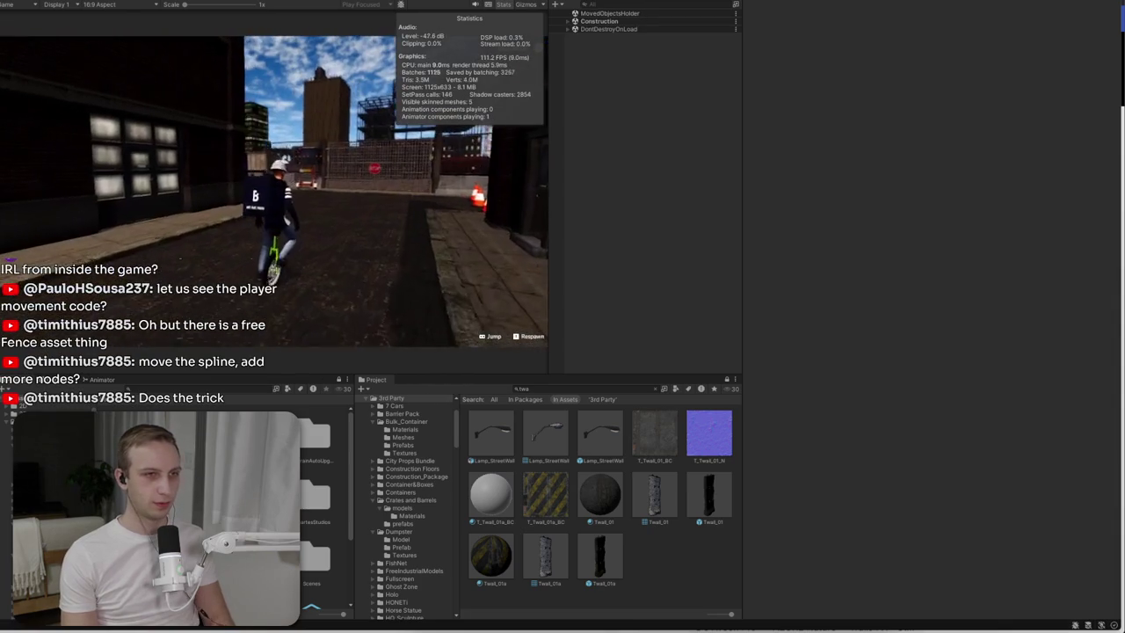
key(w)
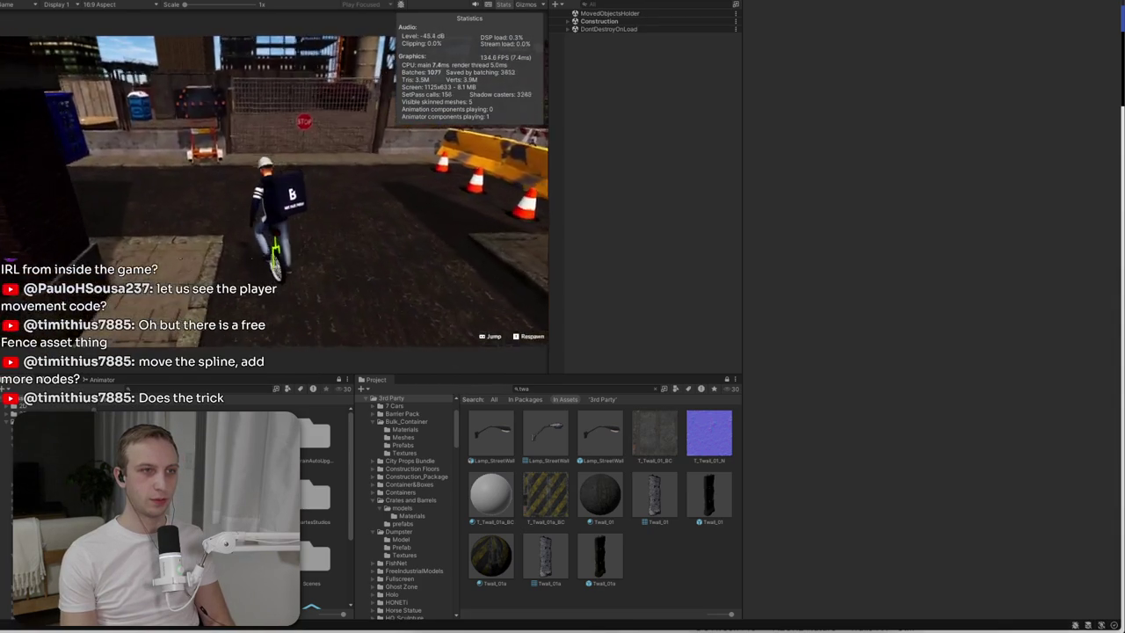
key(w)
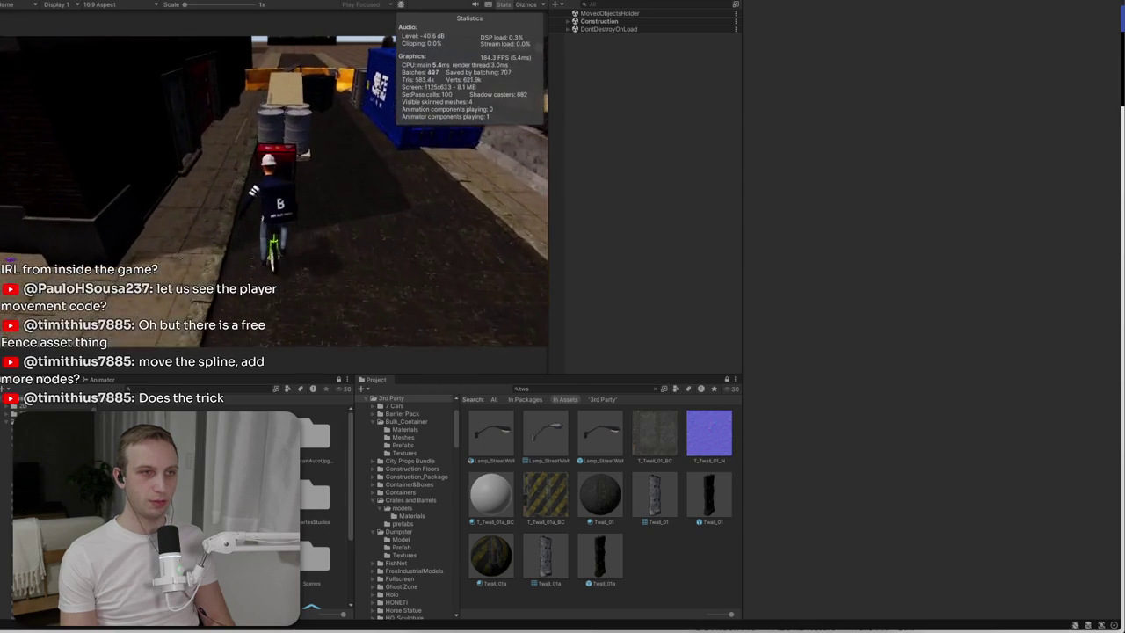
key(w)
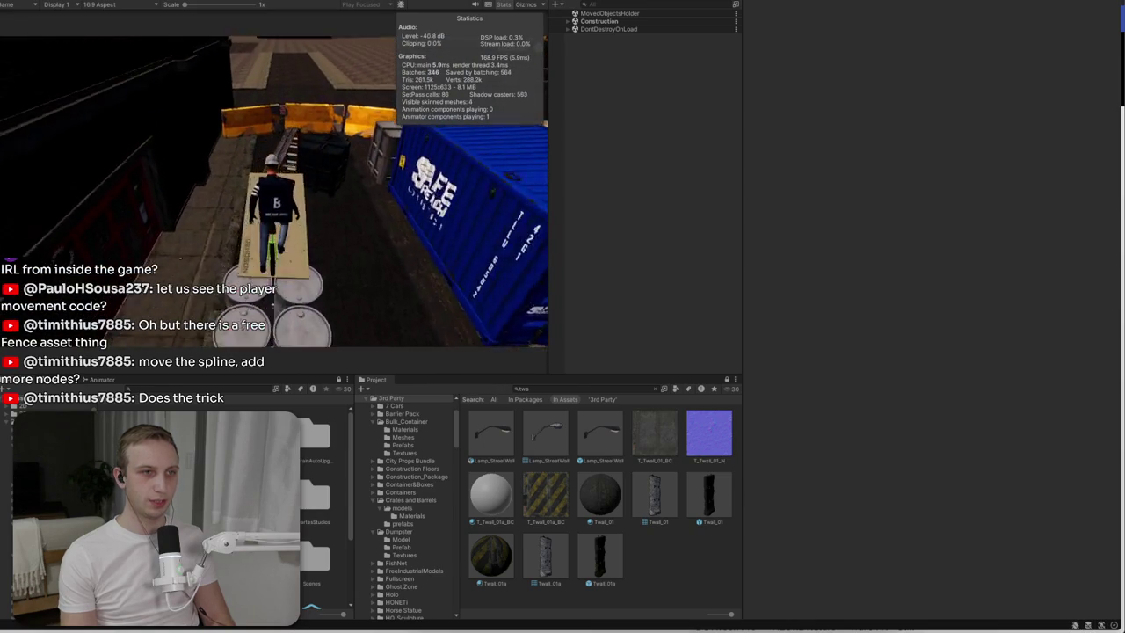
key(w)
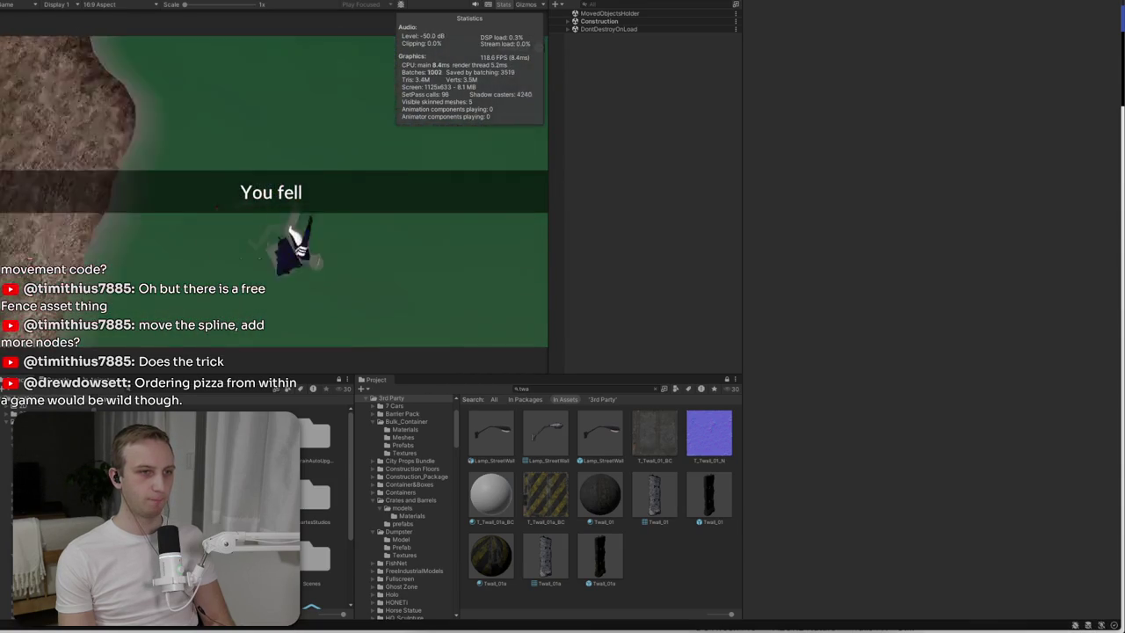
key(Escape)
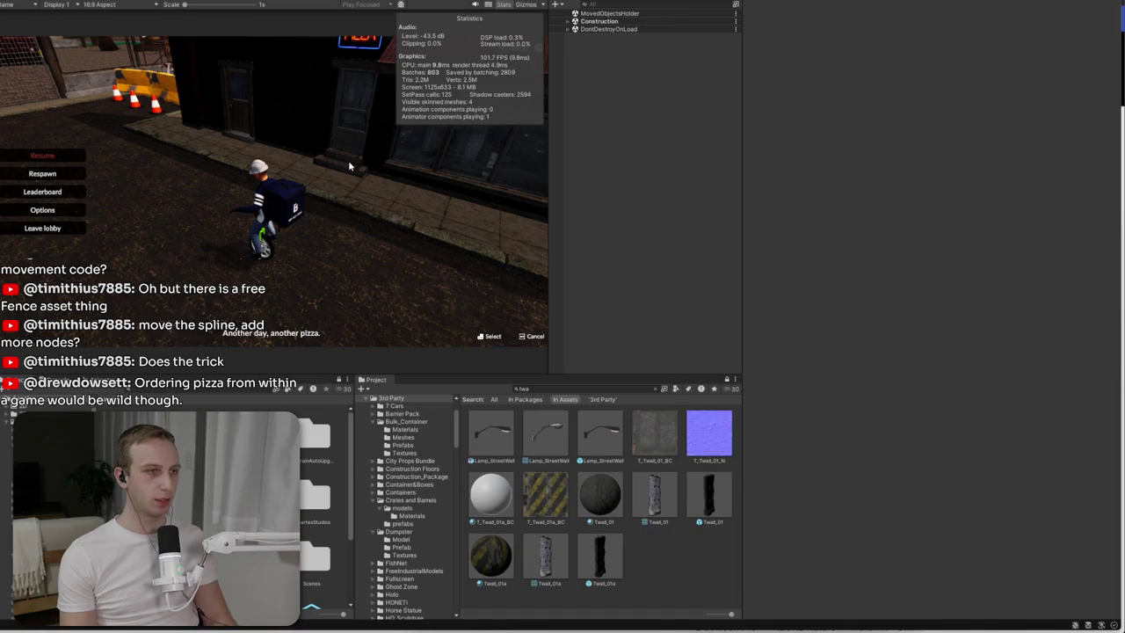
key(ctrl+p)
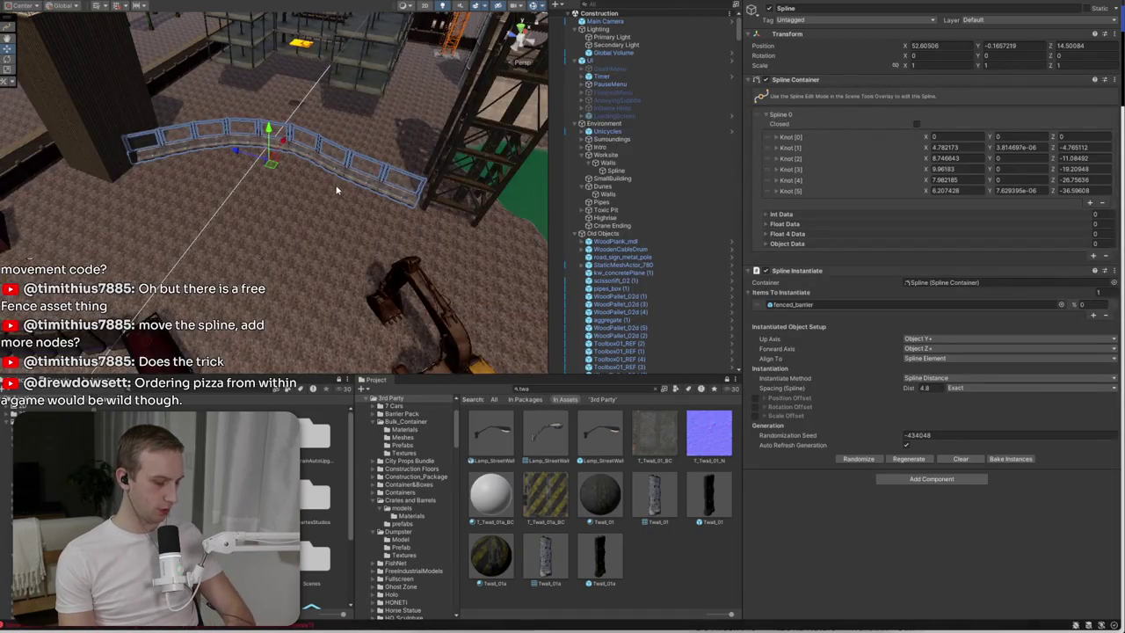
key(f)
mouse_move(288, 136)
mouse_down()
mouse_move(384, 172)
mouse_move(409, 121)
mouse_up()
click(409, 121)
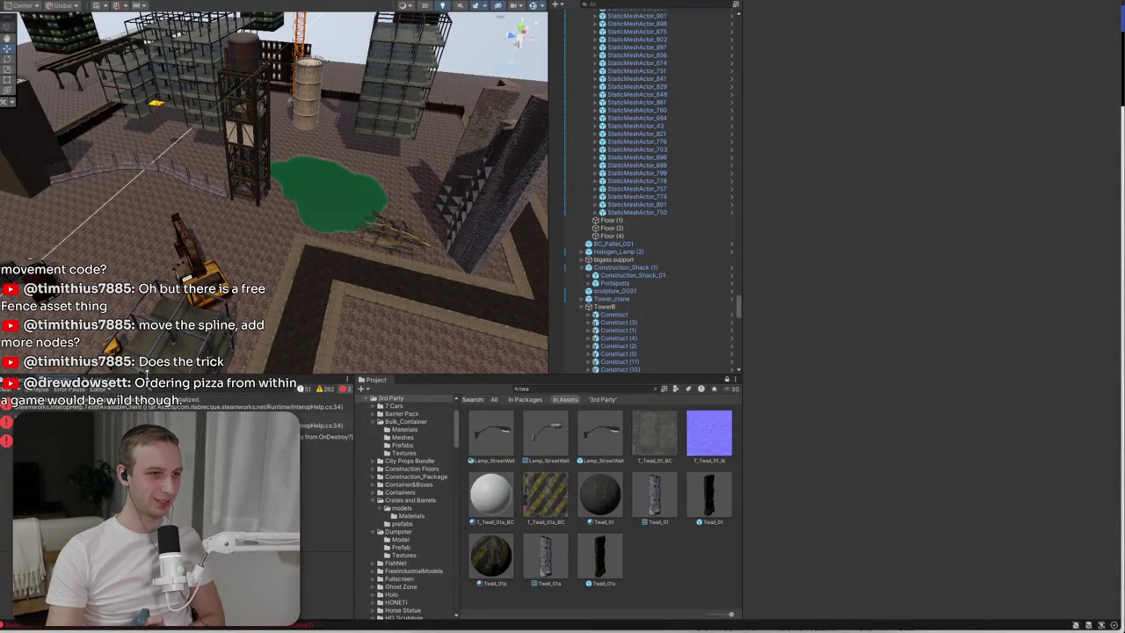
drag(168, 378, 169, 100)
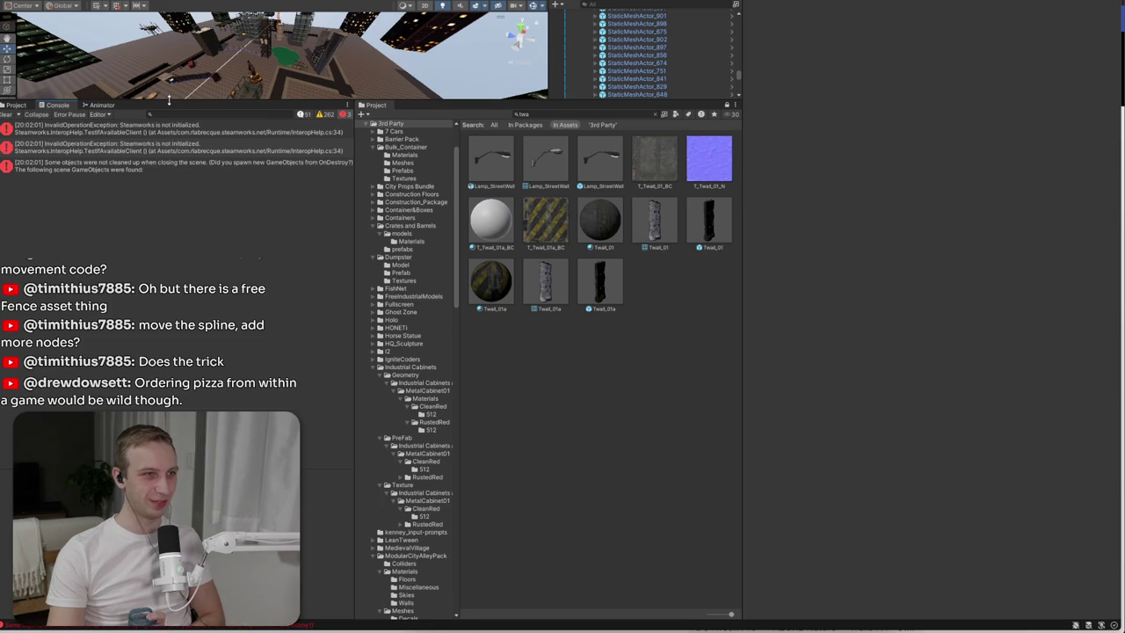
drag(169, 100, 182, 401)
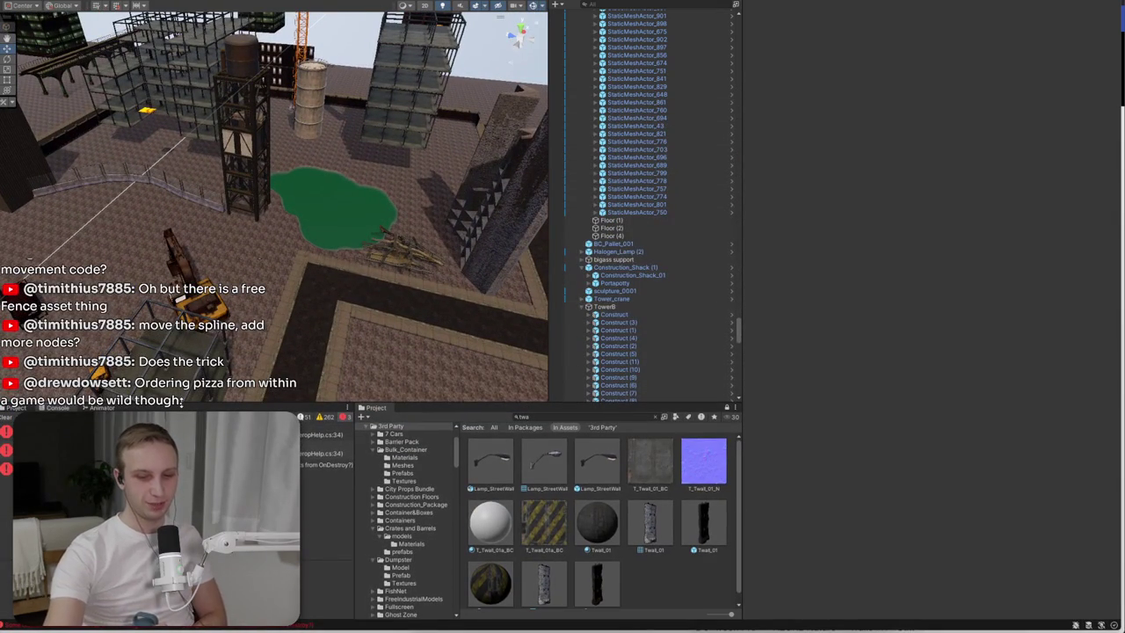
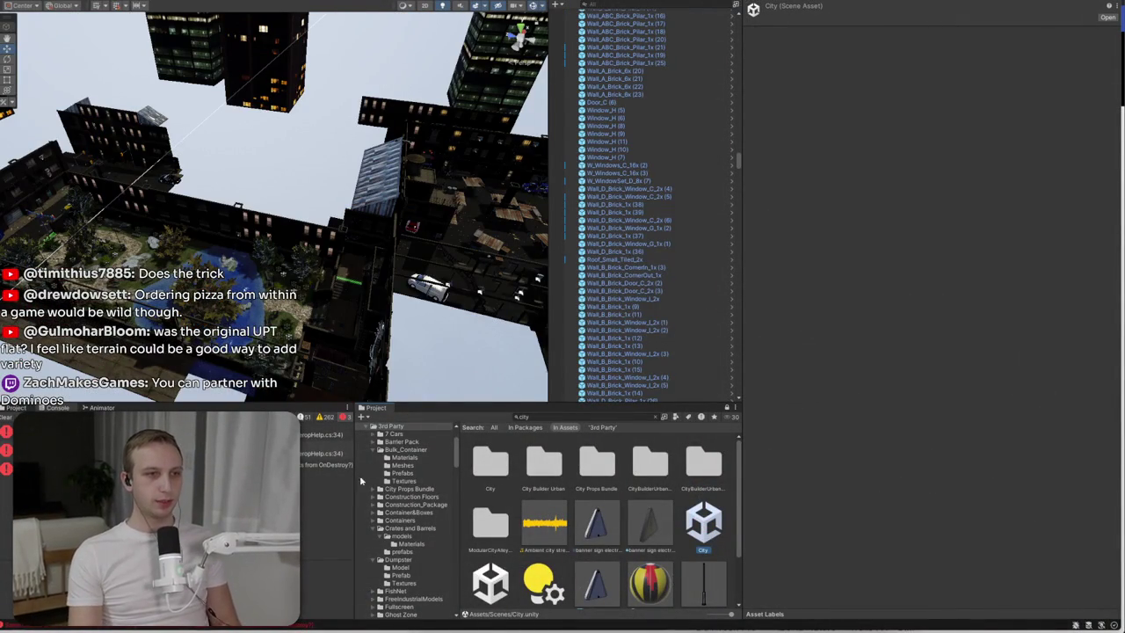
- Select the Road Corner (2) piece and fly the view down into the lit alley
drag(290, 264, 264, 255)
mouse_move(510, 212)
mouse_down()
mouse_move(344, 212)
mouse_move(375, 189)
mouse_move(550, 170)
mouse_move(830, 161)
mouse_move(528, 219)
mouse_move(547, 277)
mouse_move(282, 241)
mouse_move(447, 215)
mouse_move(435, 186)
mouse_move(451, 156)
mouse_move(424, 163)
mouse_move(357, 237)
mouse_move(346, 299)
mouse_move(501, 249)
mouse_move(249, 158)
mouse_move(337, 329)
mouse_move(357, 275)
mouse_up()
click(281, 242)
mouse_move(754, 261)
mouse_down()
mouse_move(944, 276)
mouse_move(990, 334)
mouse_move(957, 258)
mouse_move(987, 284)
mouse_move(962, 384)
mouse_move(690, 184)
mouse_up()
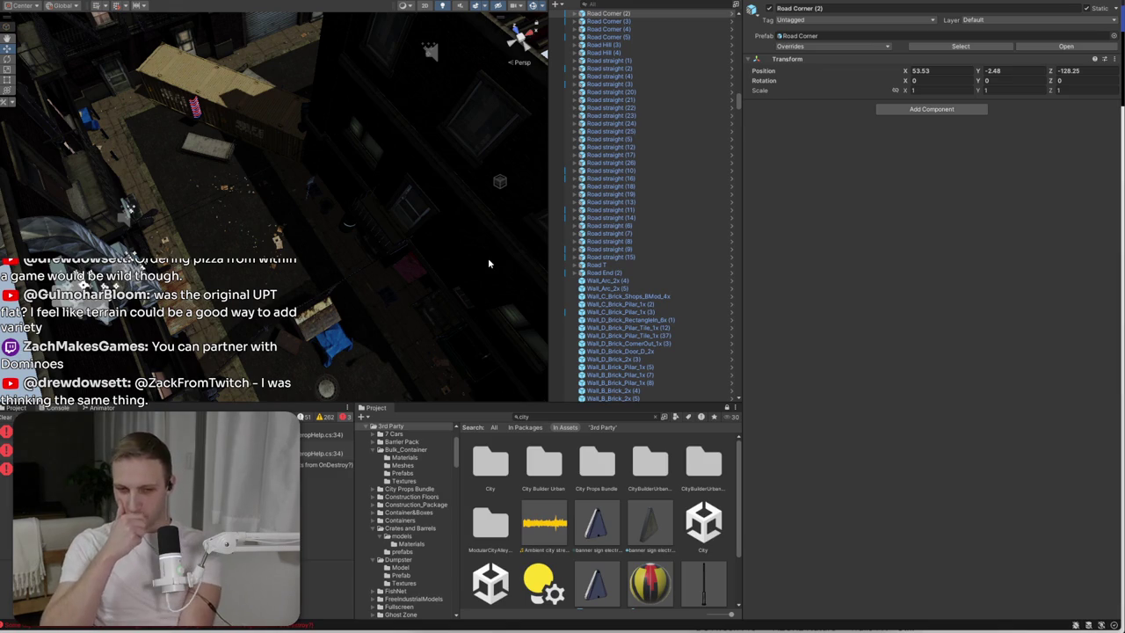
- Clear the search filter, go to Assets and delete the ToxicWater material
scroll(494, 542, down, 2)
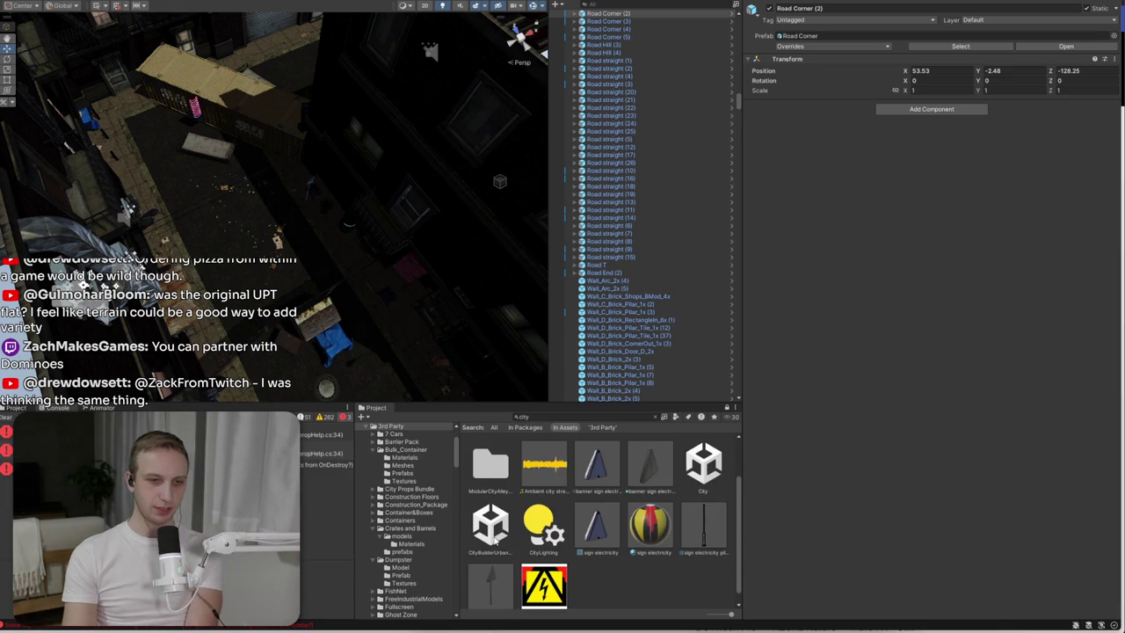
click(654, 416)
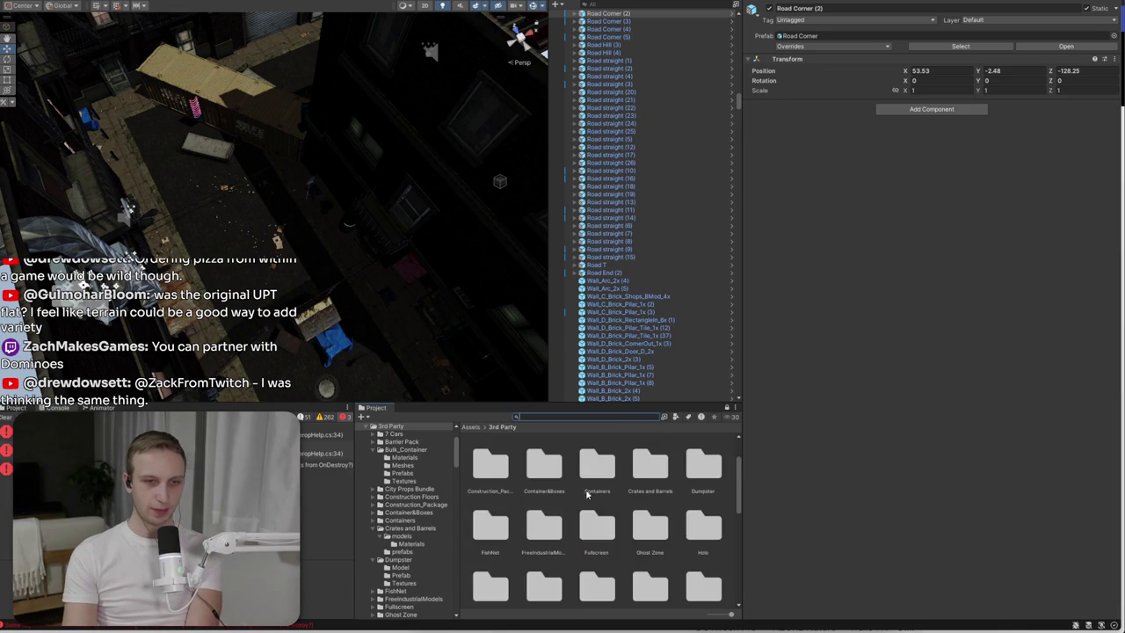
click(473, 428)
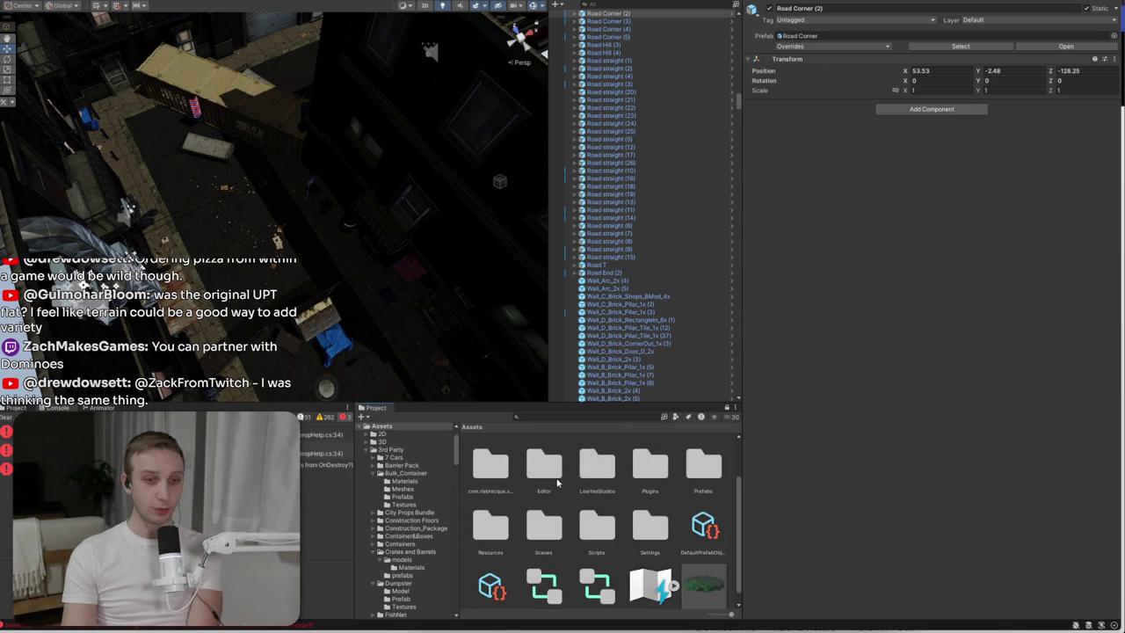
scroll(555, 482, down, 1)
click(704, 578)
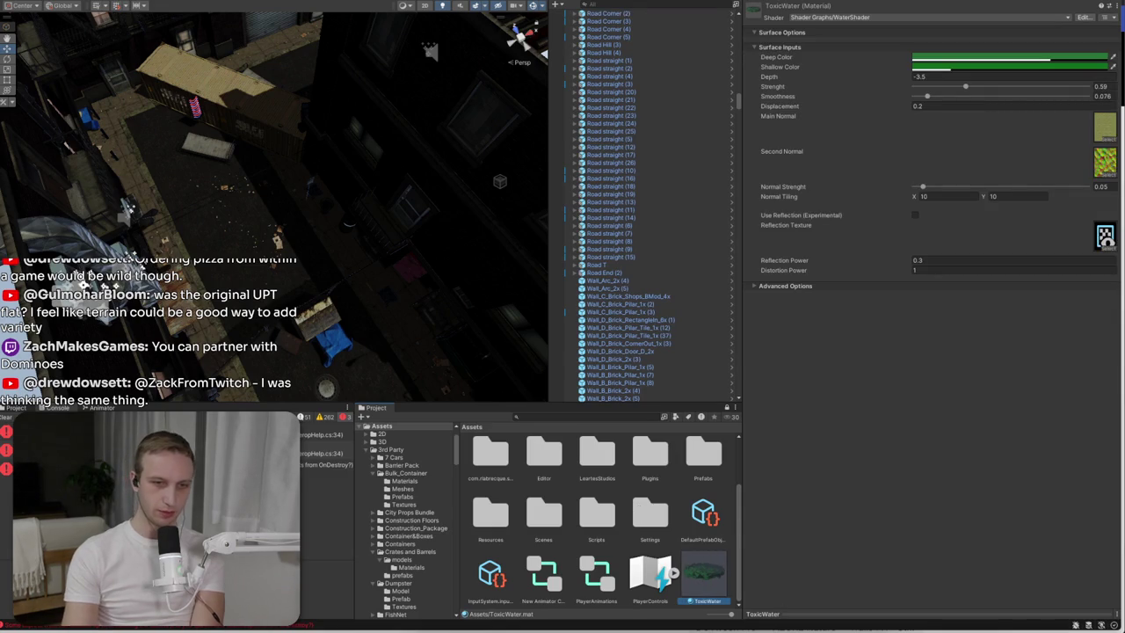
key(ctrl+d)
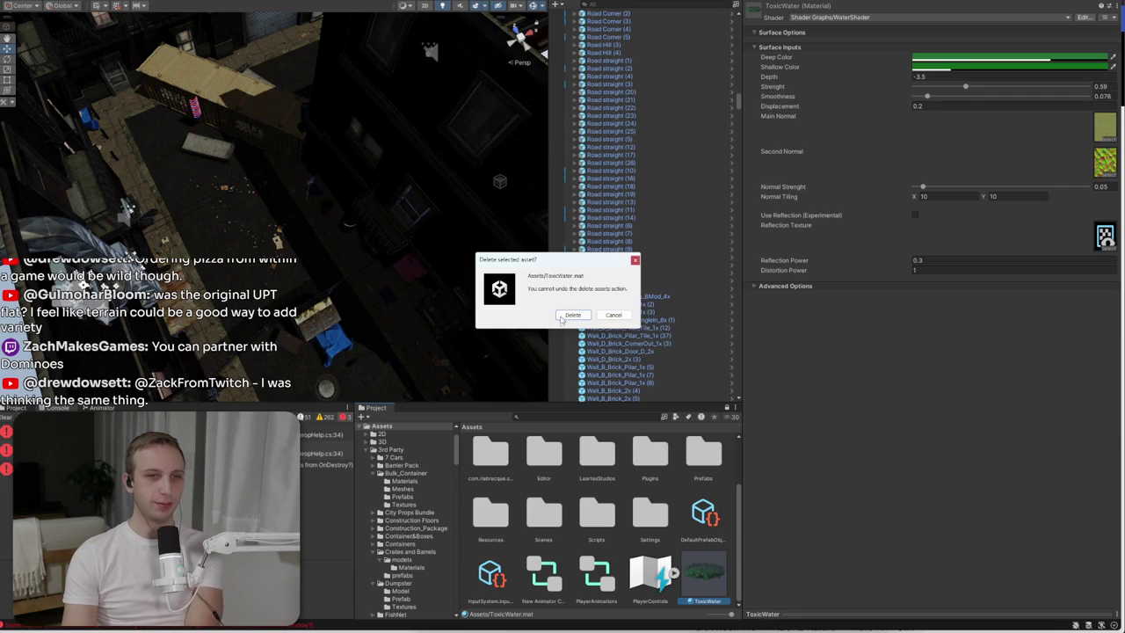
click(562, 316)
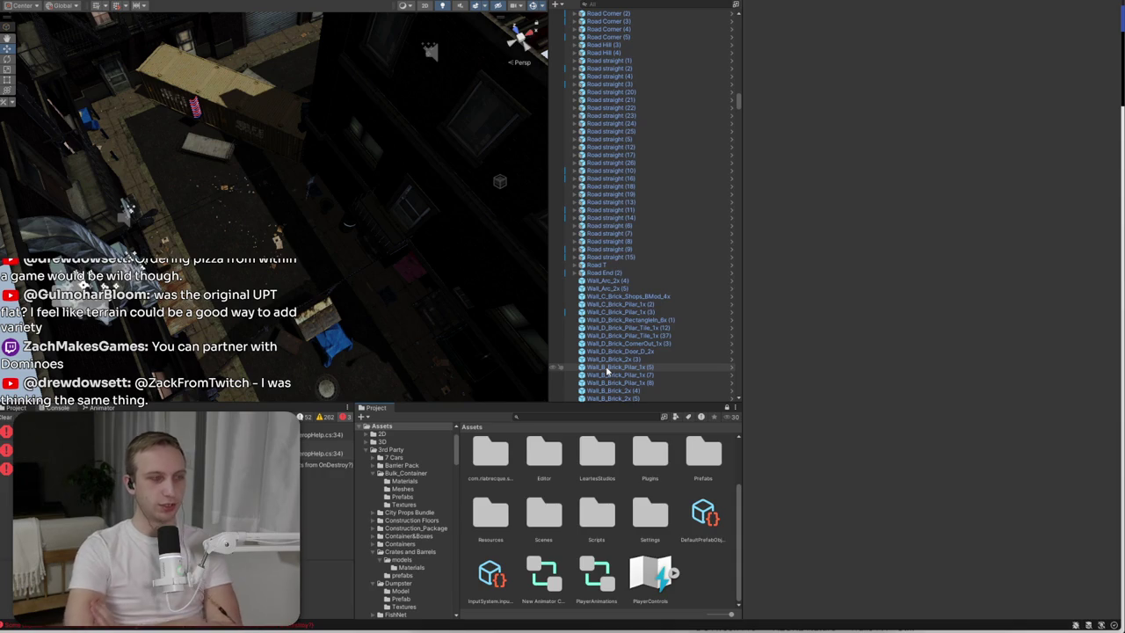
- Load the MainMenu scene from Assets/Scenes and turn the view toward the street set
click(673, 507)
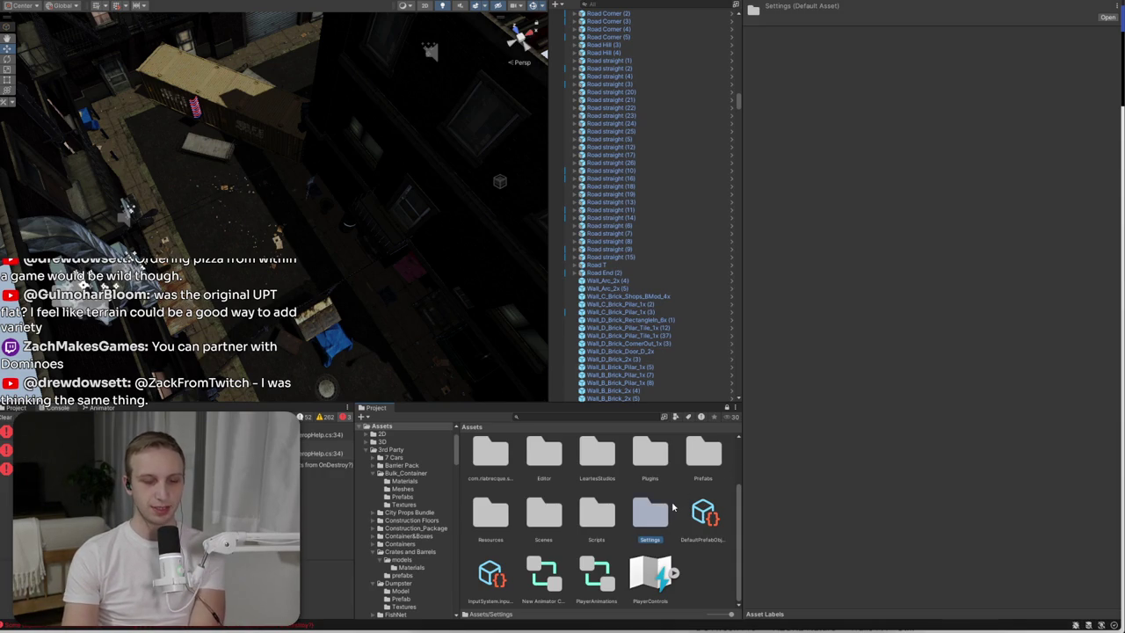
double_click(545, 517)
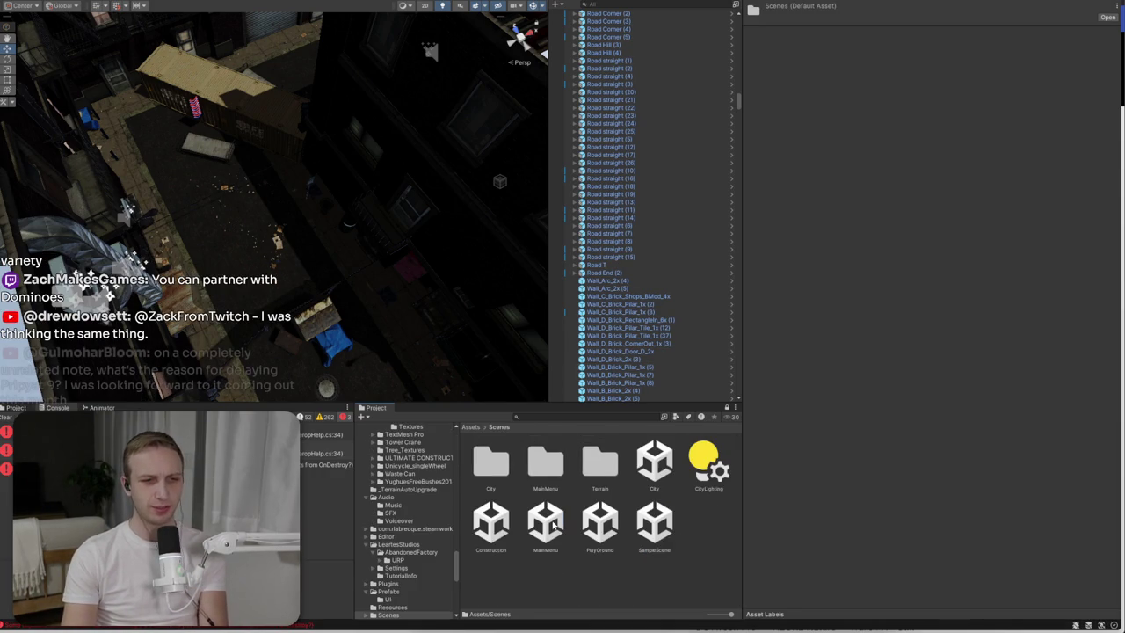
click(557, 523)
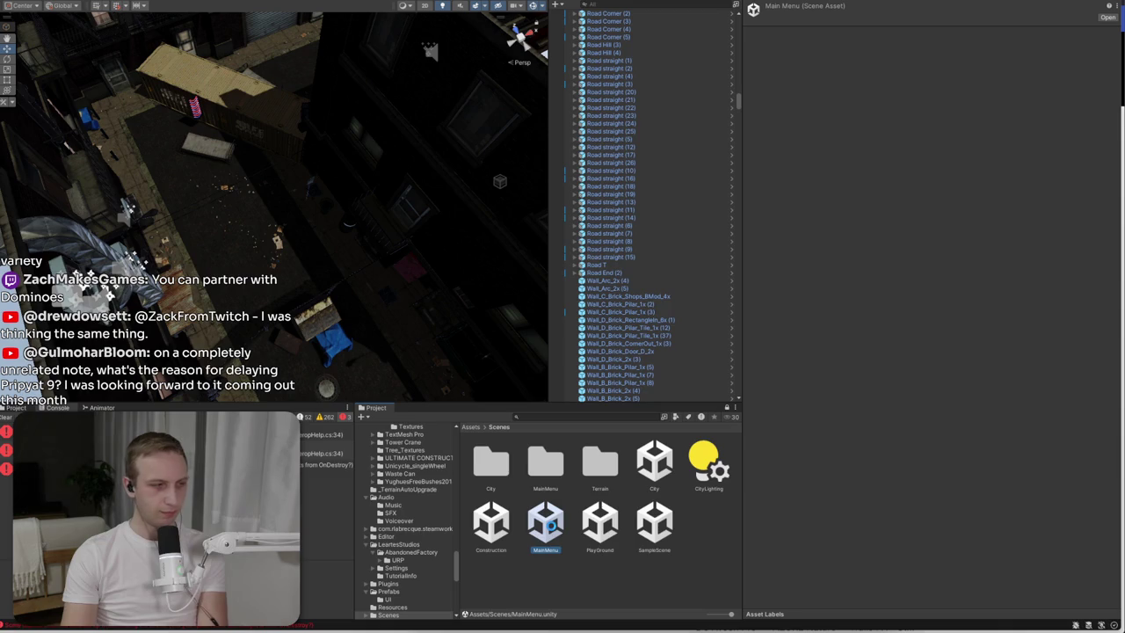
double_click(556, 525)
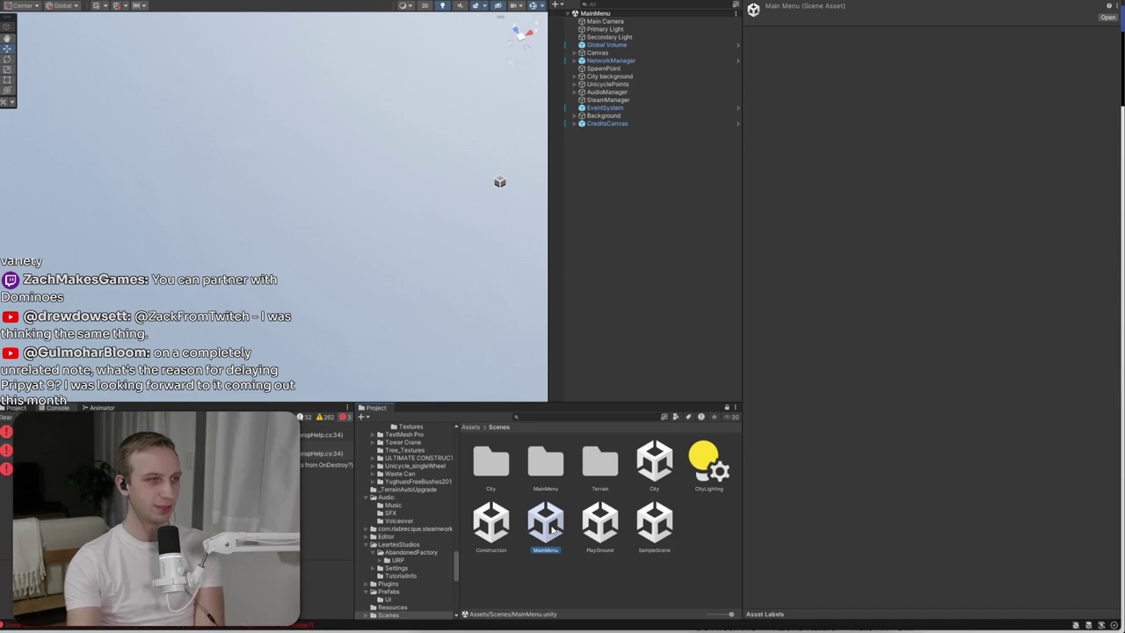
mouse_move(413, 96)
mouse_down()
mouse_move(471, 122)
mouse_move(831, 11)
mouse_up()
- Set the Primary Light intensity to 1.4
drag(348, 43, 349, 44)
click(573, 31)
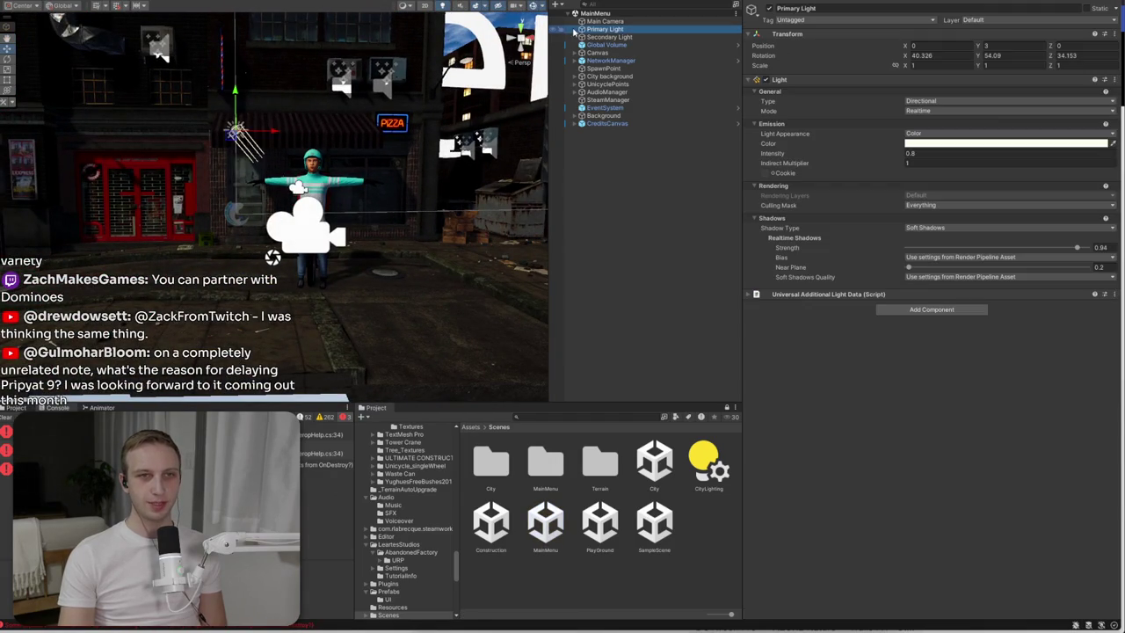
click(953, 153)
text(1)
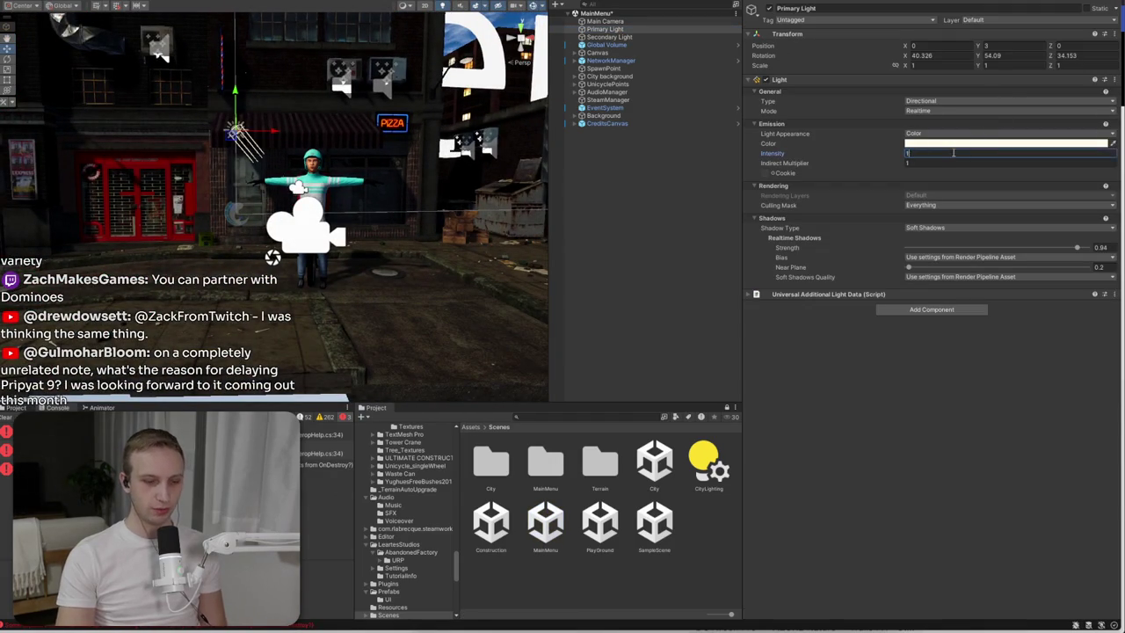
text(.4)
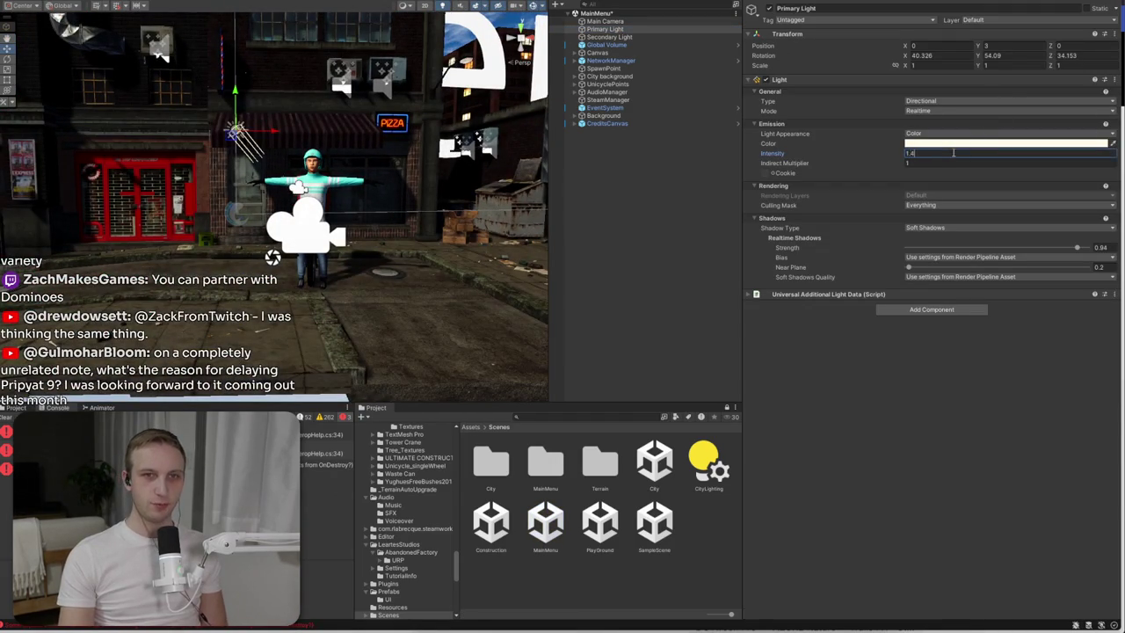
- Set the Secondary Light intensity to 0.4 and enter Play mode
click(648, 37)
click(914, 153)
text(0.4)
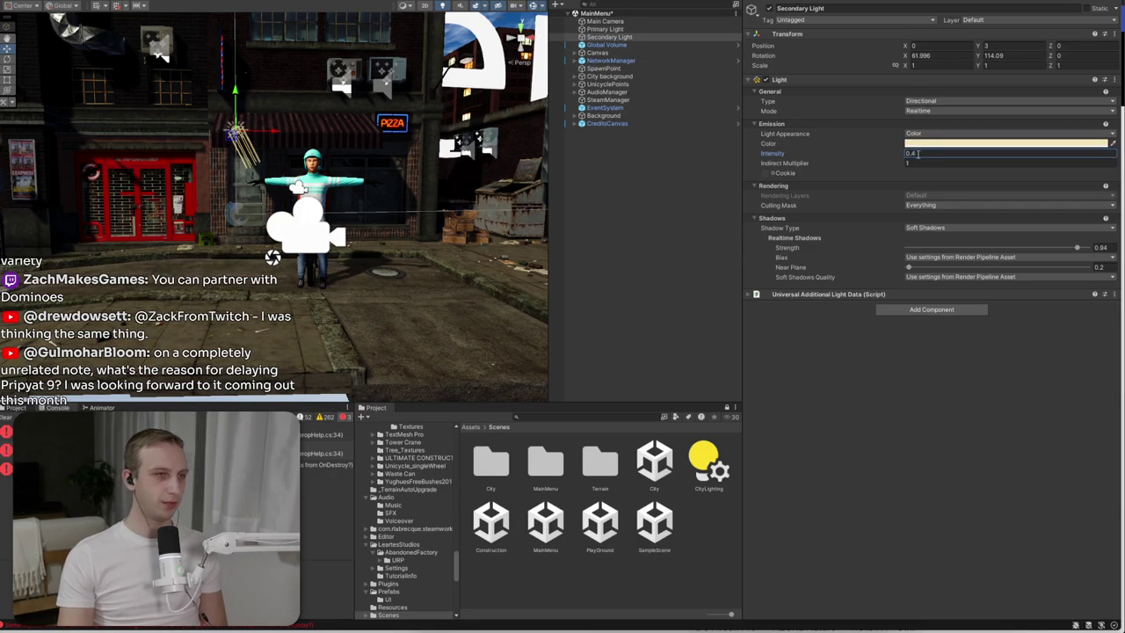
key(ctrl+p)
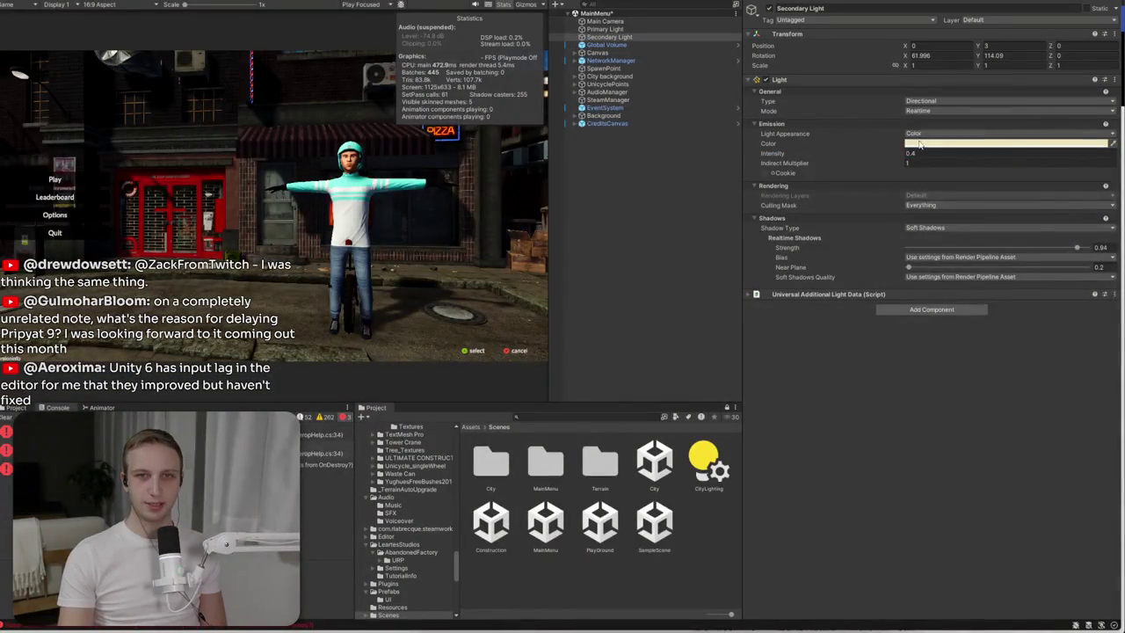
- Make the Secondary Light white with No Shadows, and cut Primary Light shadow strength to about 0.6
click(927, 144)
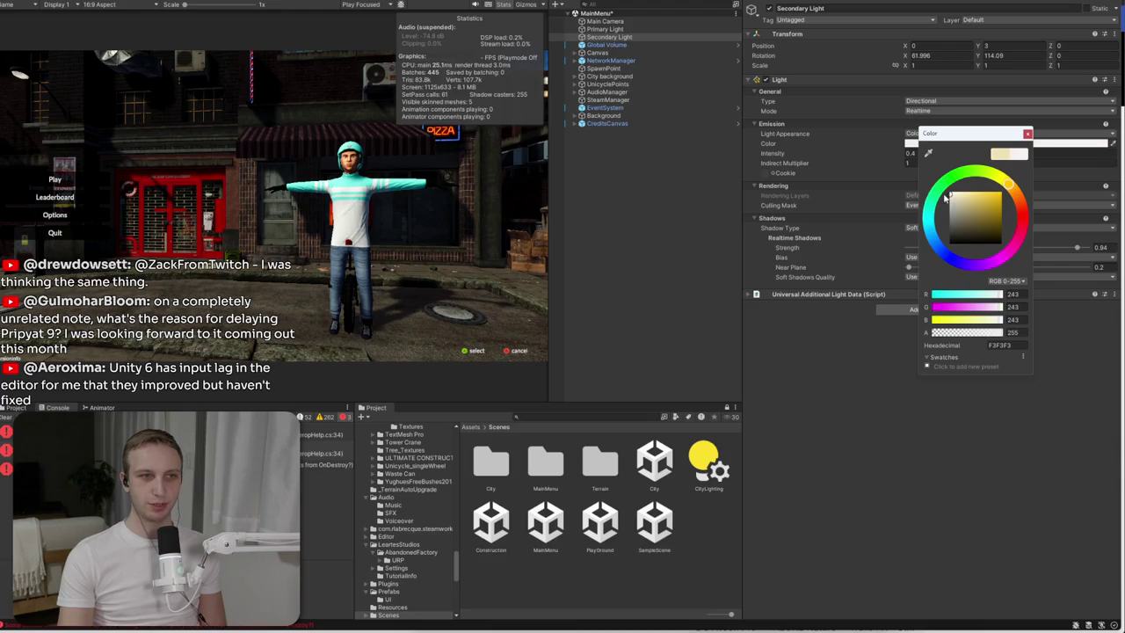
click(1028, 134)
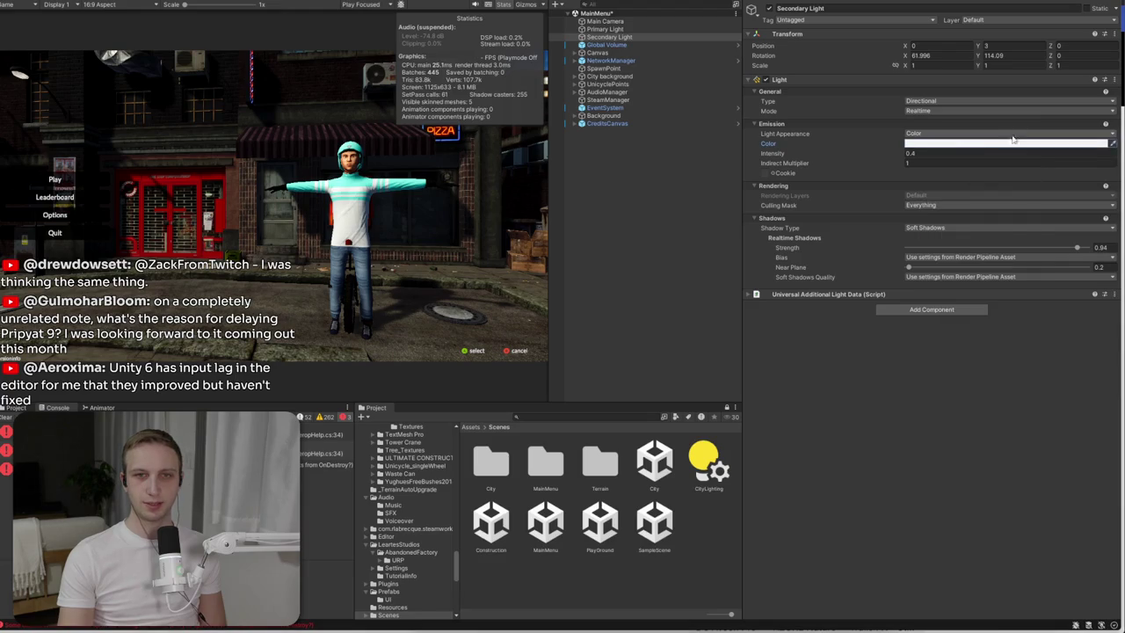
click(936, 228)
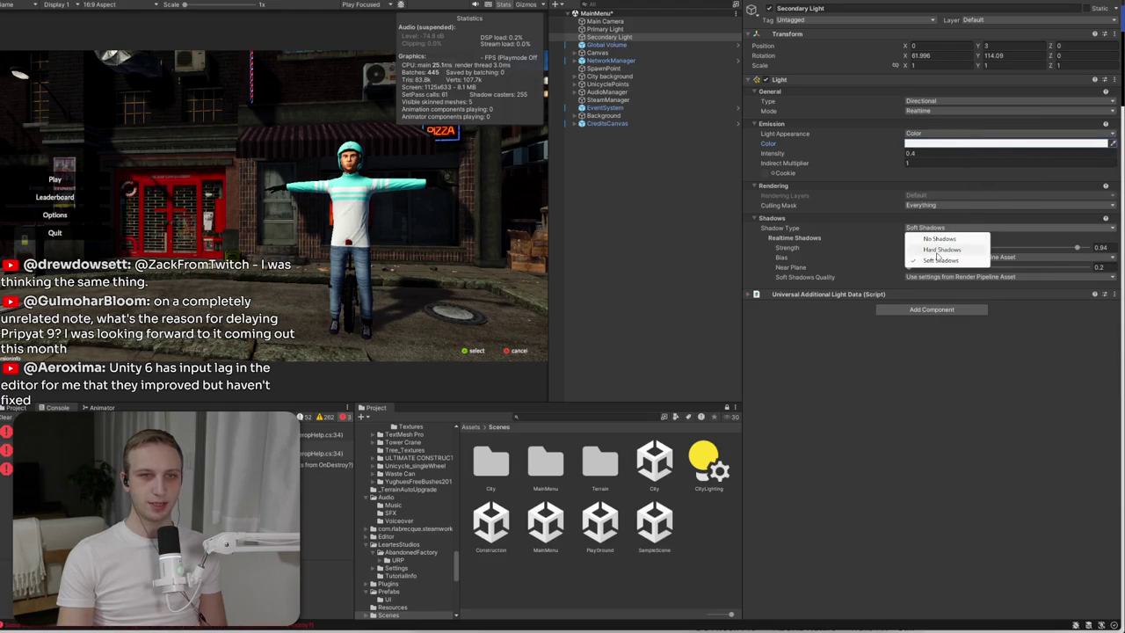
click(939, 238)
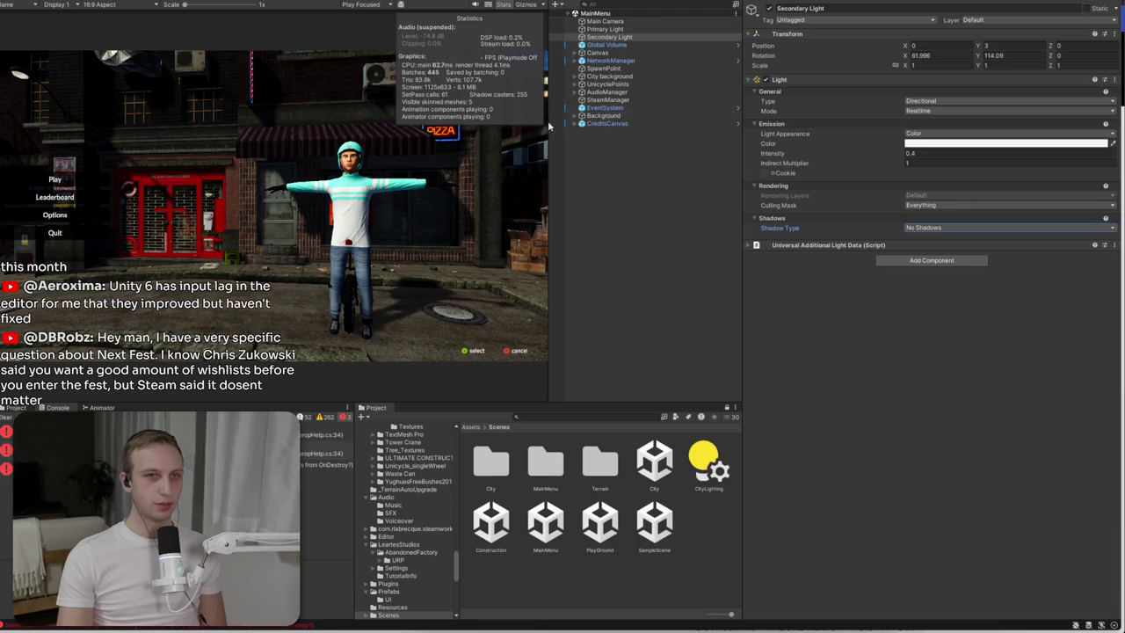
click(606, 29)
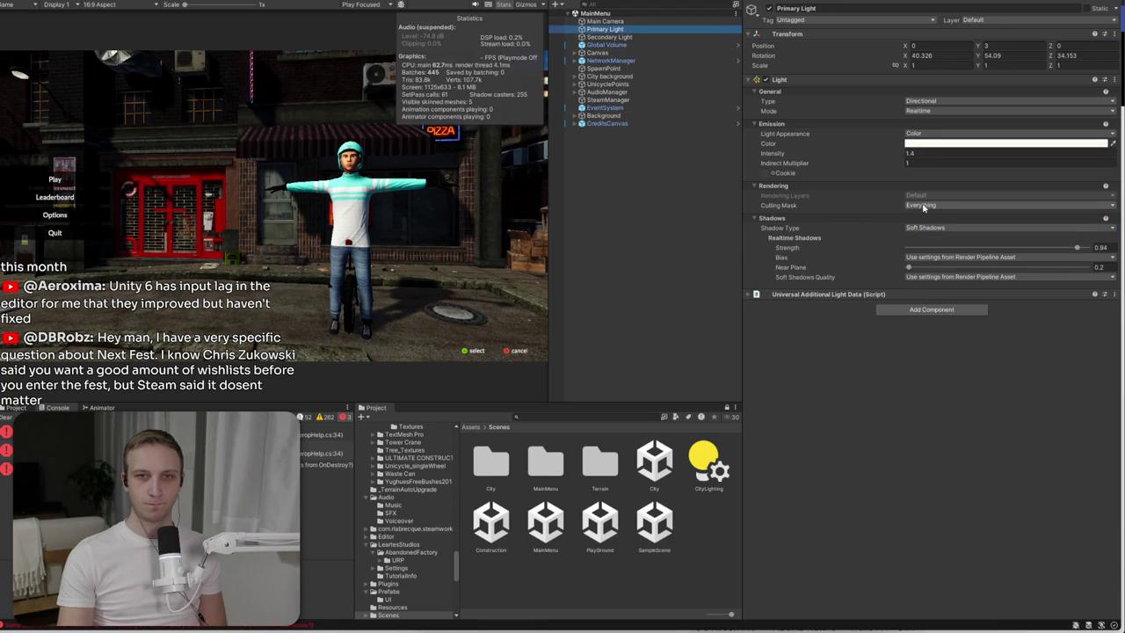
drag(1076, 249, 1013, 253)
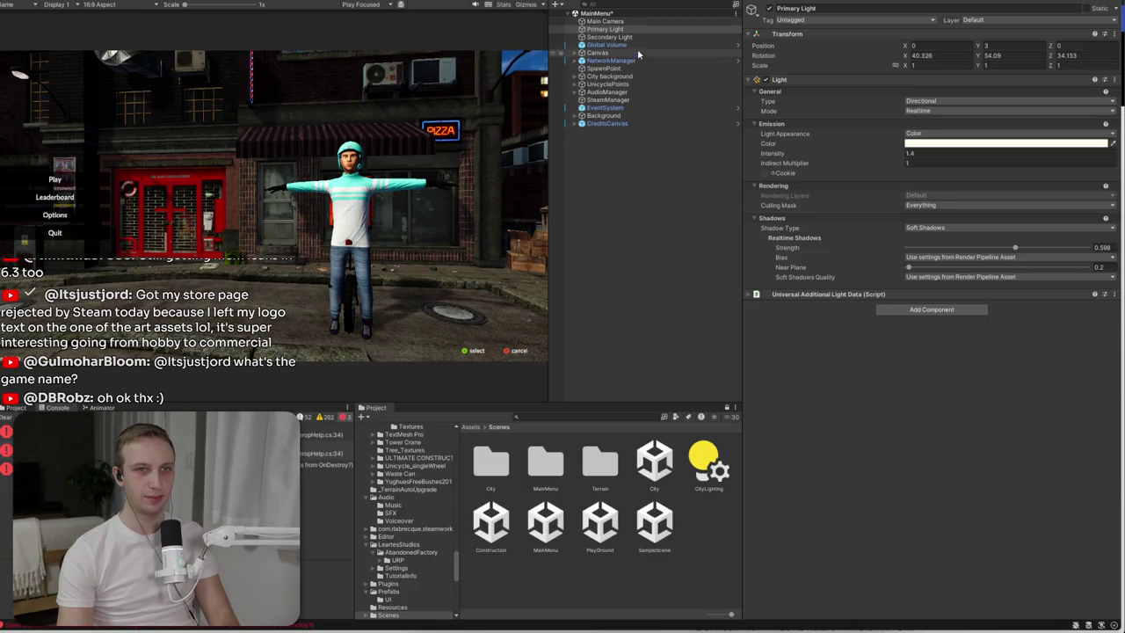
- Lower the Primary Light intensity to 1.2 and check it in the full-screen game view
key(BackSpace)
text(2)
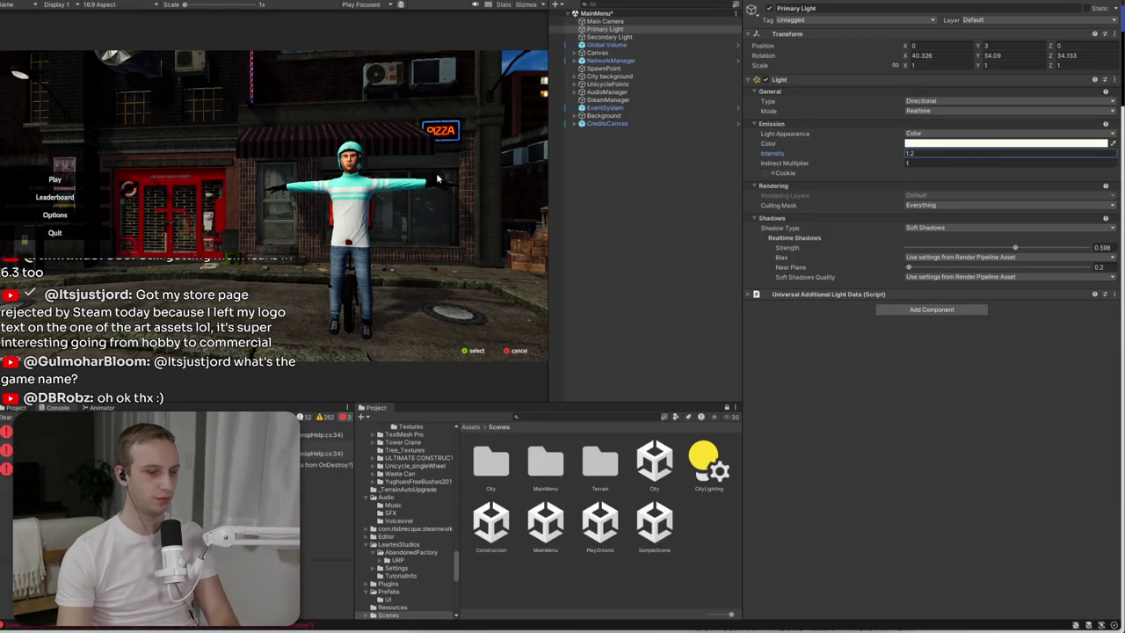
key(ctrl+p)
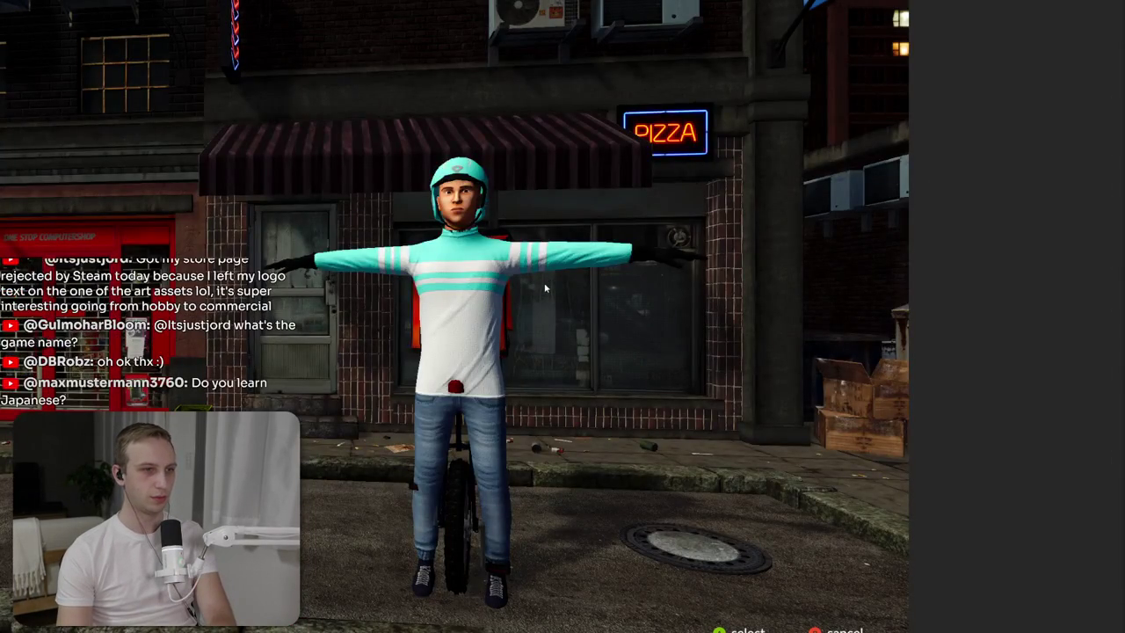
key(ctrl+p)
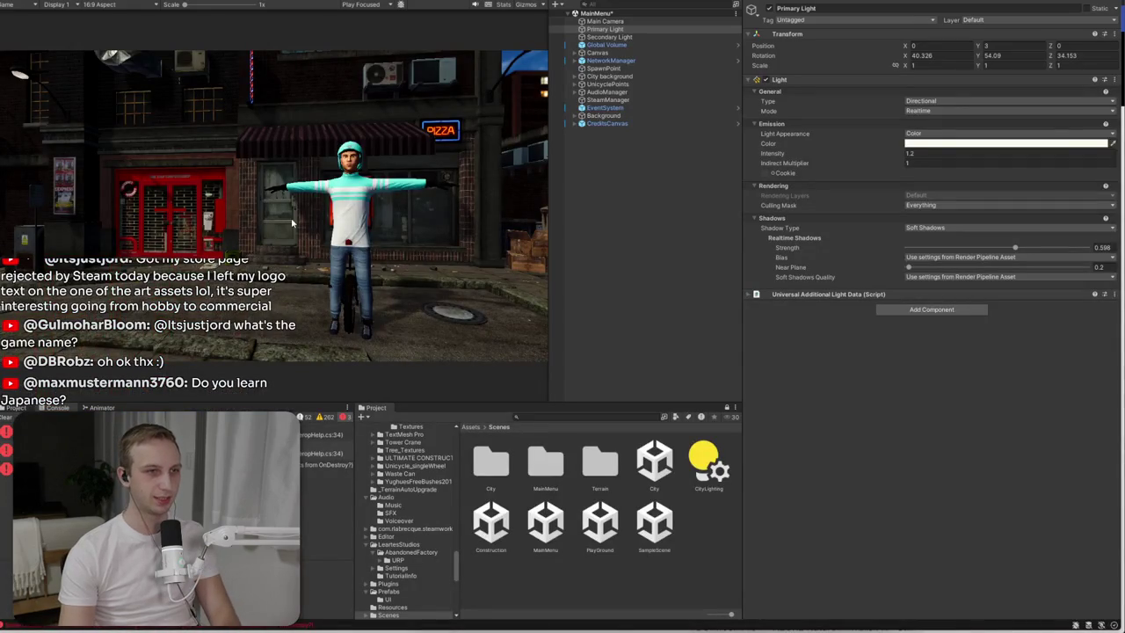
key(Up)
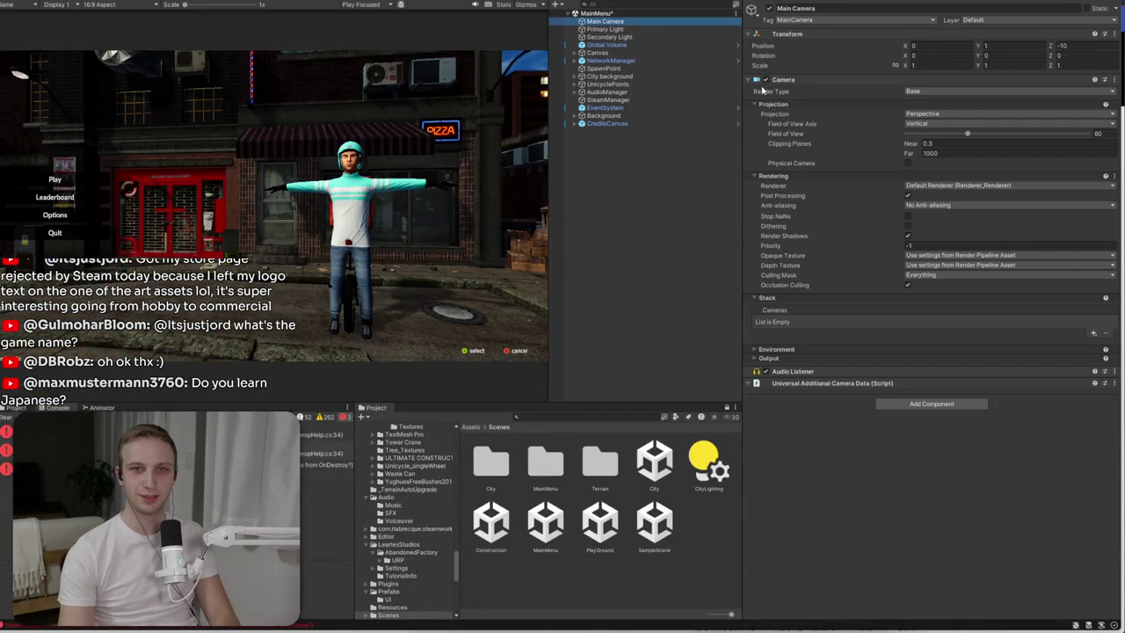
- Set the Main Camera anti-aliasing to SMAA, check it full screen, then stop the game
click(923, 206)
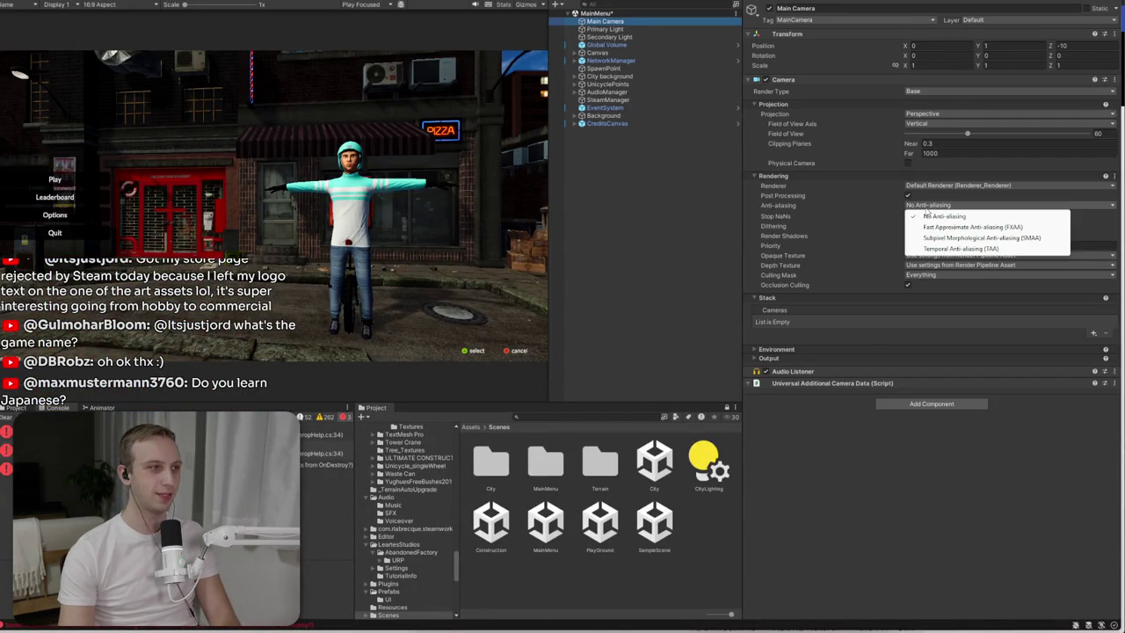
click(939, 238)
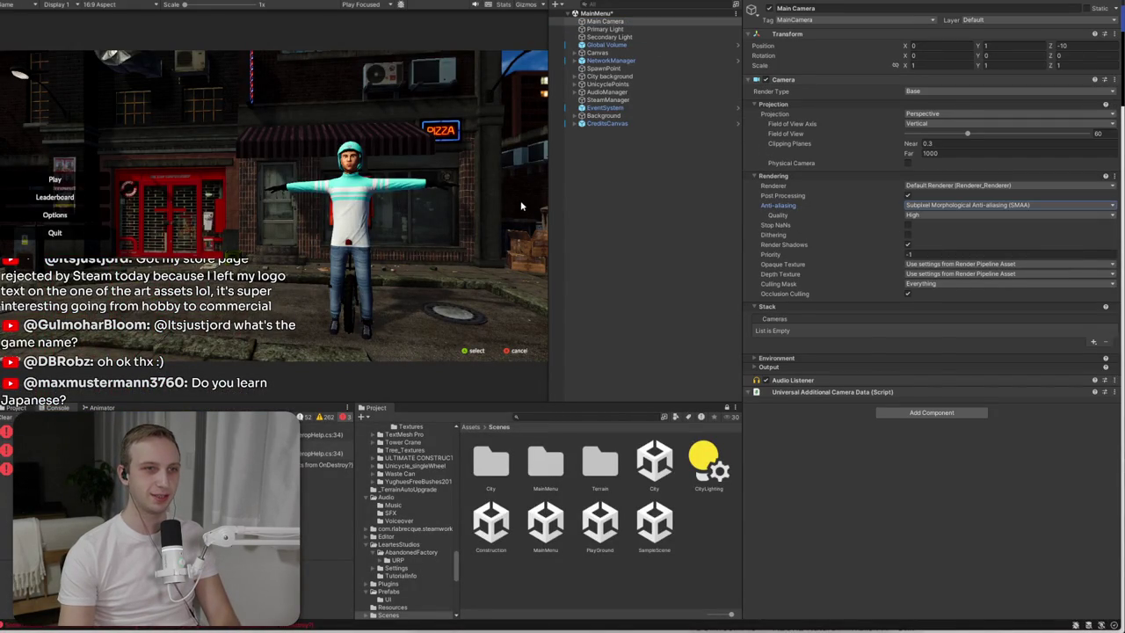
key(ctrl+p)
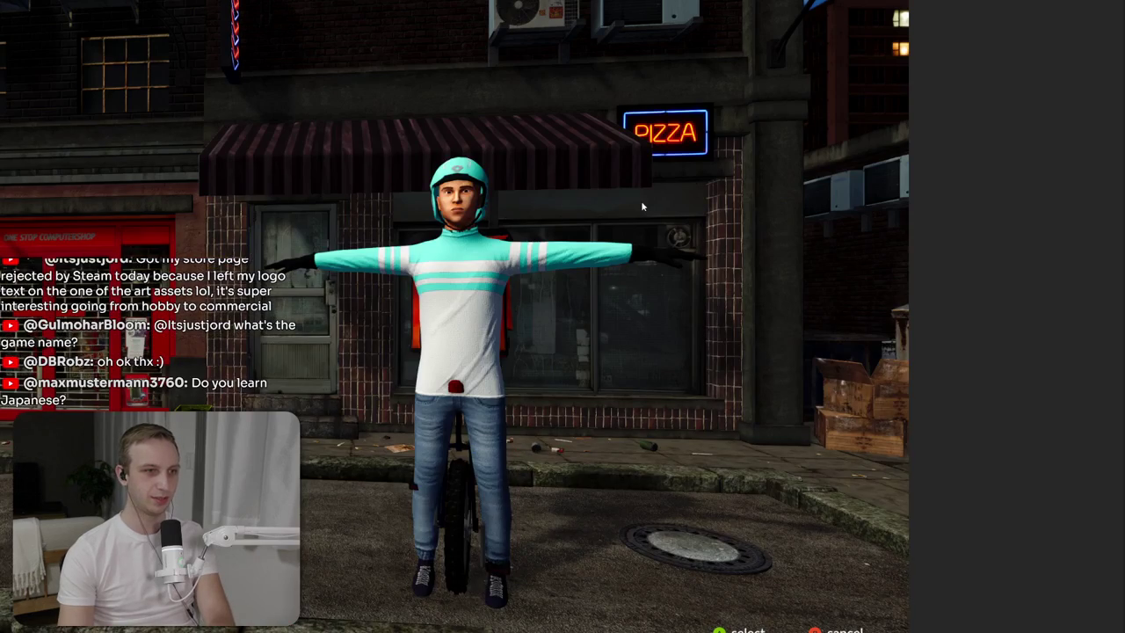
key(ctrl+p)
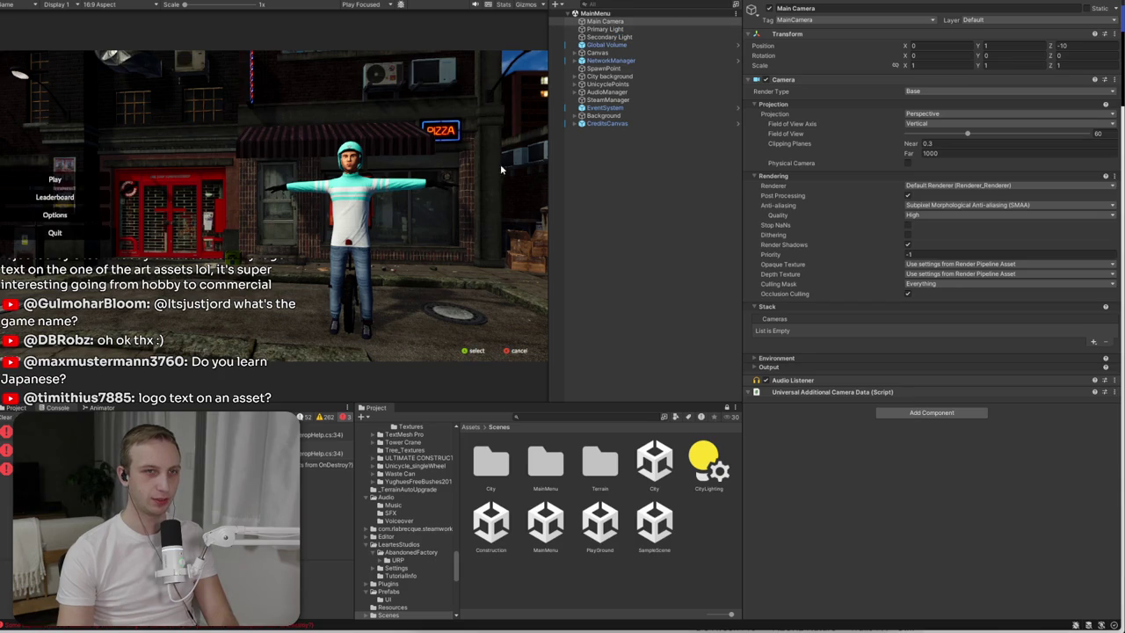
click(515, 5)
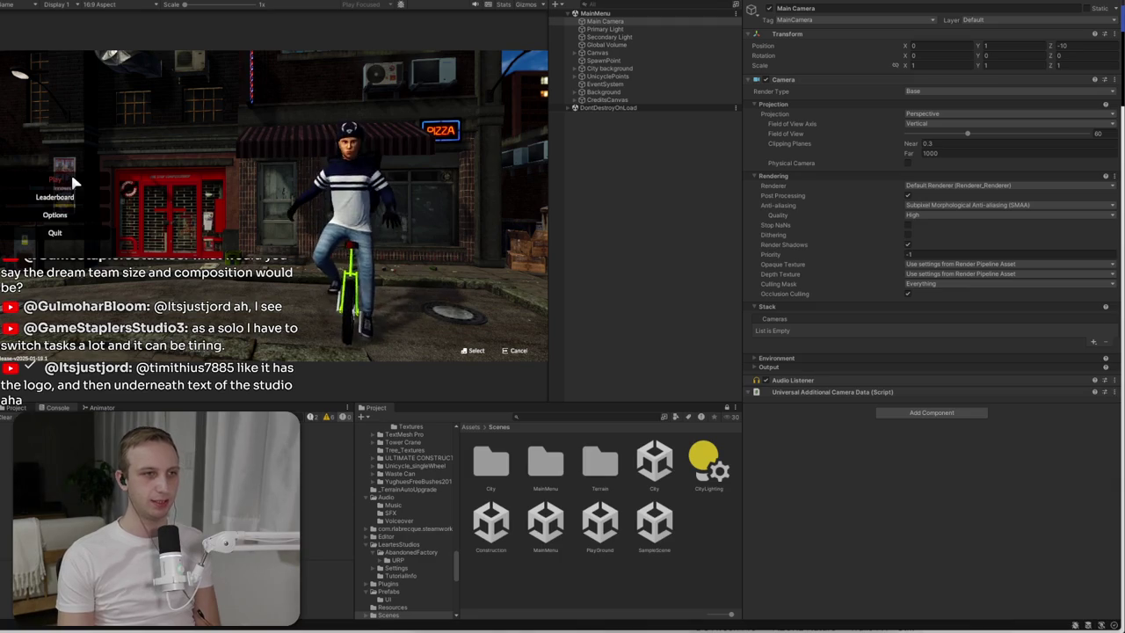
- Choose Play in the game's main menu to start a city round, then bring up the pause options
click(75, 180)
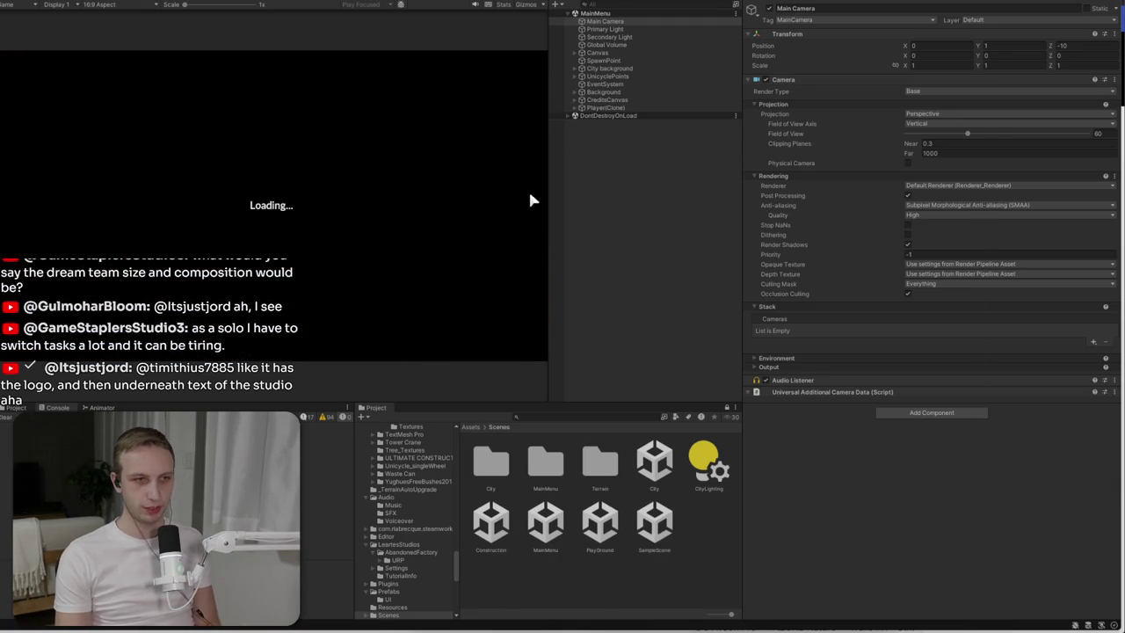
key(alt+Tab)
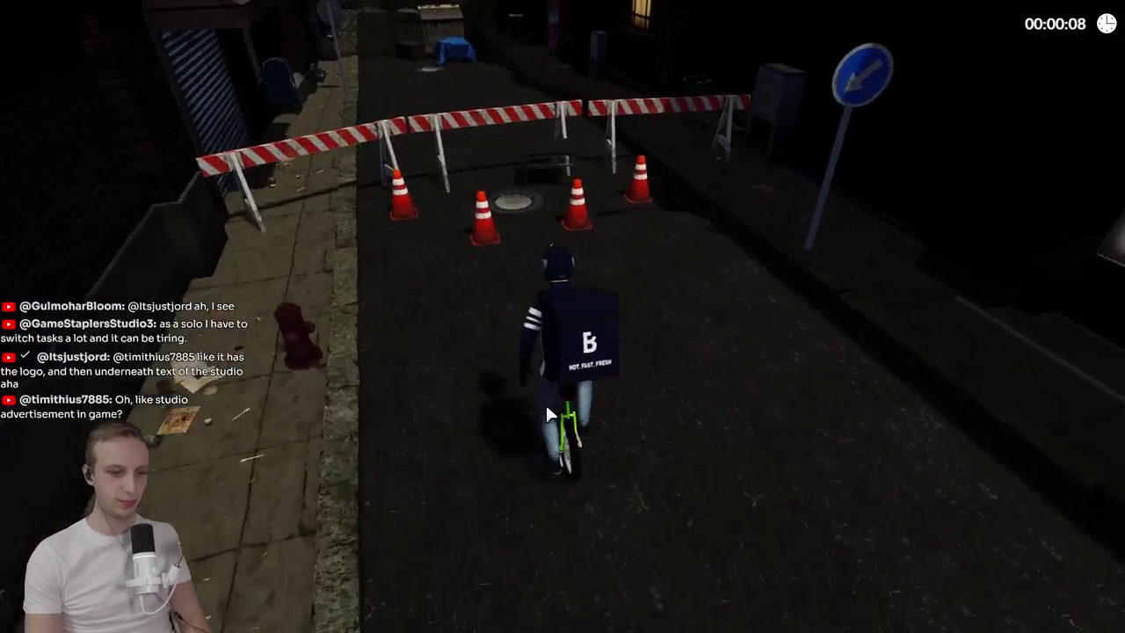
key(Escape)
- Respawn the courier, ride him into the park and up the cobbled path, then pause
click(157, 248)
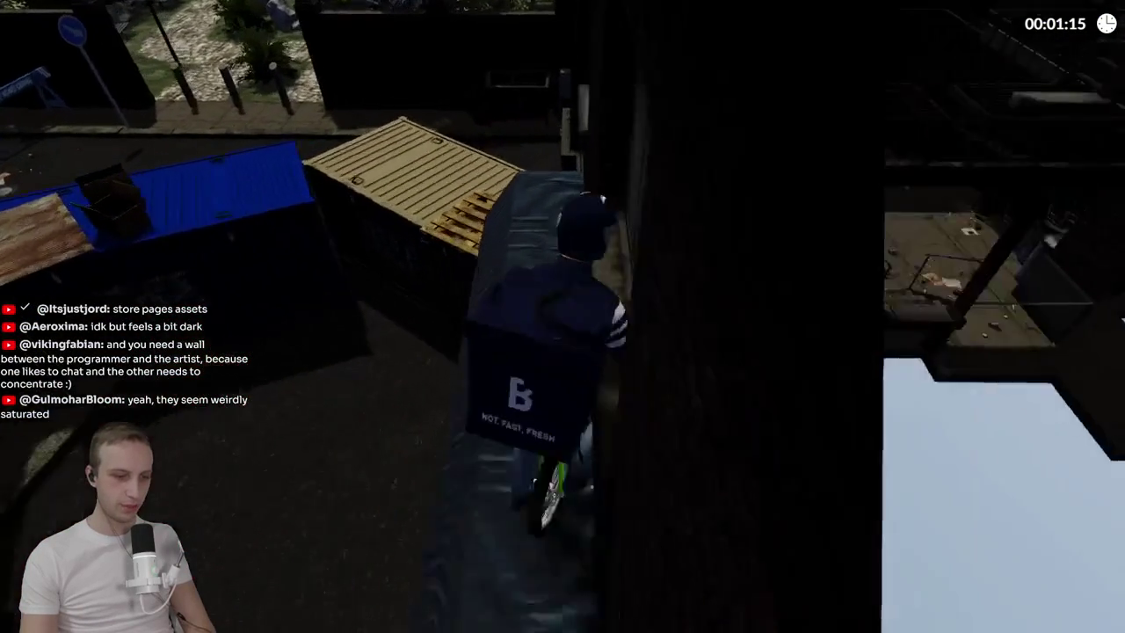
key(w)
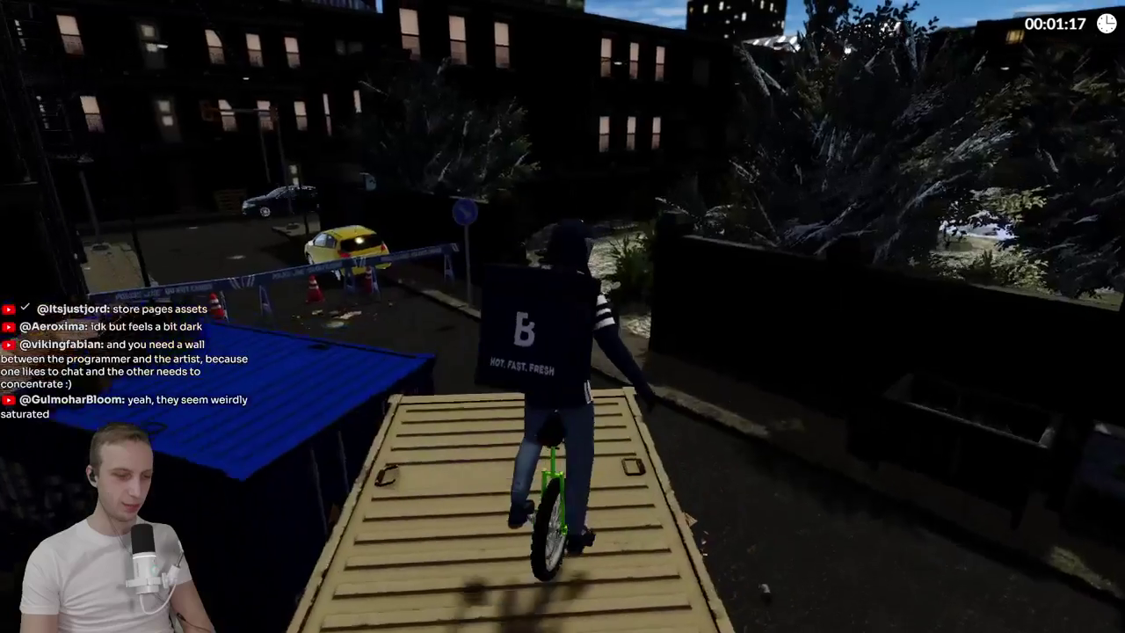
key(w)
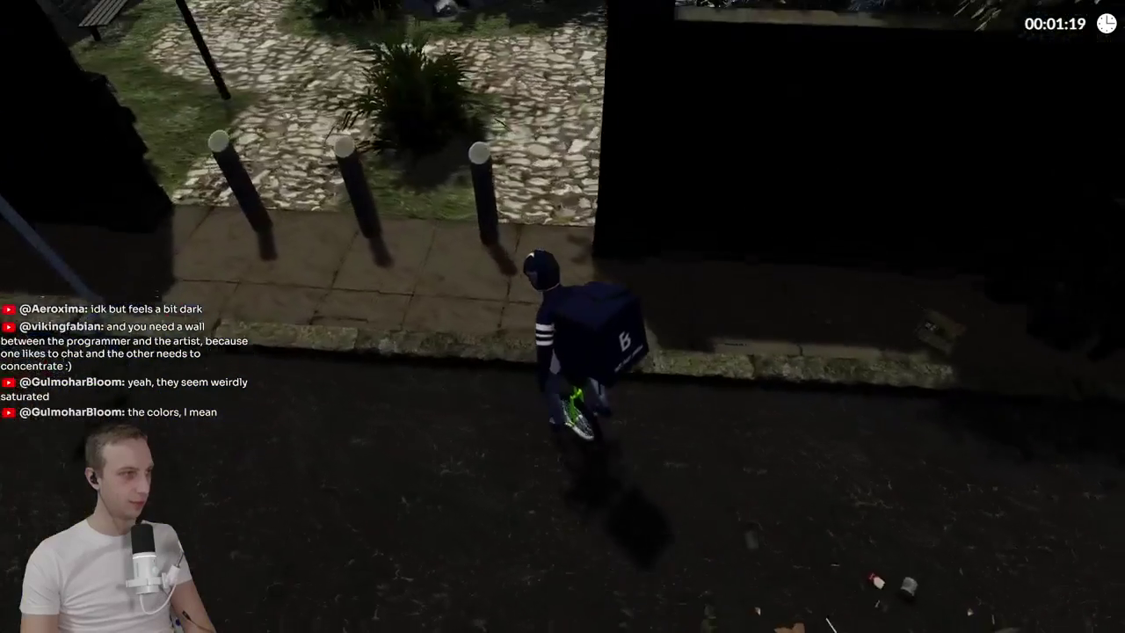
key(w)
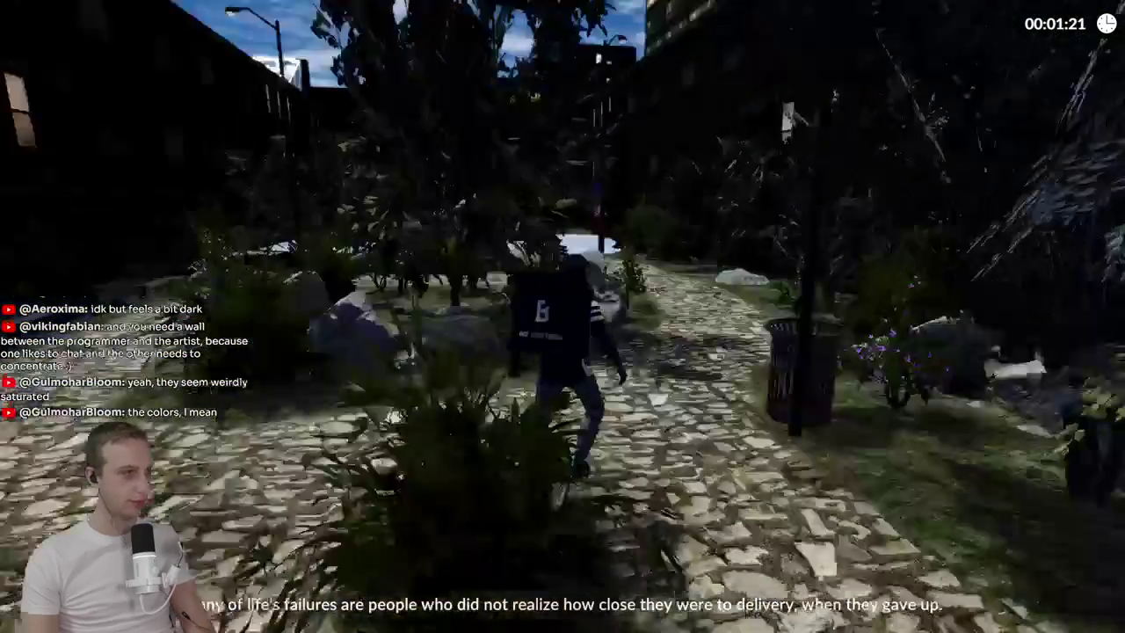
key(w)
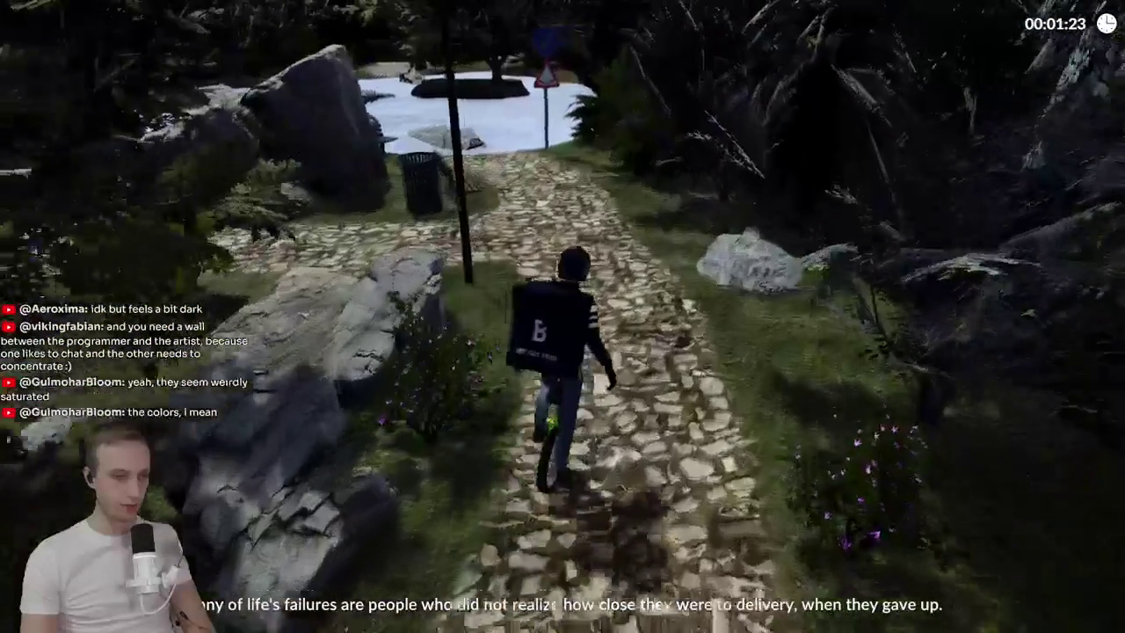
key(Escape)
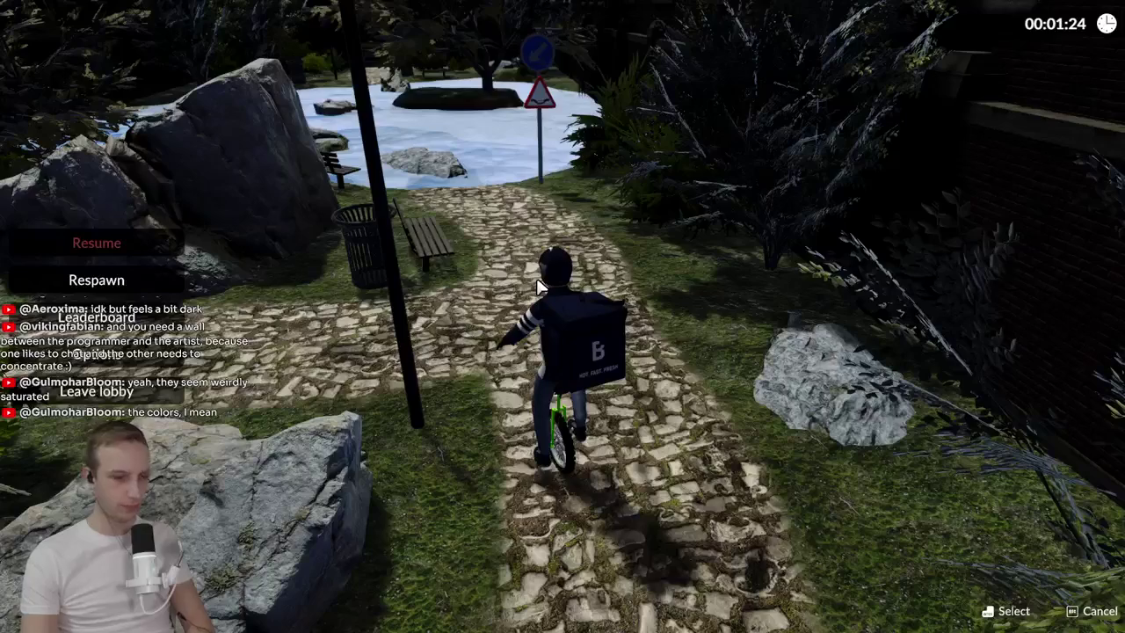
- Check the Windows Night light settings, minimize them, and resume the paused game
key(super)
text(night light)
key(Return)
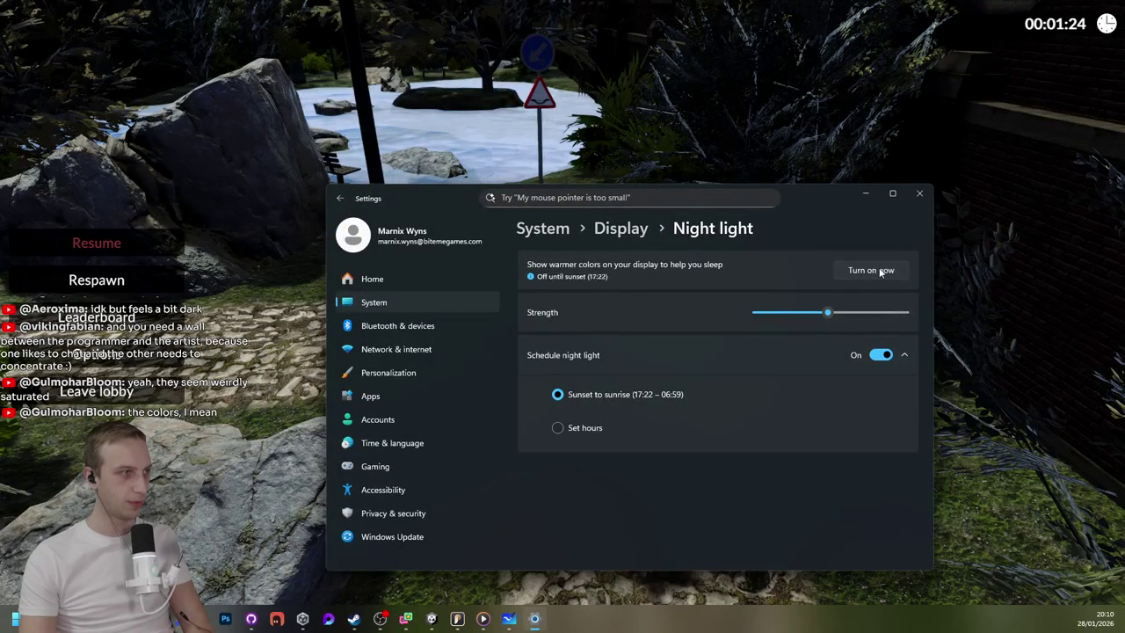
click(868, 196)
click(118, 242)
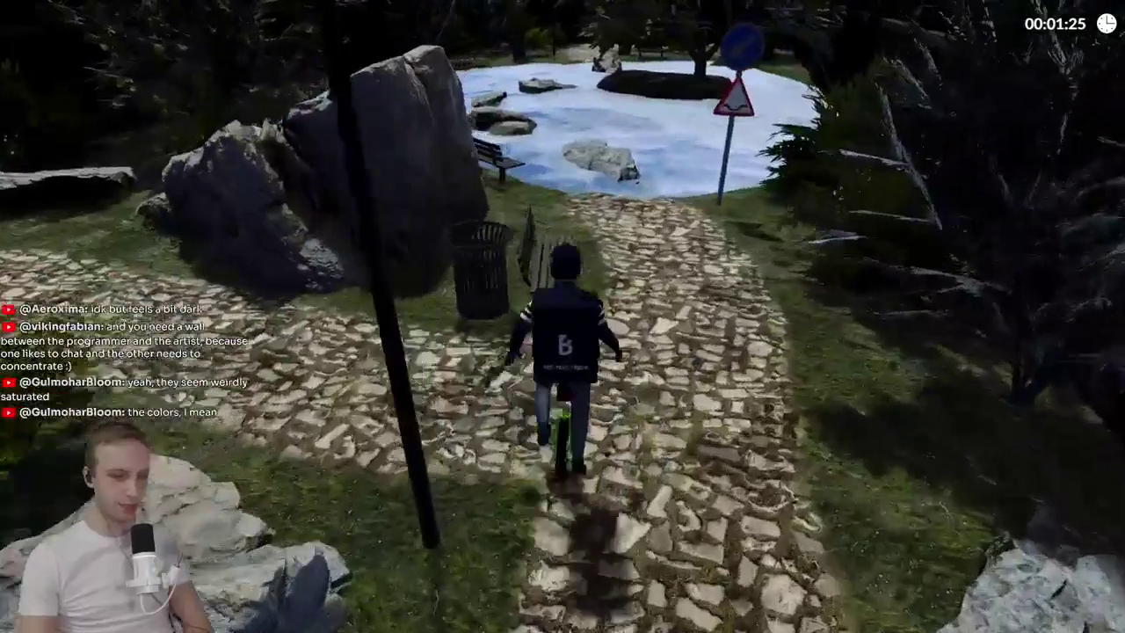
- Ride through the cones, alley and dumpster onto the shipping container, then leave the lobby
key(w)
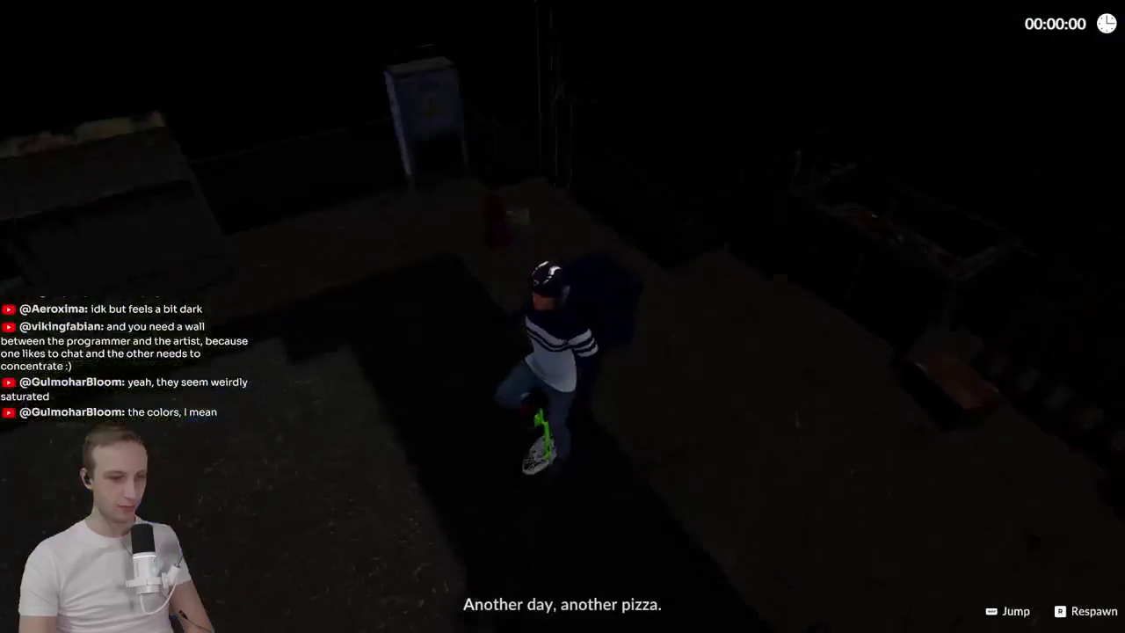
key(w)
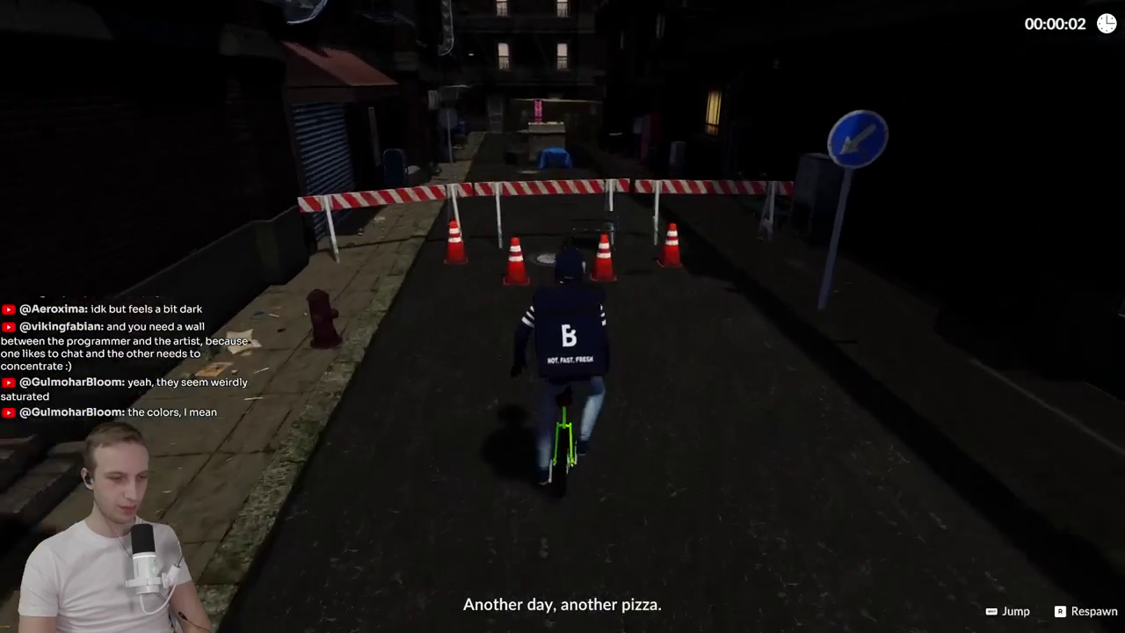
key(space)
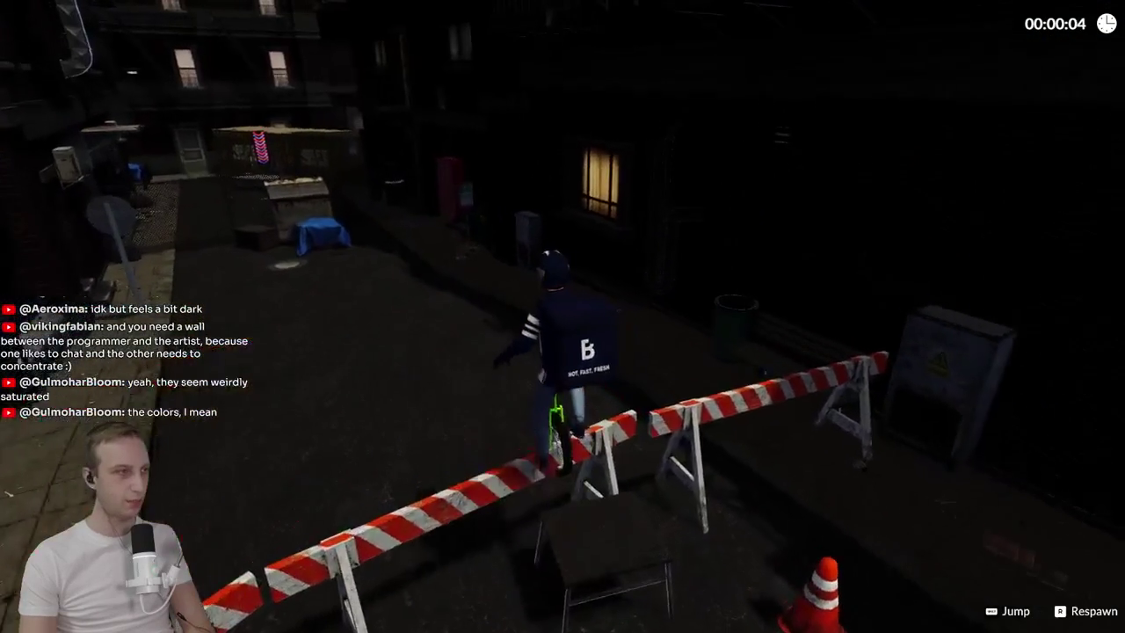
key(a)
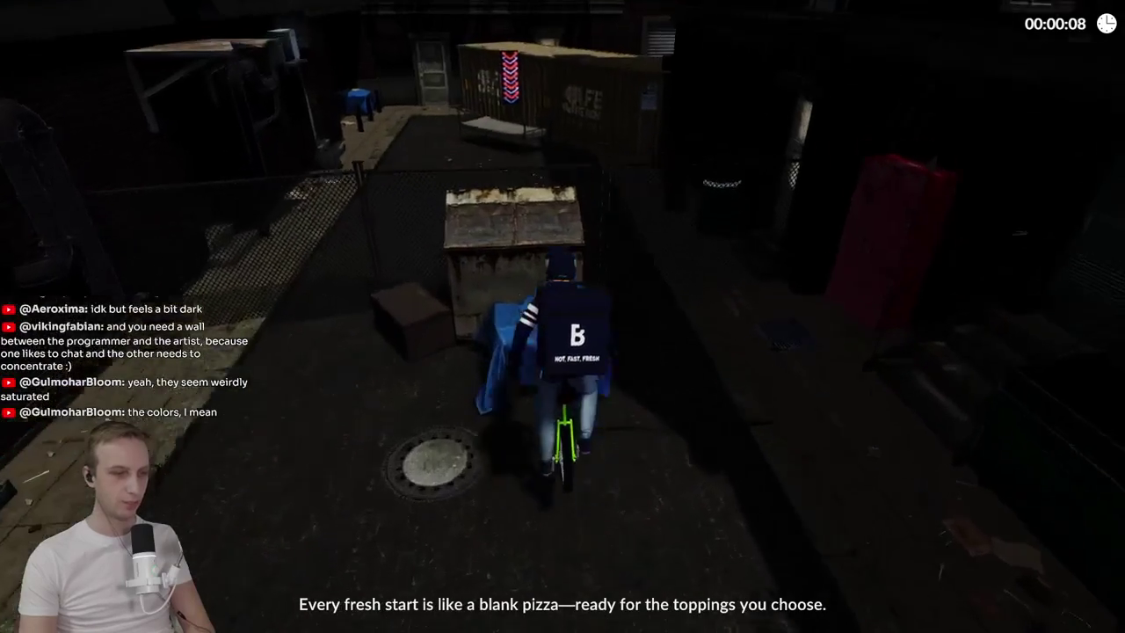
key(space)
key(w)
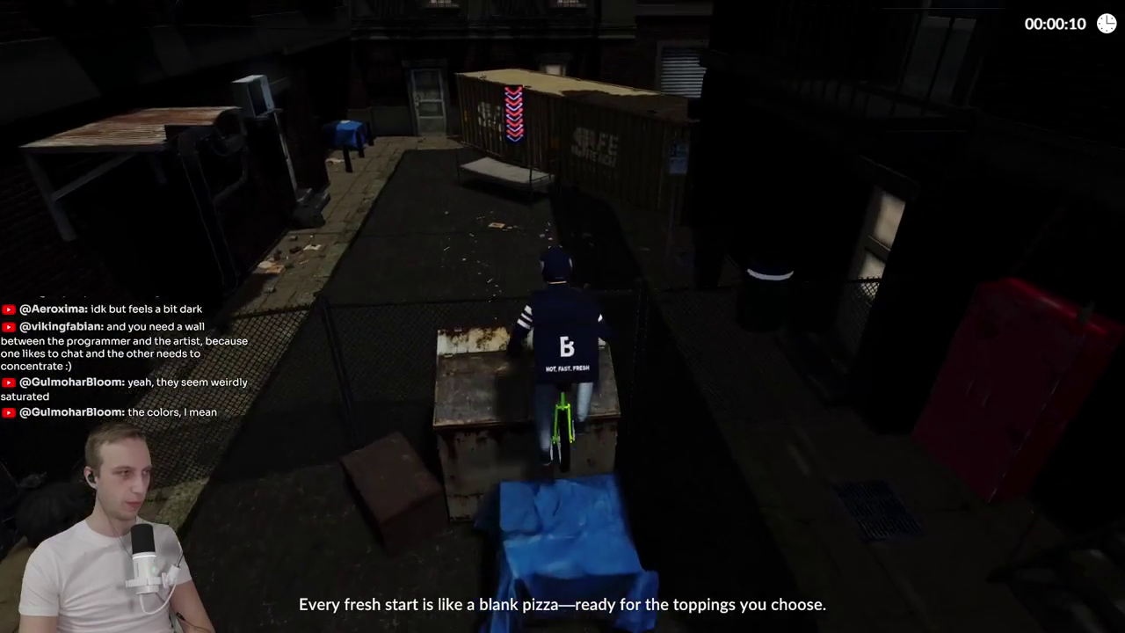
key(w)
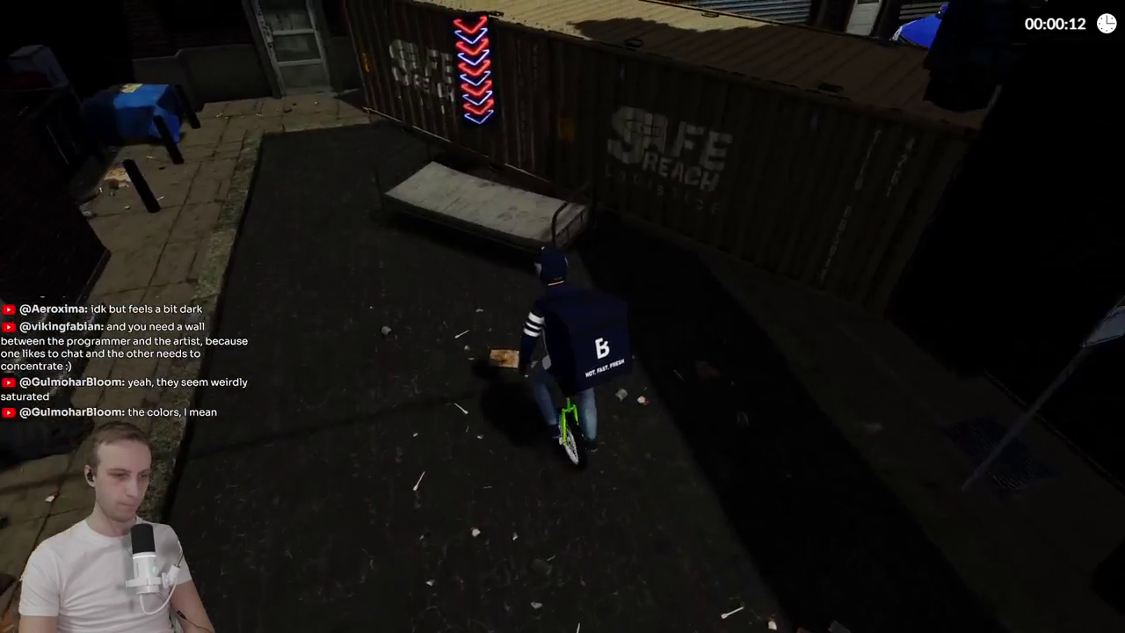
key(space)
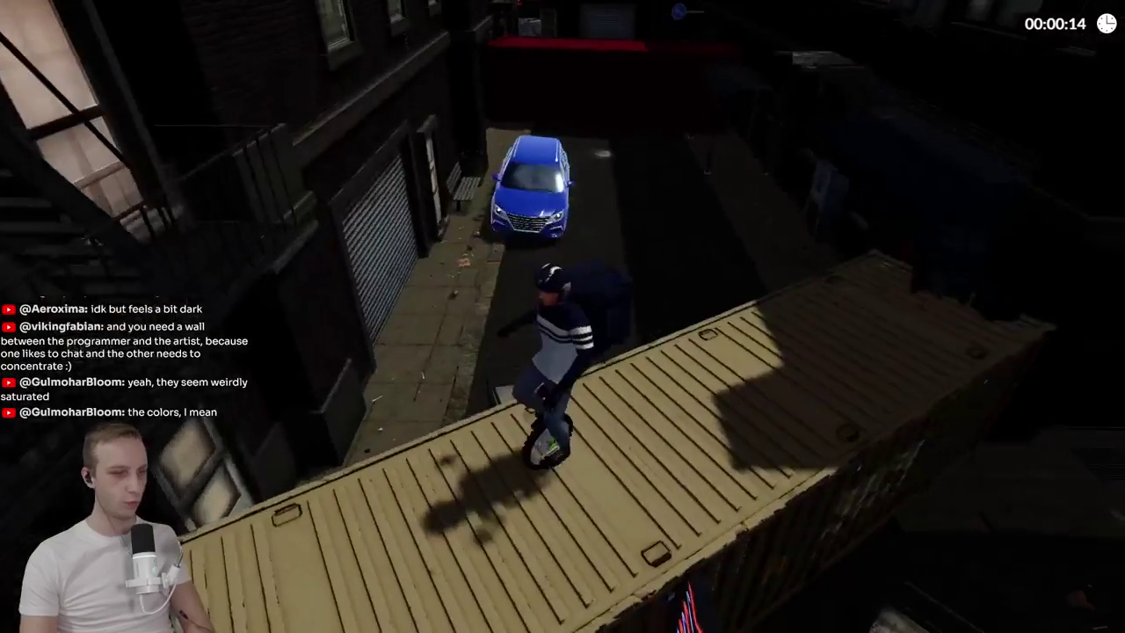
key(Escape)
click(96, 391)
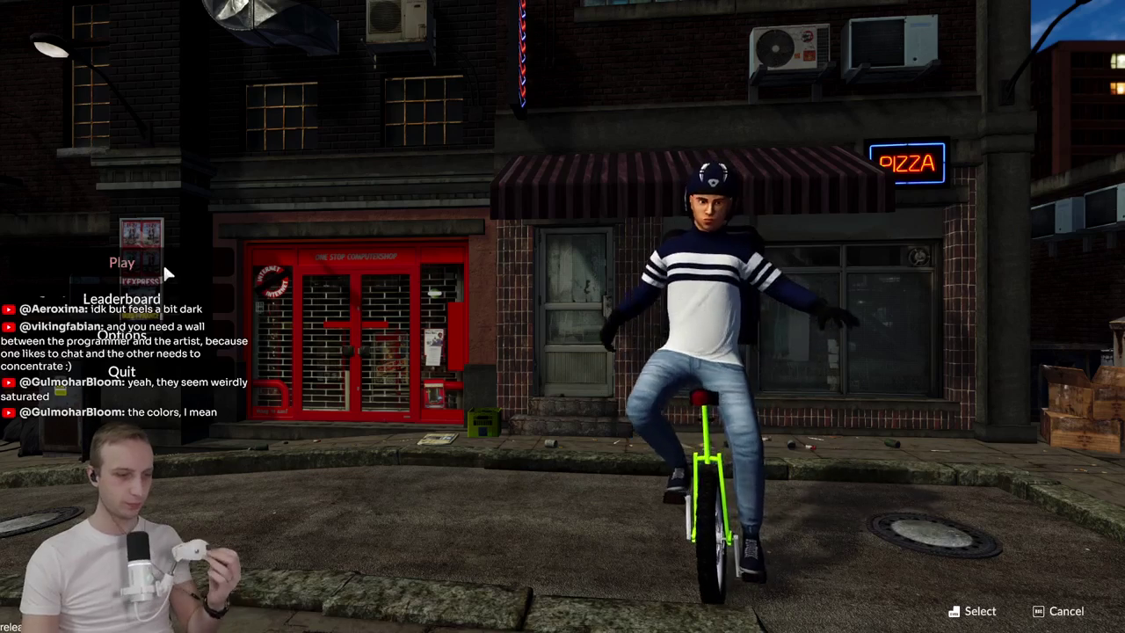
- Host a new game lobby from the Play options and start the hosted game
click(132, 262)
click(563, 264)
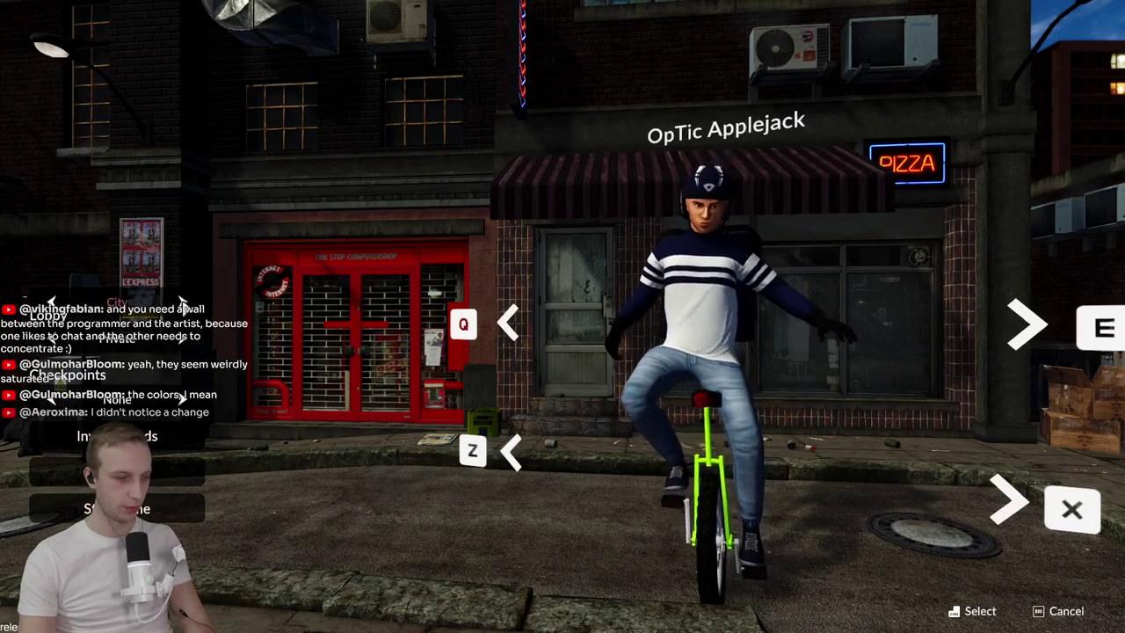
click(162, 508)
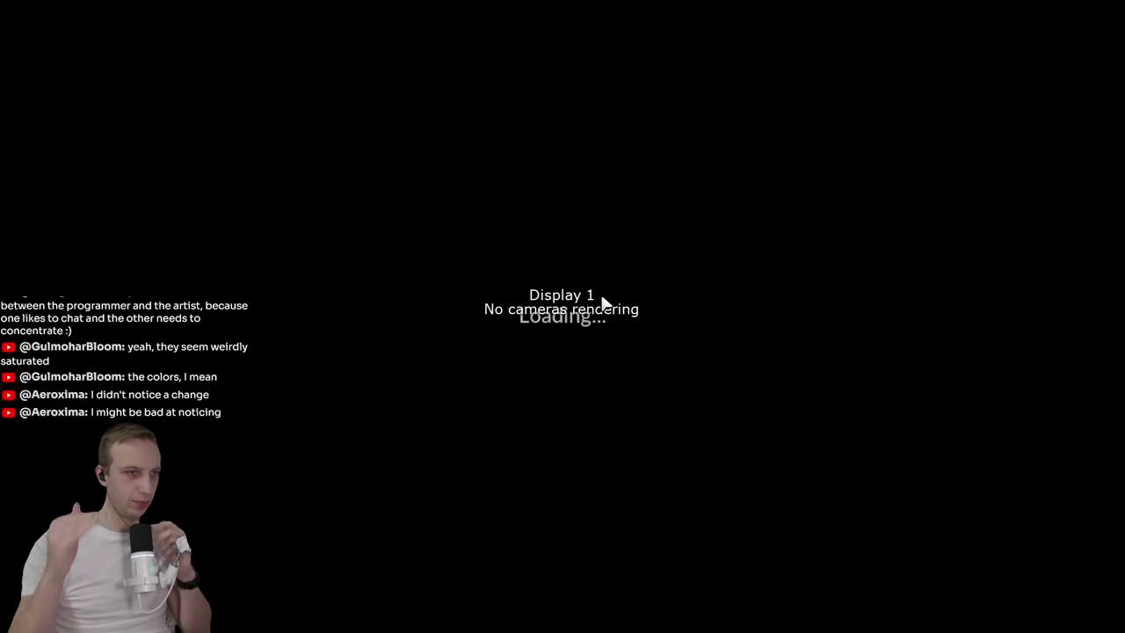
- Leave the fullscreen game, restart the playtest back to the main menu, and open Build Settings
key(alt+Tab)
click(677, 131)
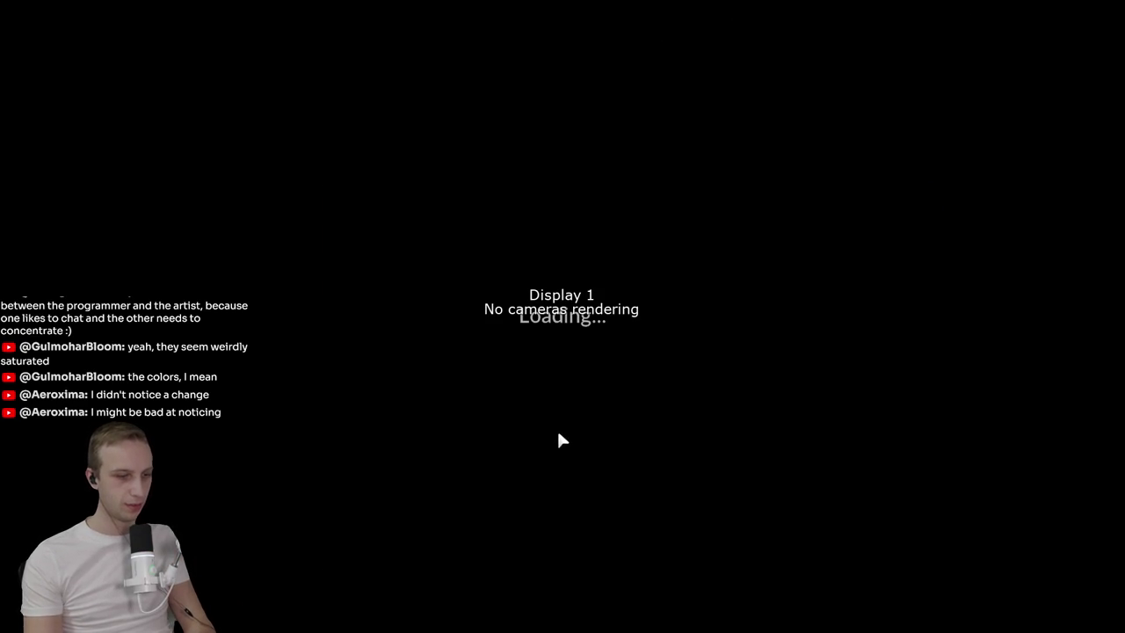
key(alt+Tab)
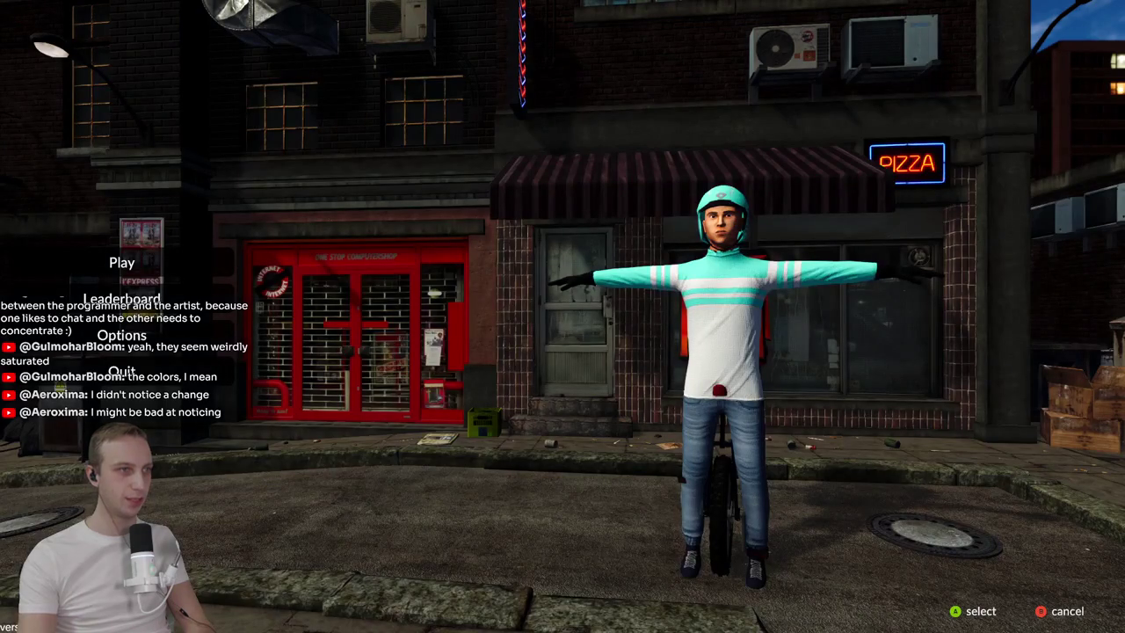
key(alt+Tab)
key(ctrl+shift+b)
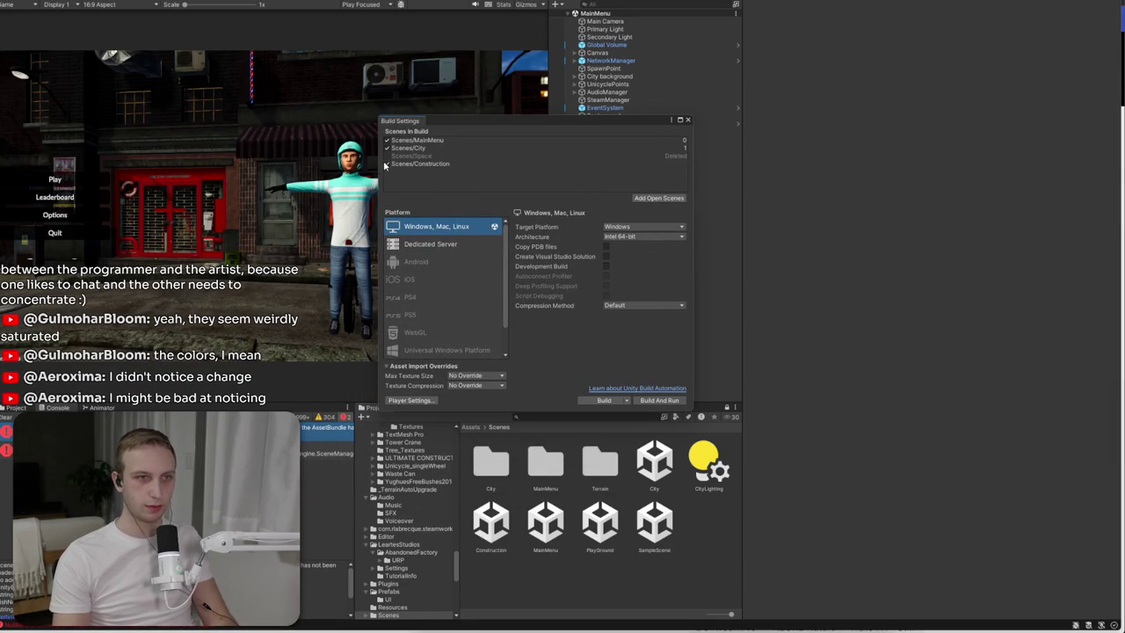
- Close Build Settings and select Global Volume in the Hierarchy to inspect its post-processing
click(687, 120)
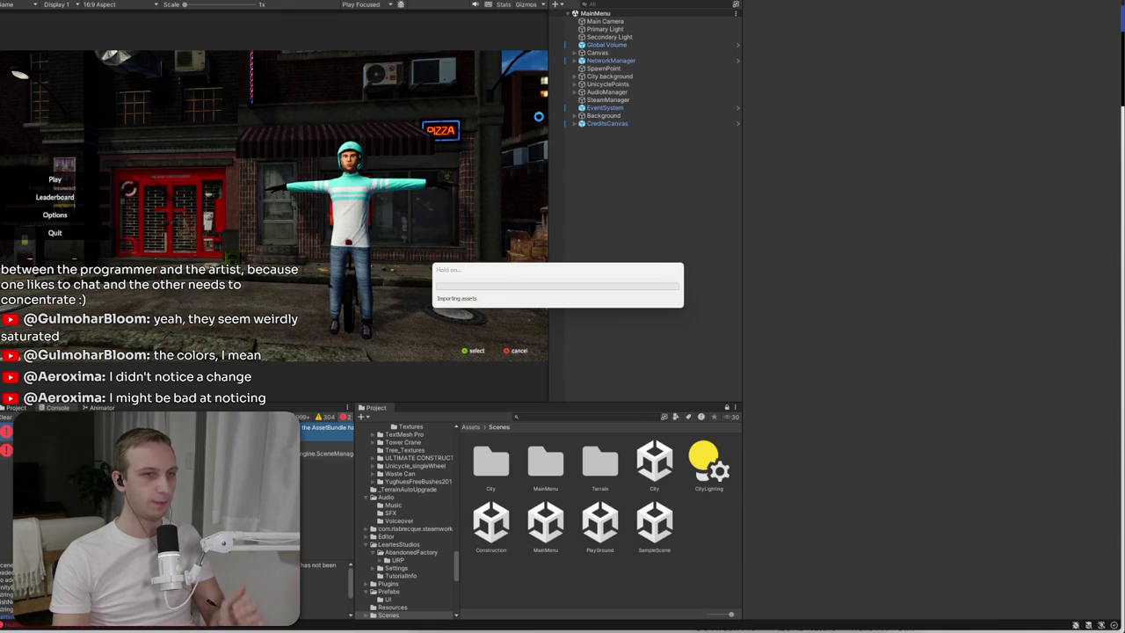
click(607, 37)
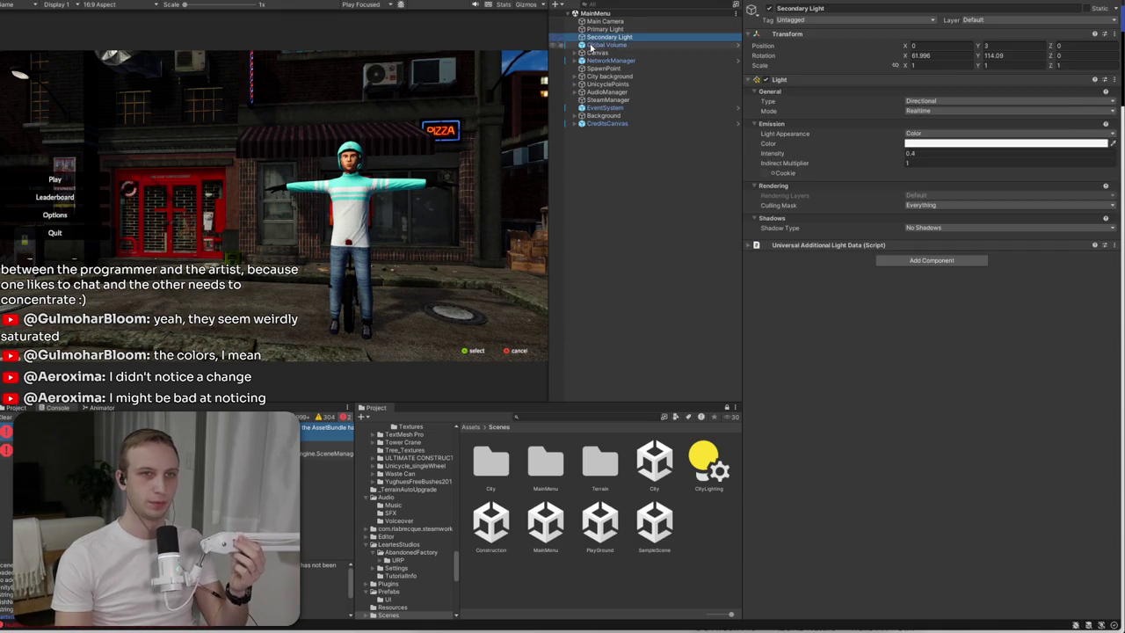
click(607, 45)
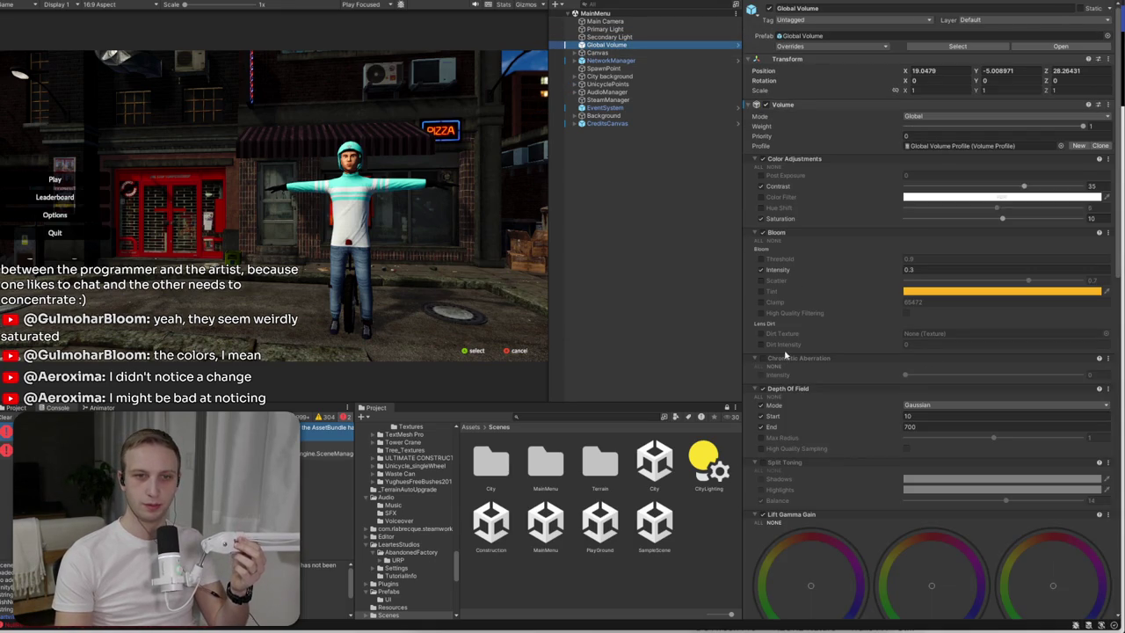
- Lower the Color Adjustments contrast on the Global Volume from 35 to 15
scroll(782, 345, down, 3)
scroll(781, 380, down, 6)
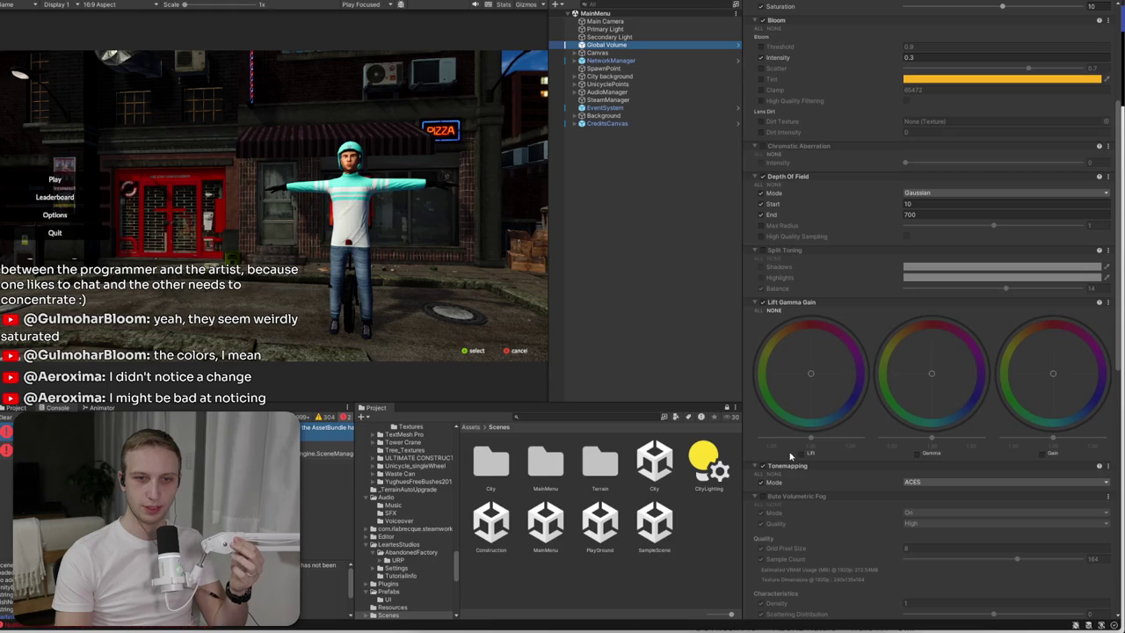
scroll(762, 457, up, 2)
scroll(771, 290, up, 4)
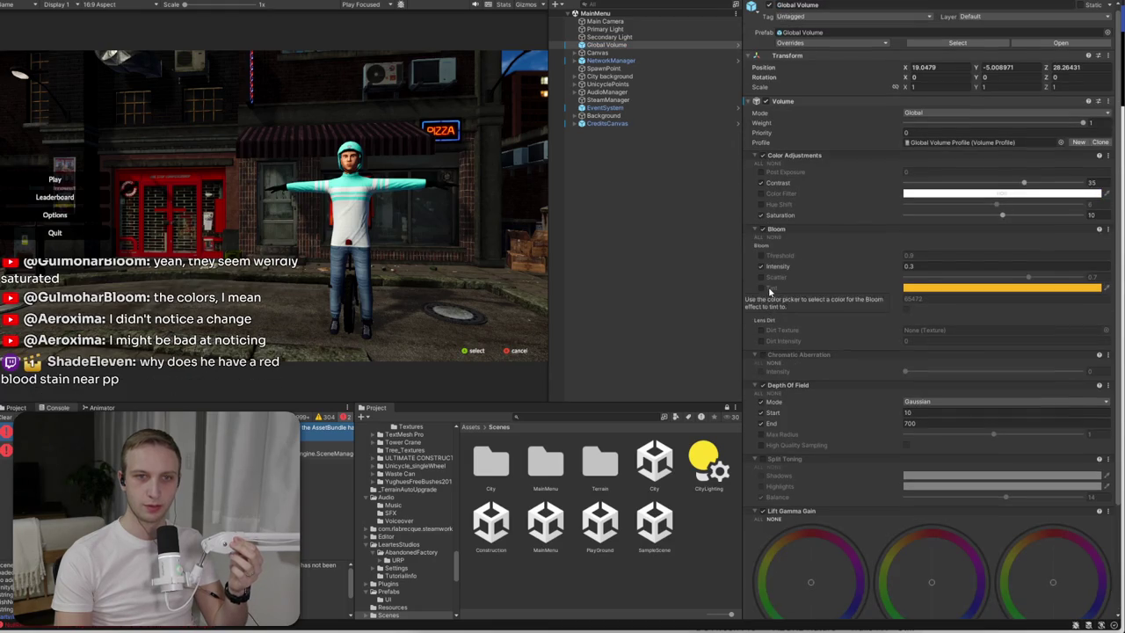
click(1097, 215)
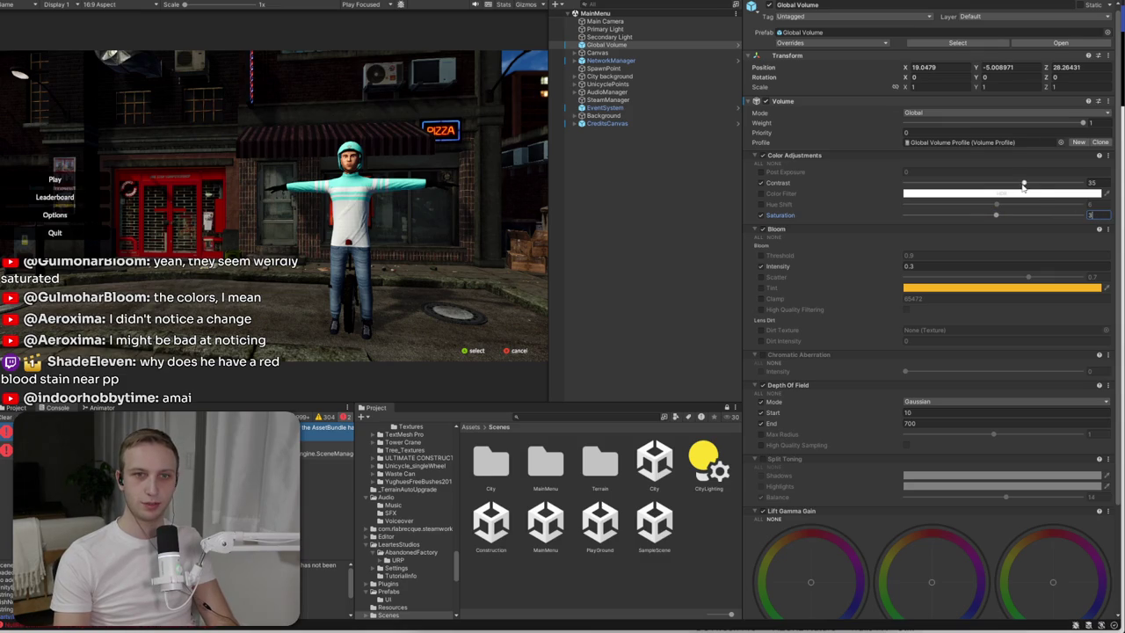
mouse_move(1024, 183)
mouse_down()
mouse_move(976, 186)
mouse_move(1103, 193)
mouse_move(1011, 195)
mouse_up()
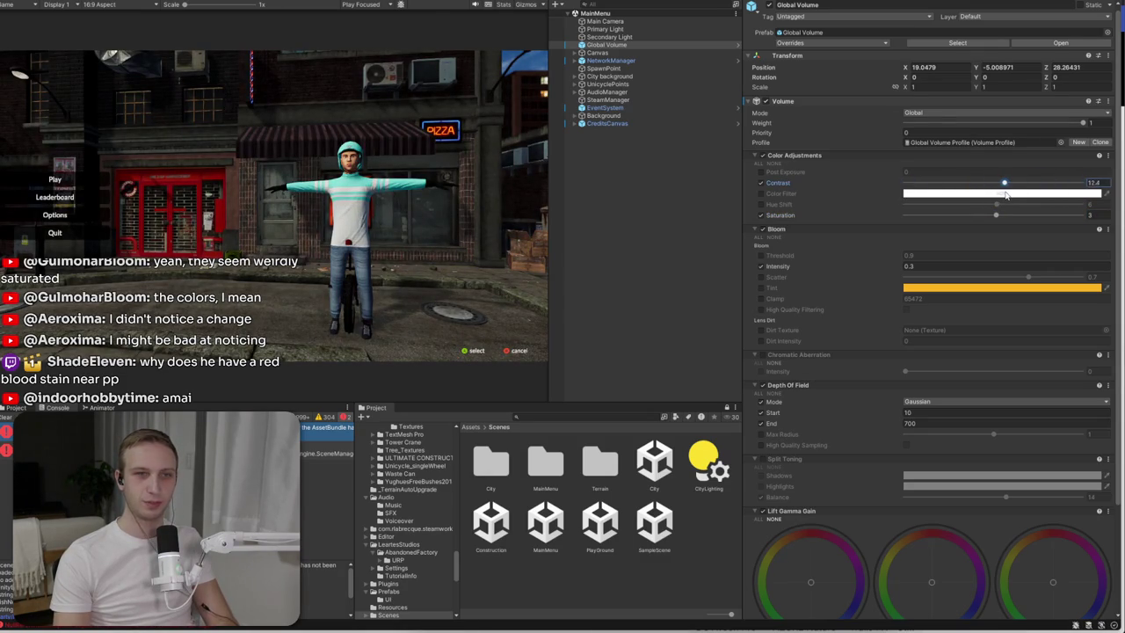
text(15)
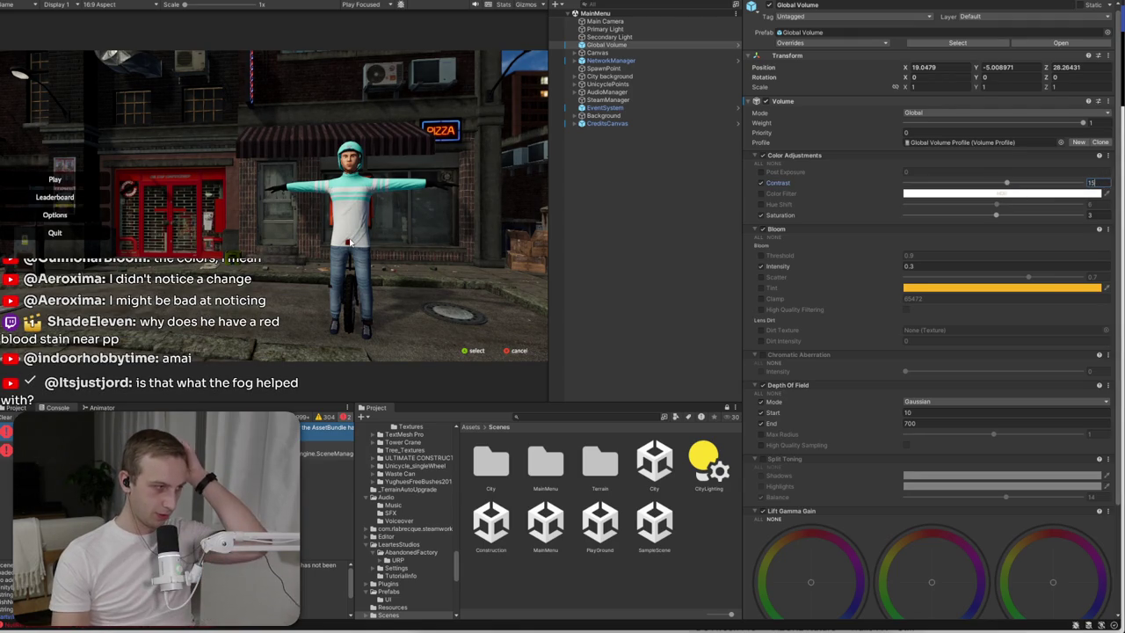
- Enable the Buto Volumetric Fog override, toggling it off and on to compare the look
scroll(856, 259, down, 5)
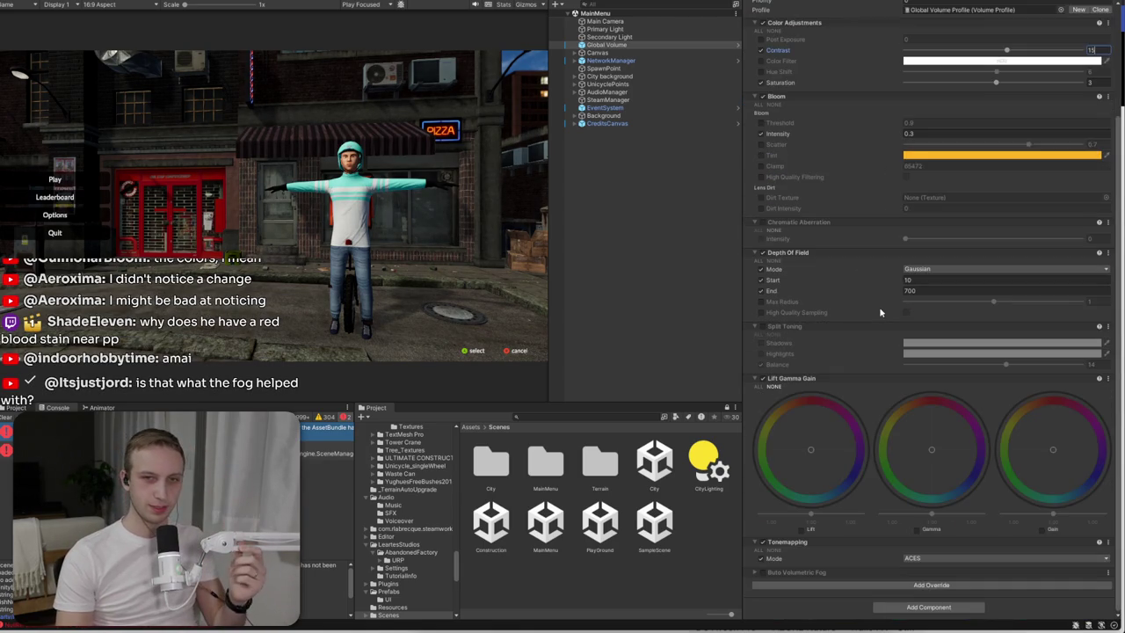
click(763, 573)
click(762, 573)
click(762, 573)
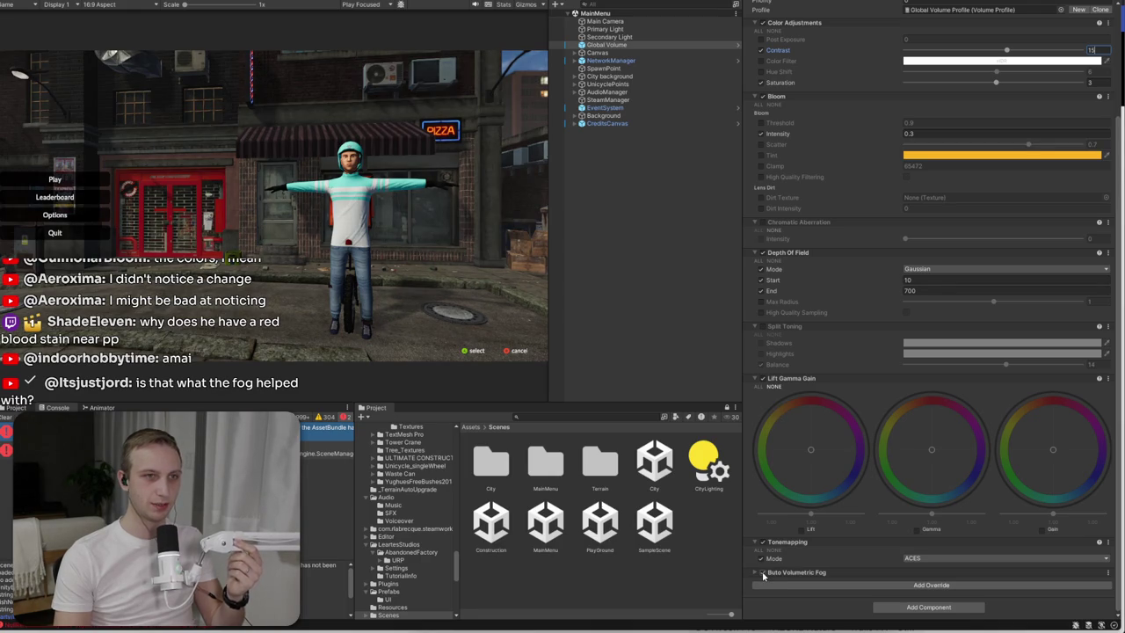
click(763, 573)
click(763, 573)
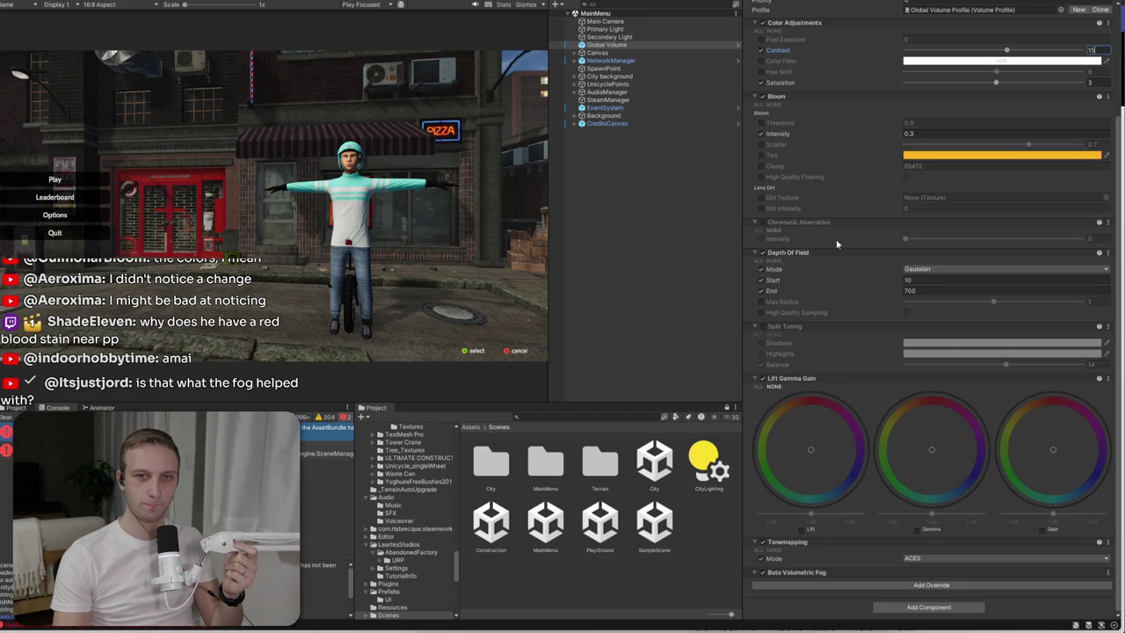
- Enable Chromatic Aberration with a slight intensity, then collapse its settings
click(762, 223)
click(761, 239)
mouse_move(906, 239)
mouse_down()
mouse_move(1069, 243)
mouse_move(880, 262)
mouse_move(926, 262)
mouse_up()
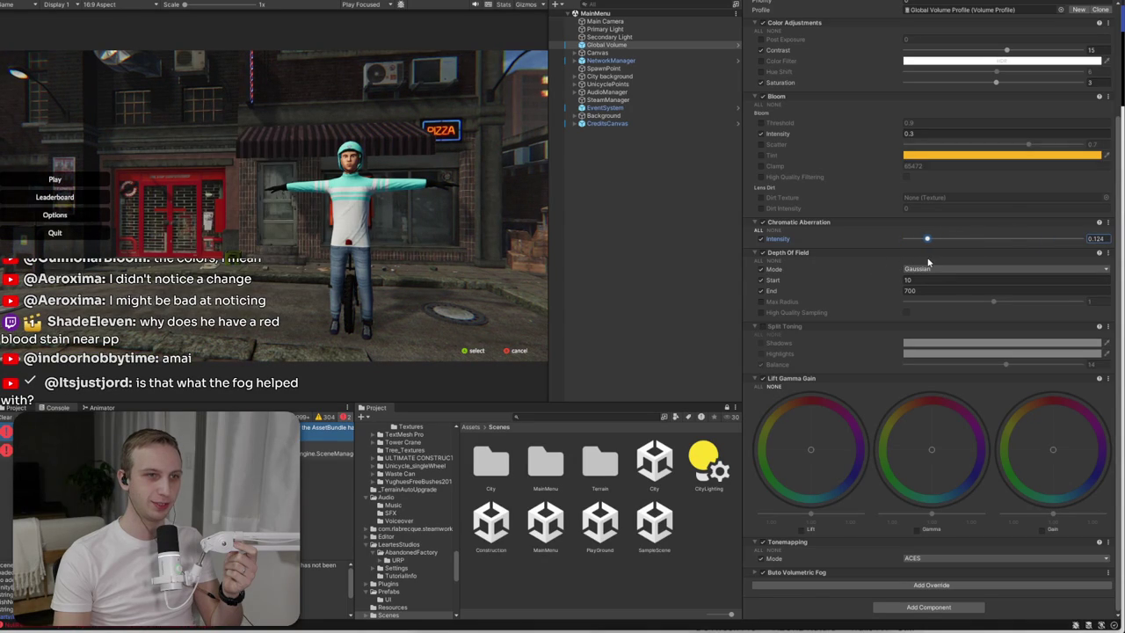
click(1010, 222)
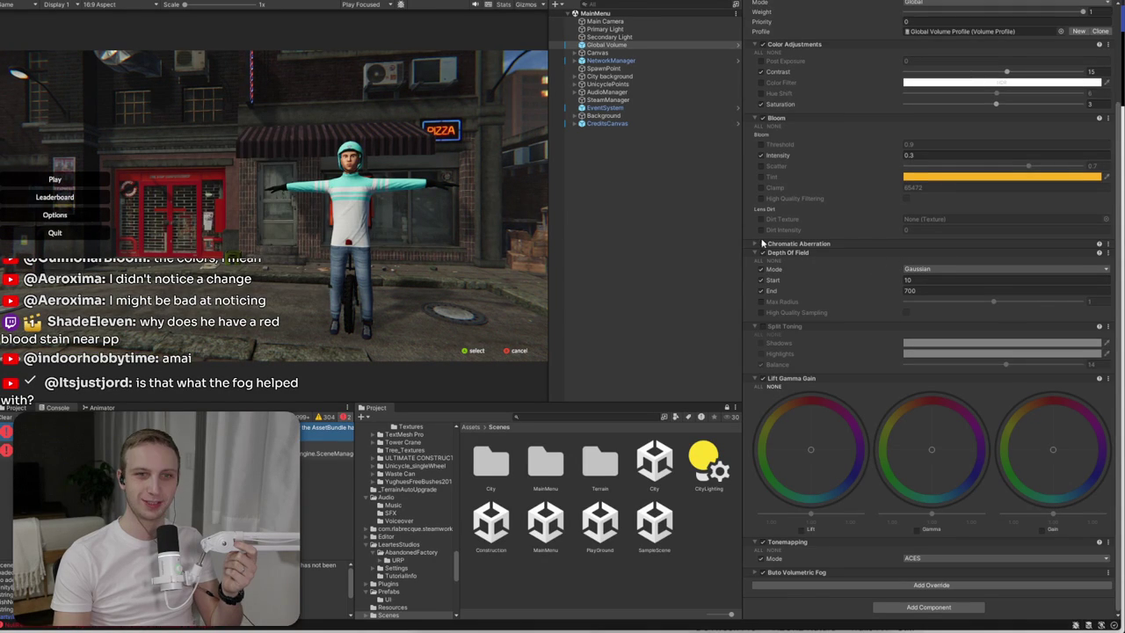
- Remove the Chromatic Aberration, Split Toning and Lift Gamma Gain overrides from the Global Volume
click(1108, 246)
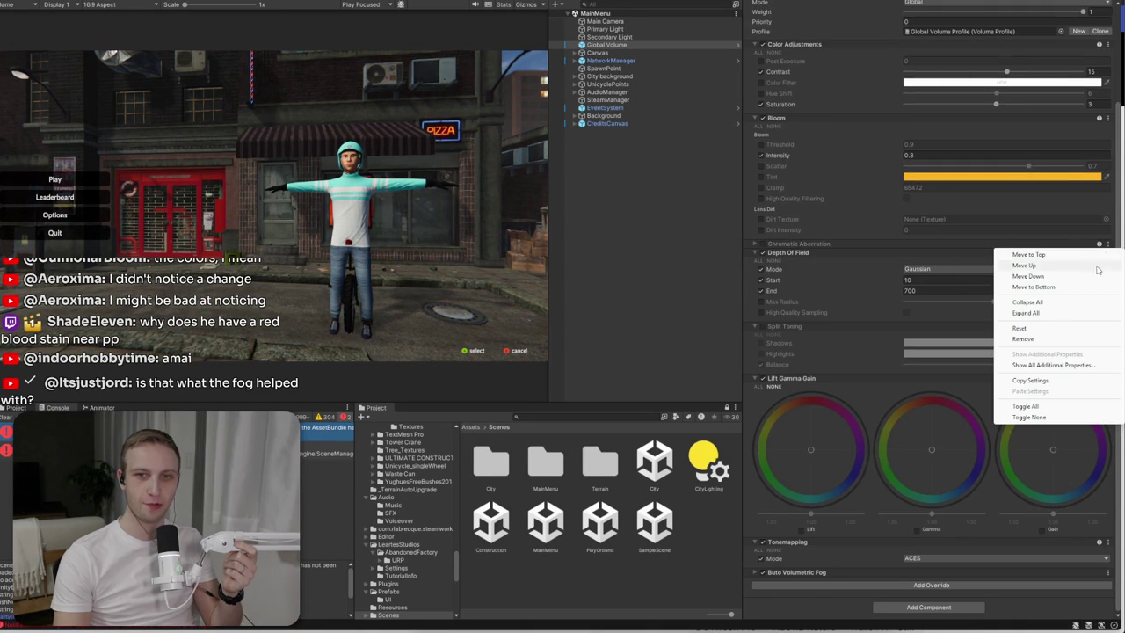
click(1034, 339)
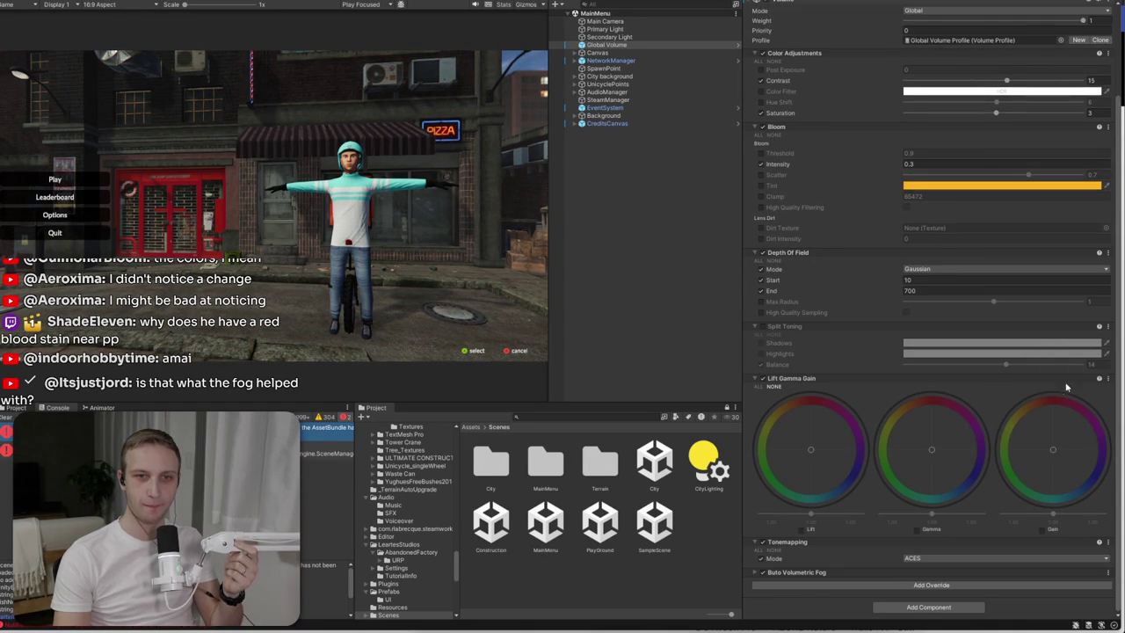
click(1108, 327)
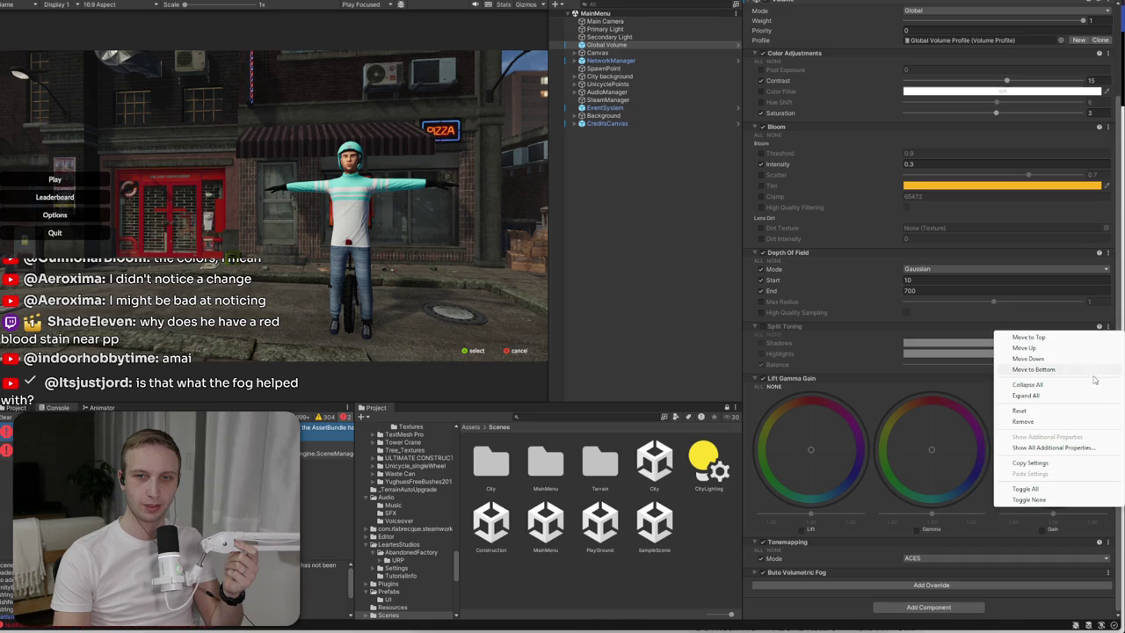
click(1040, 422)
click(1109, 379)
click(1084, 428)
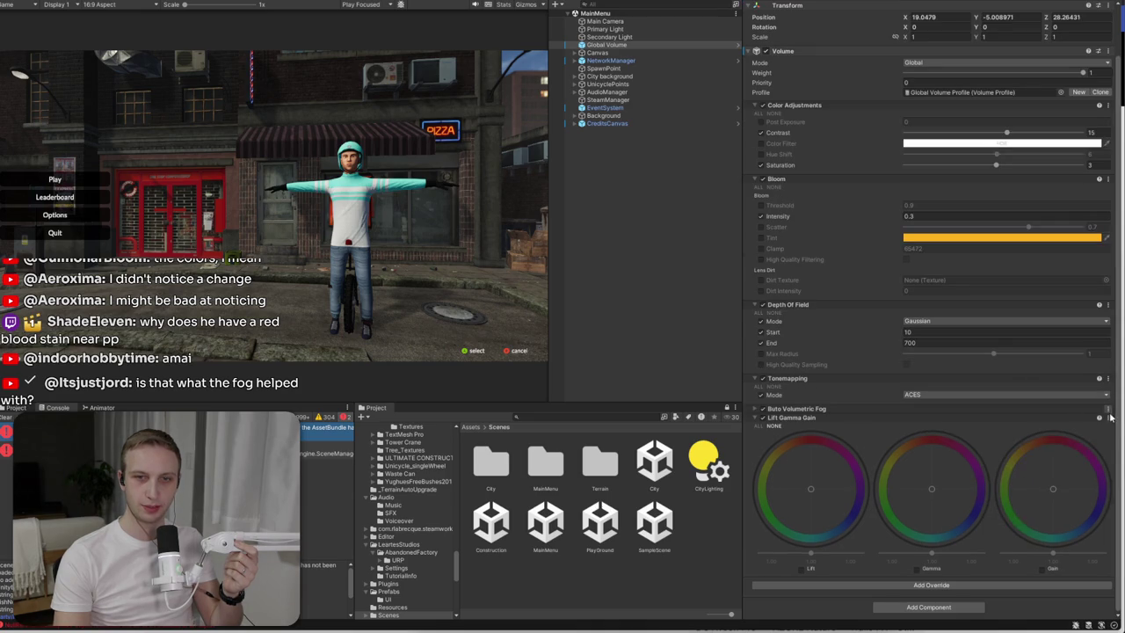
click(1108, 418)
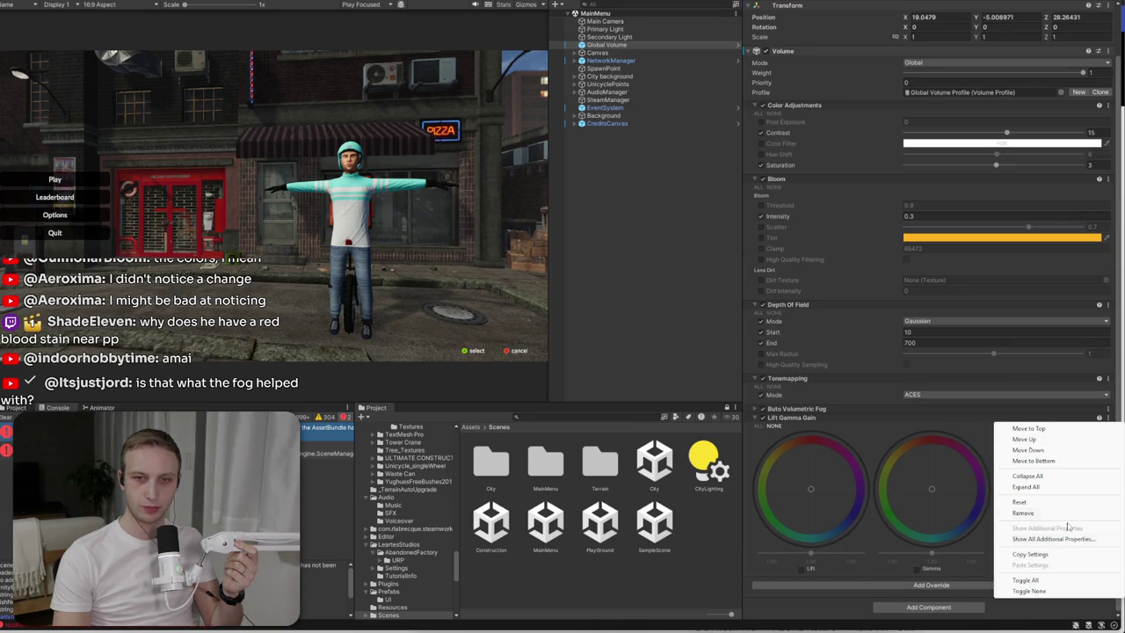
click(1042, 513)
- Move Tonemapping to the top of the overrides and disable Depth of Field
click(1113, 432)
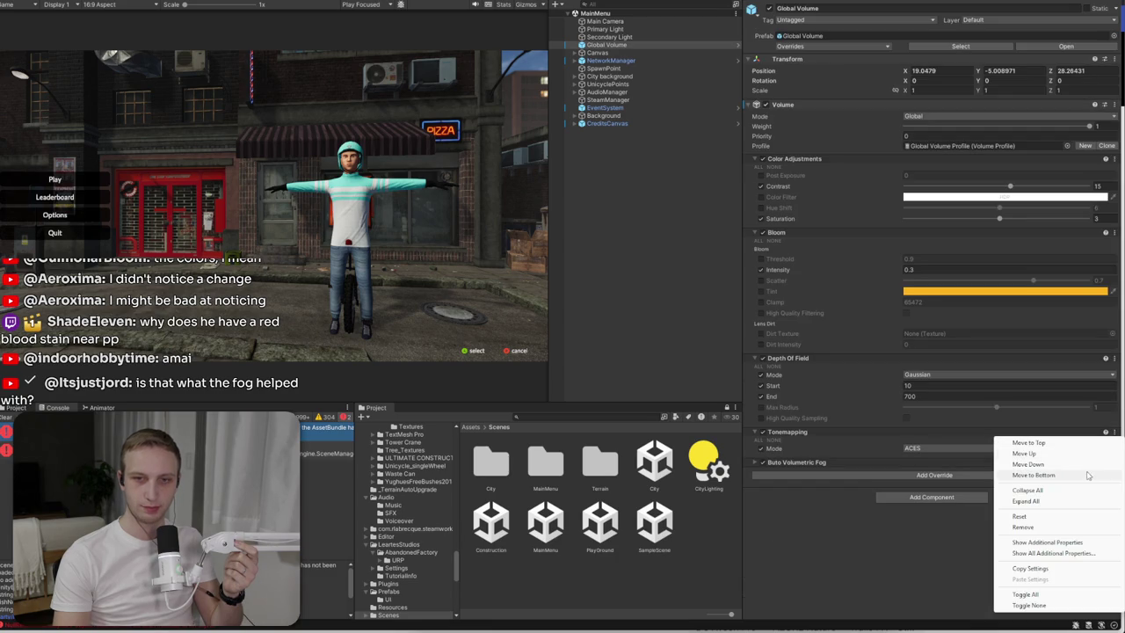
click(1066, 443)
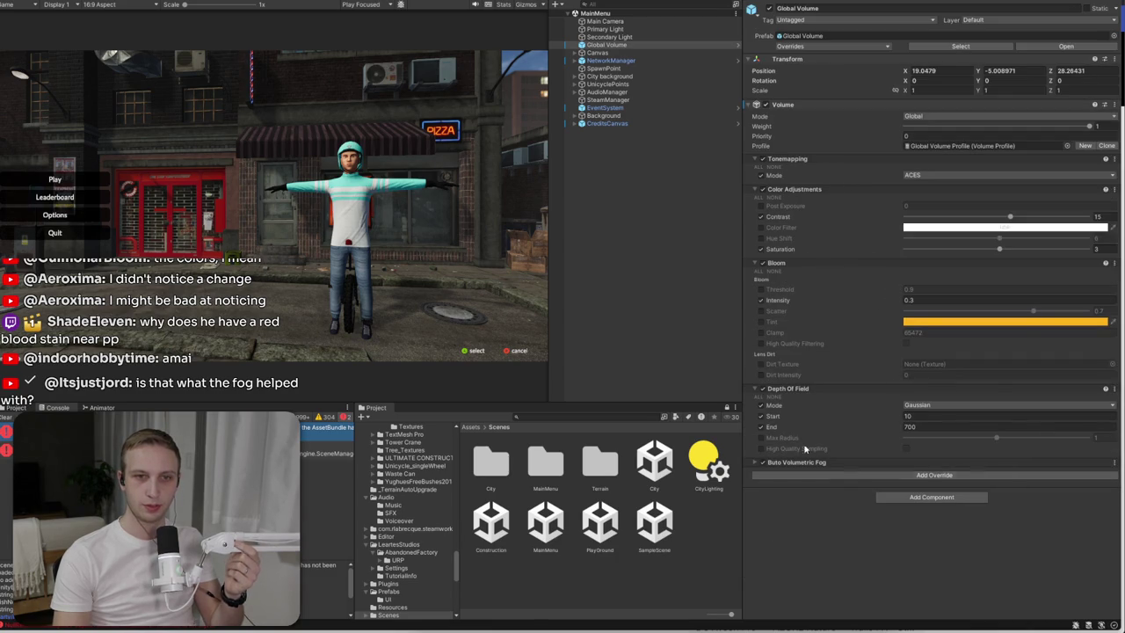
click(804, 475)
click(763, 391)
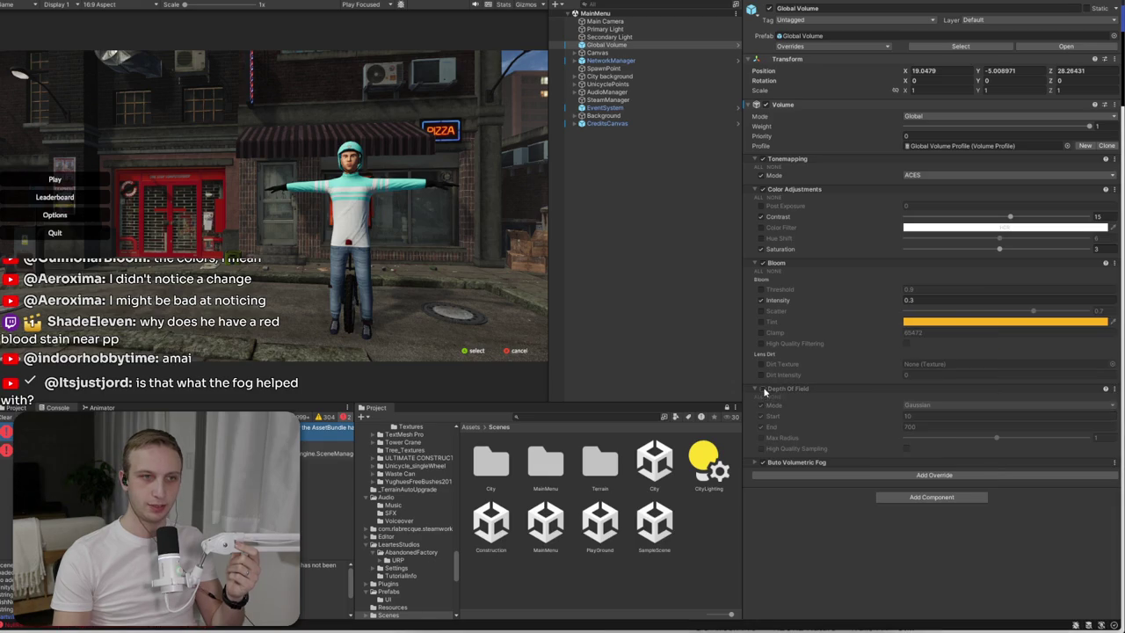
click(822, 473)
click(914, 356)
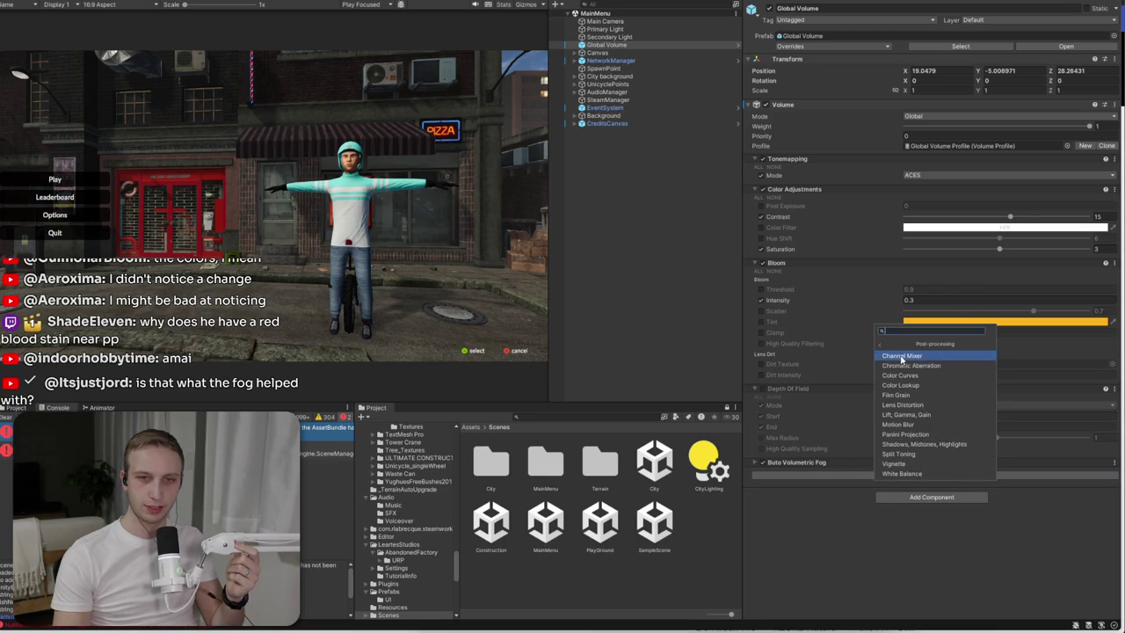
- Add a Vignette override at intensity about 0.15, then select CreditsCanvas
click(936, 462)
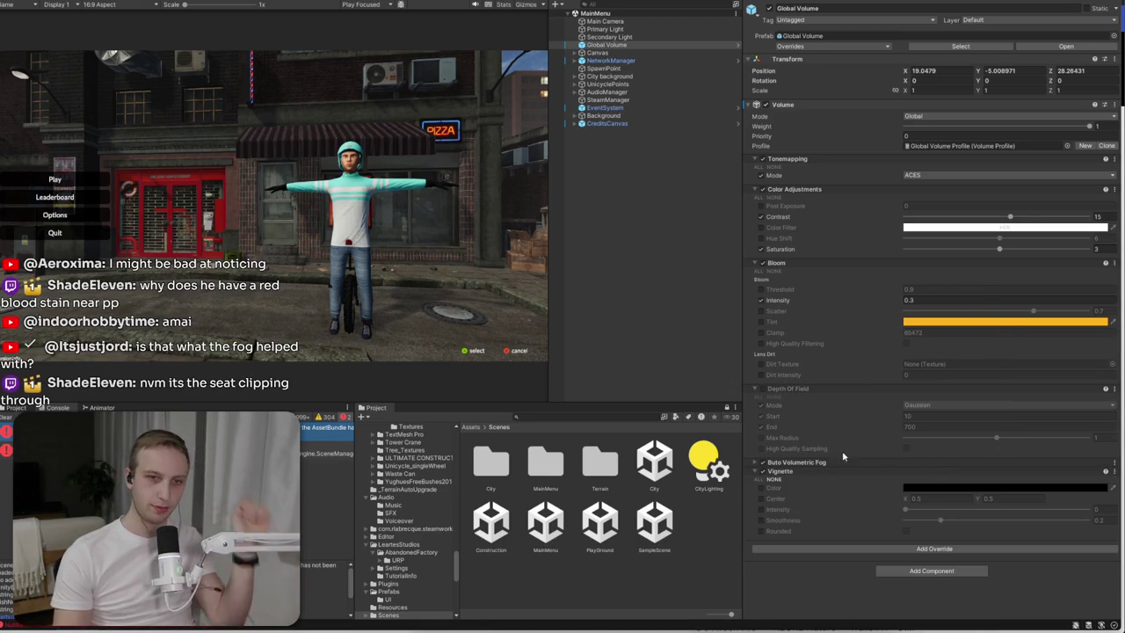
click(761, 510)
mouse_move(911, 510)
mouse_down()
mouse_move(945, 511)
mouse_move(933, 512)
mouse_up()
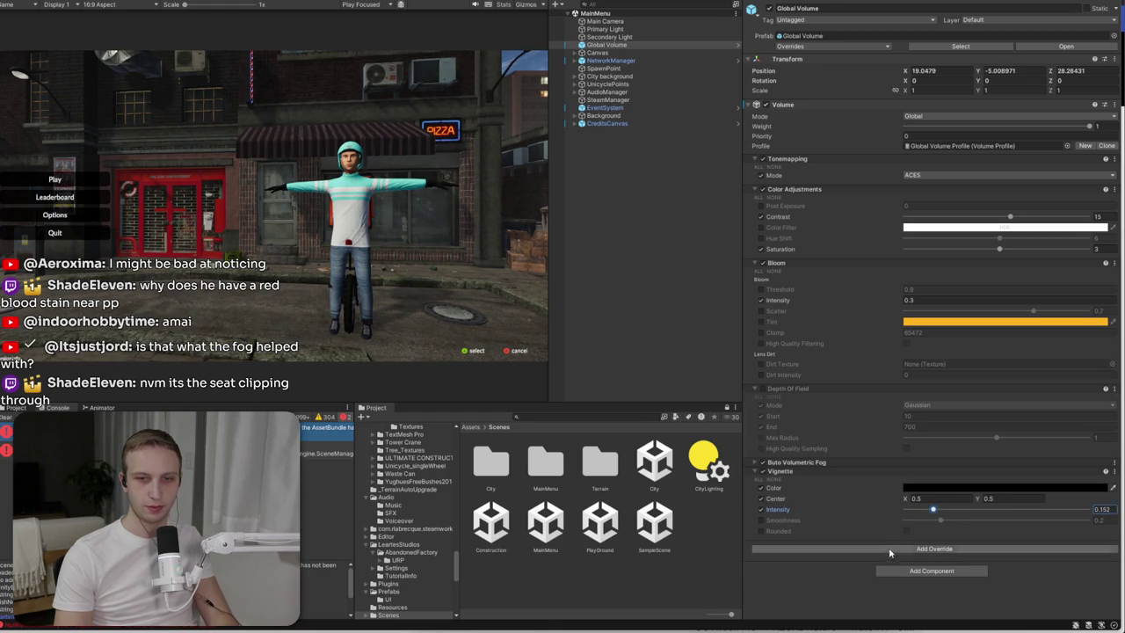
click(931, 548)
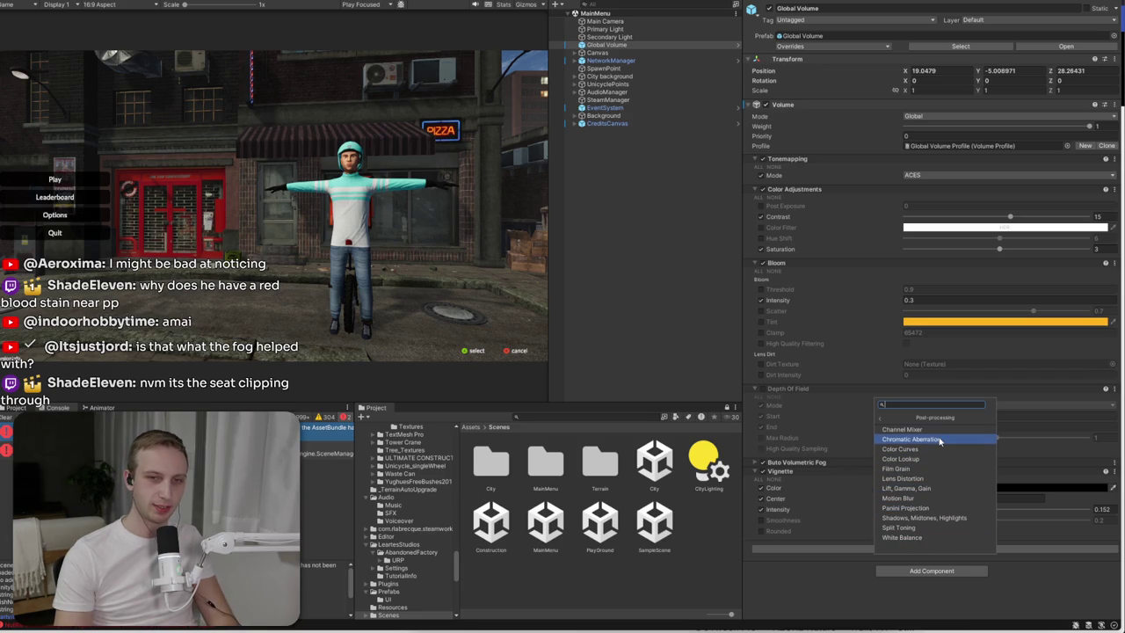
click(854, 593)
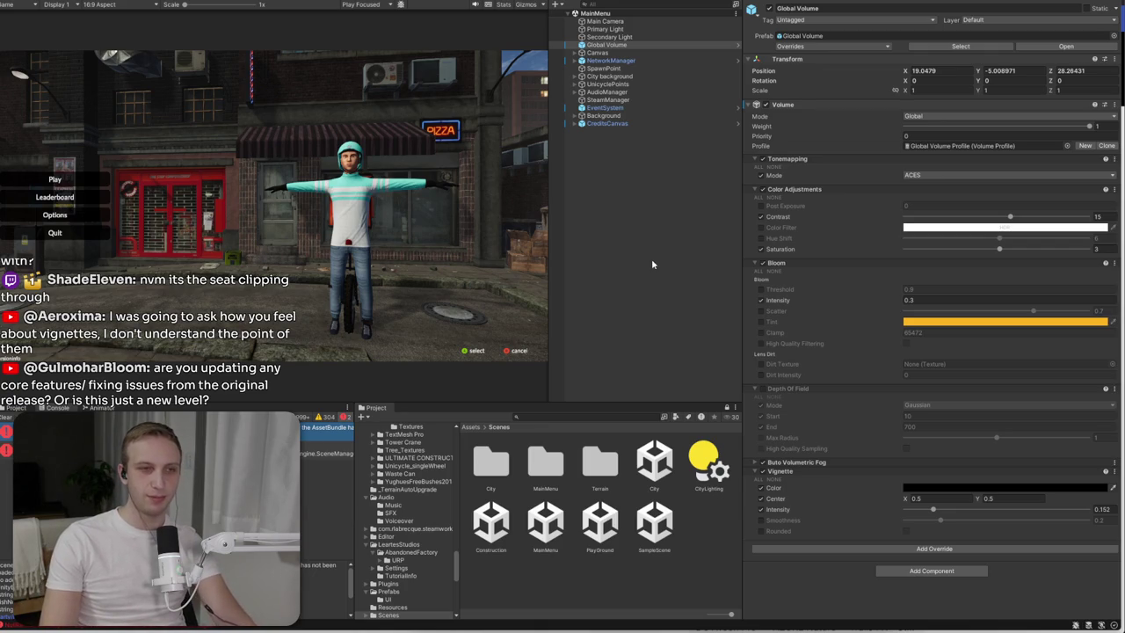
click(604, 123)
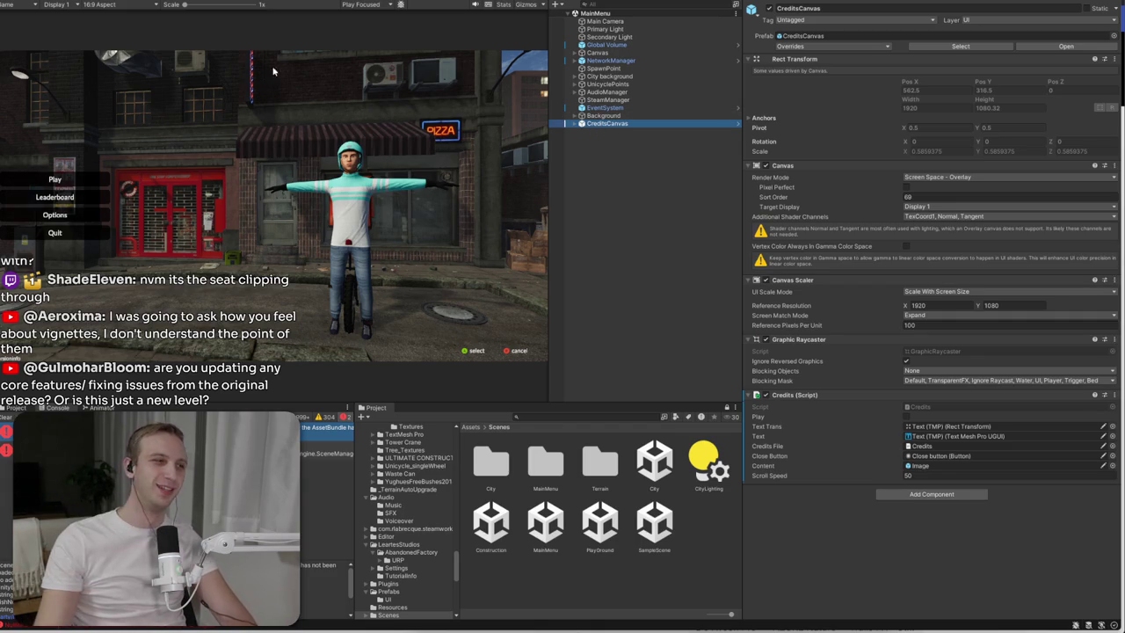
- Check the CreditsCanvas sort order, then show the top-level Assets folder in the Project panel
click(926, 196)
text(100)
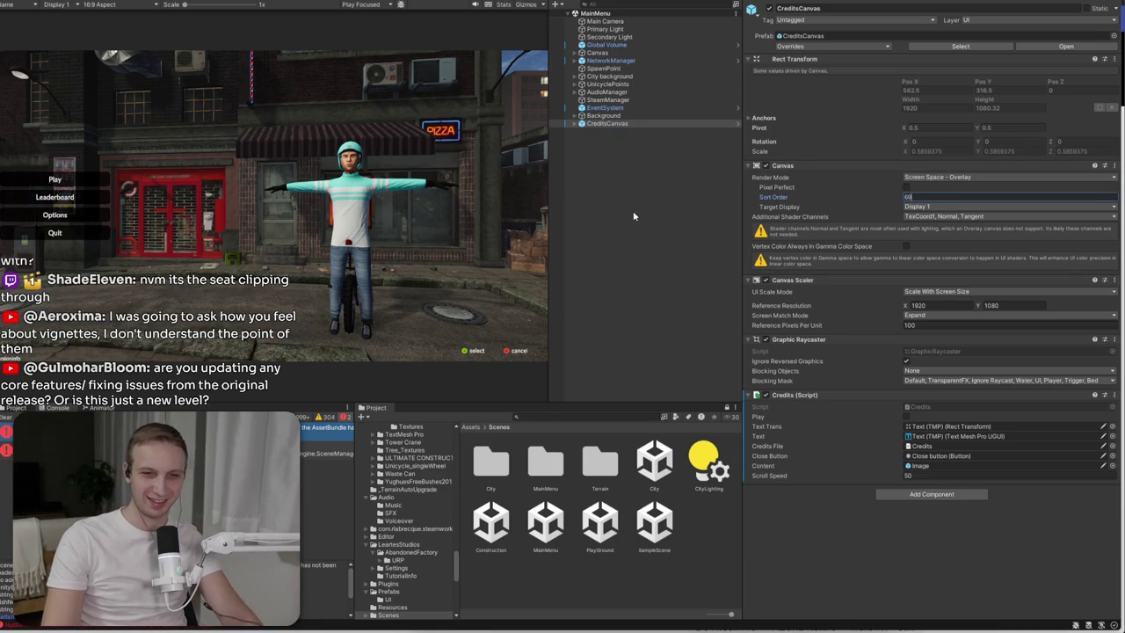
click(585, 124)
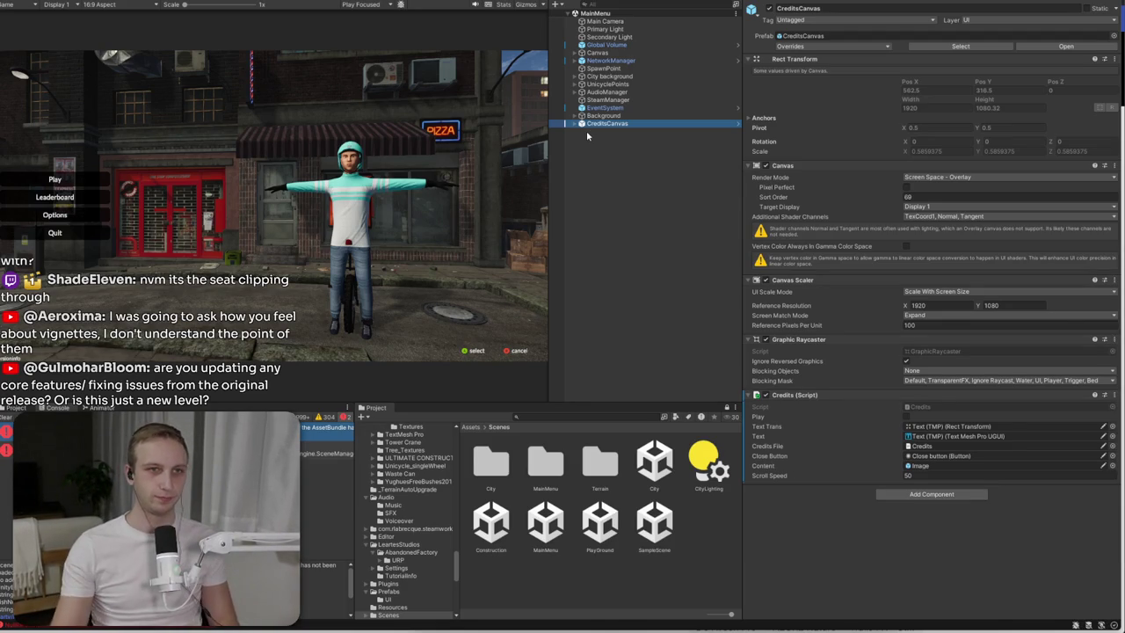
click(27, 4)
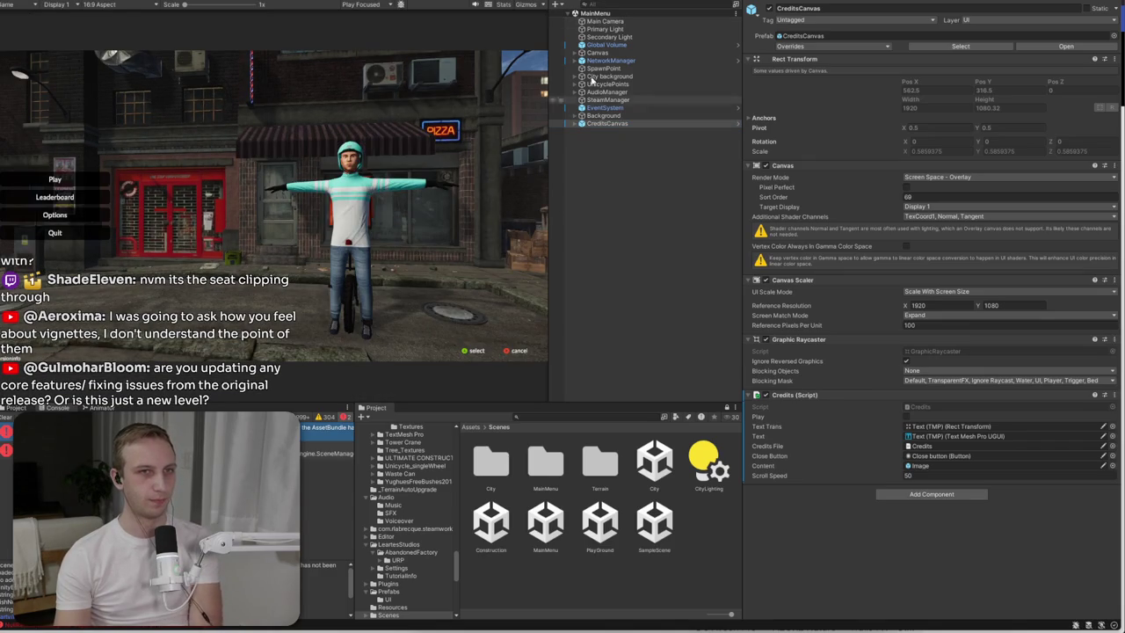
click(471, 429)
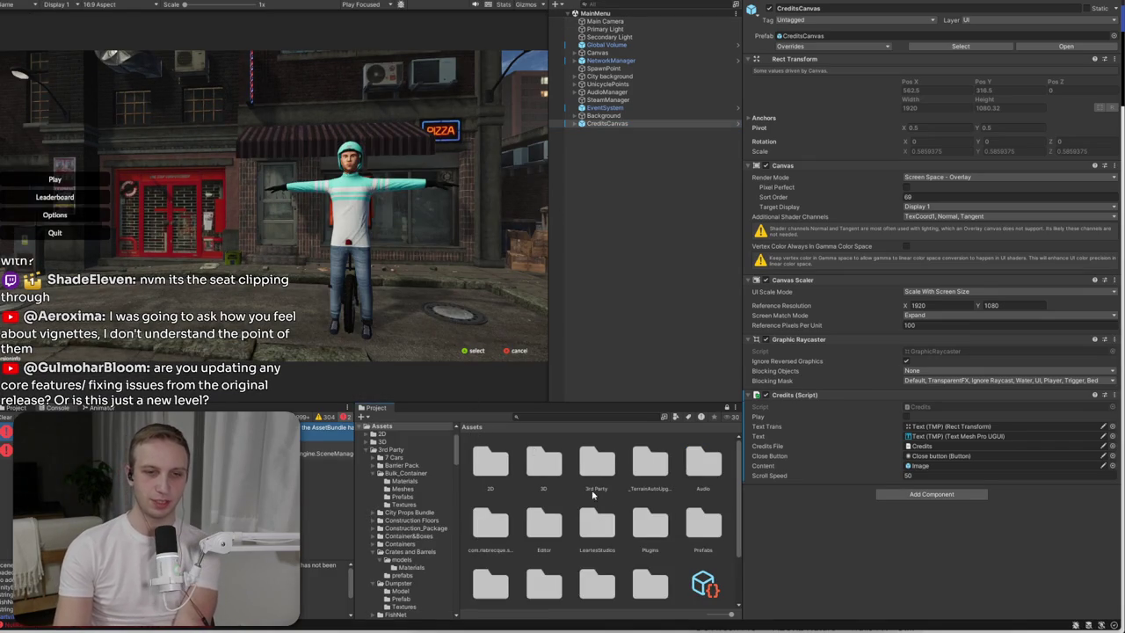
- Enter Assets/Scenes, pass over City, and select and open the Construction scene
scroll(615, 527, down, 2)
double_click(547, 532)
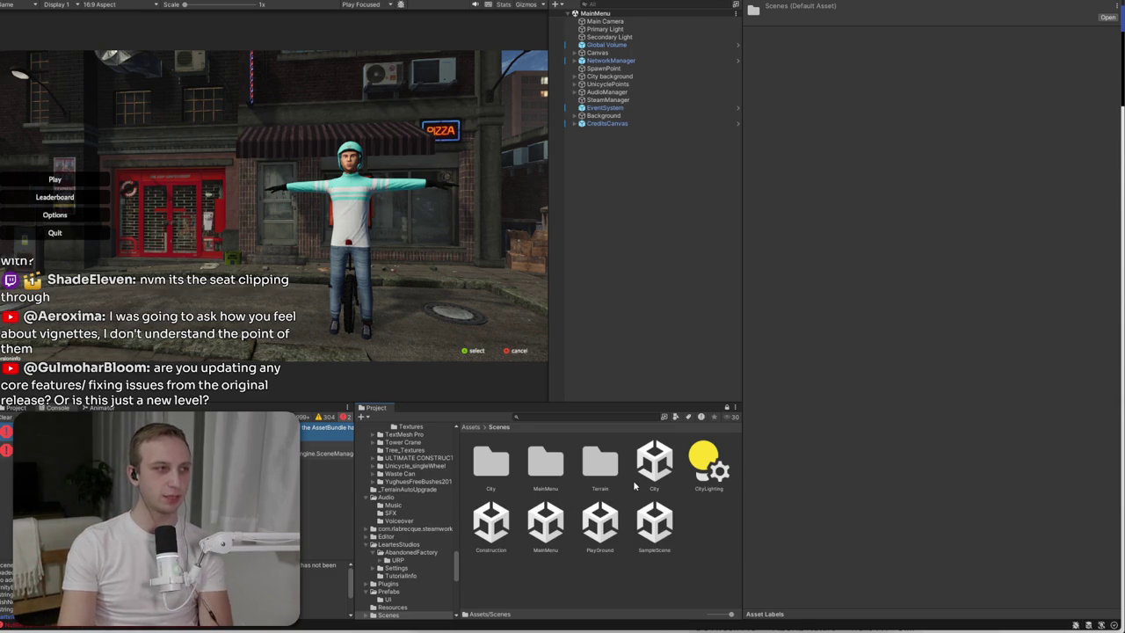
click(661, 482)
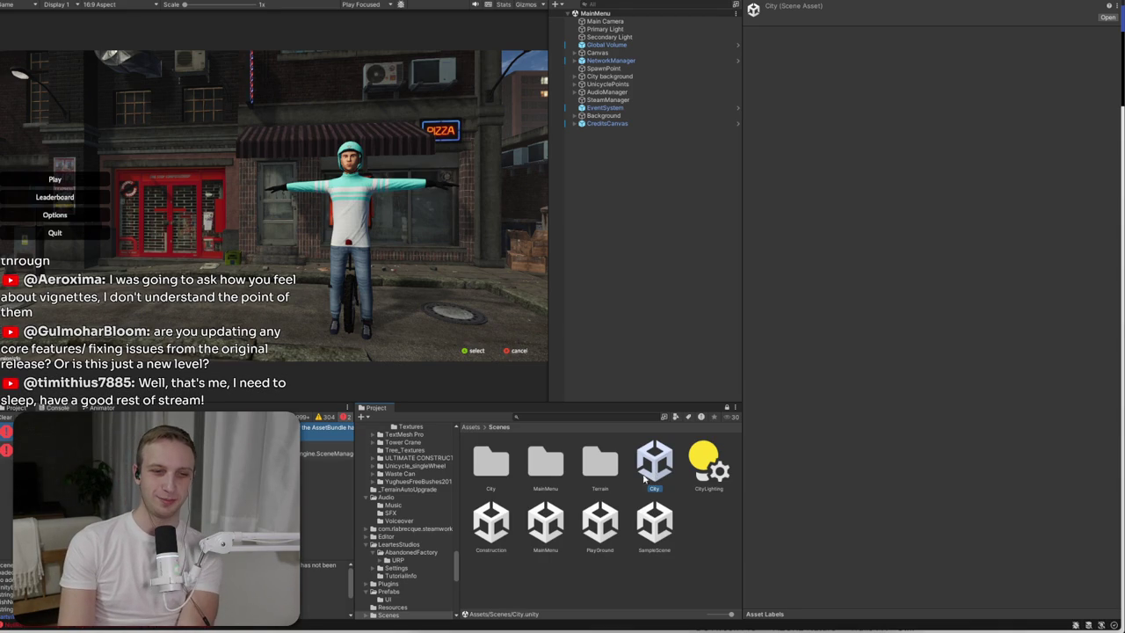
click(506, 543)
click(506, 543)
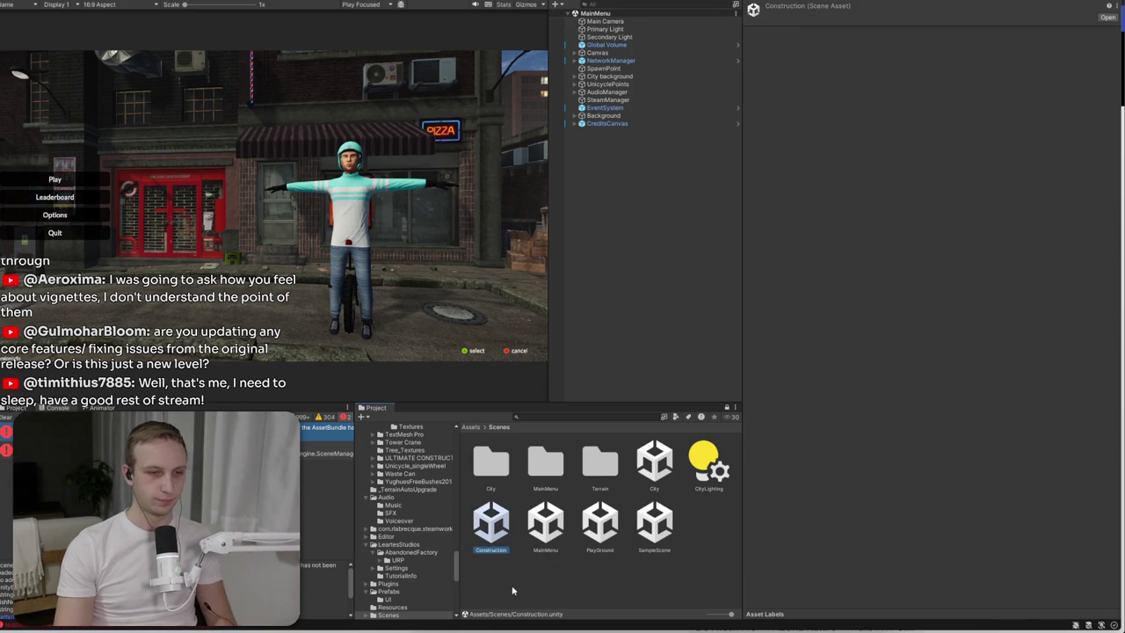
double_click(484, 563)
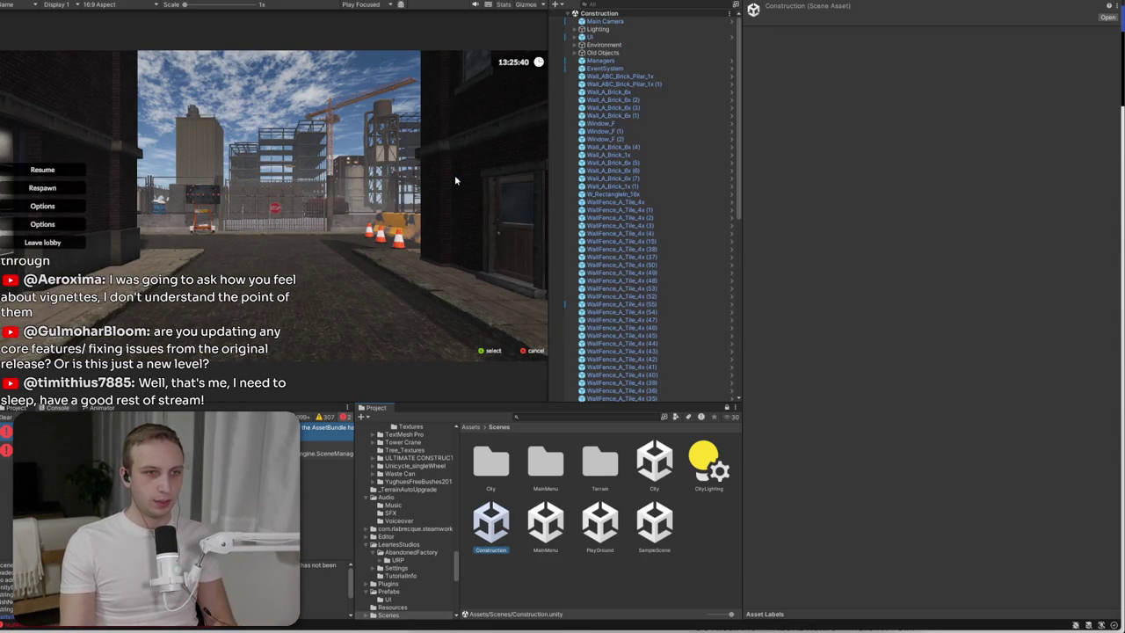
- Expand Lighting, select Global Volume, and switch off its Buto Volumetric Fog override
click(205, 136)
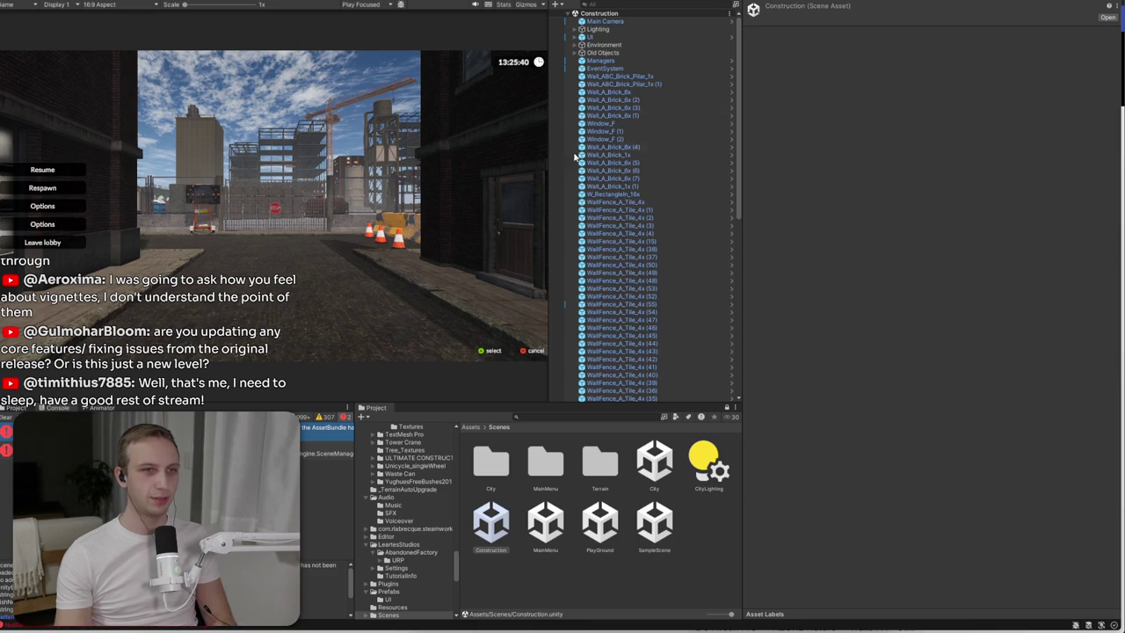
click(612, 31)
click(580, 37)
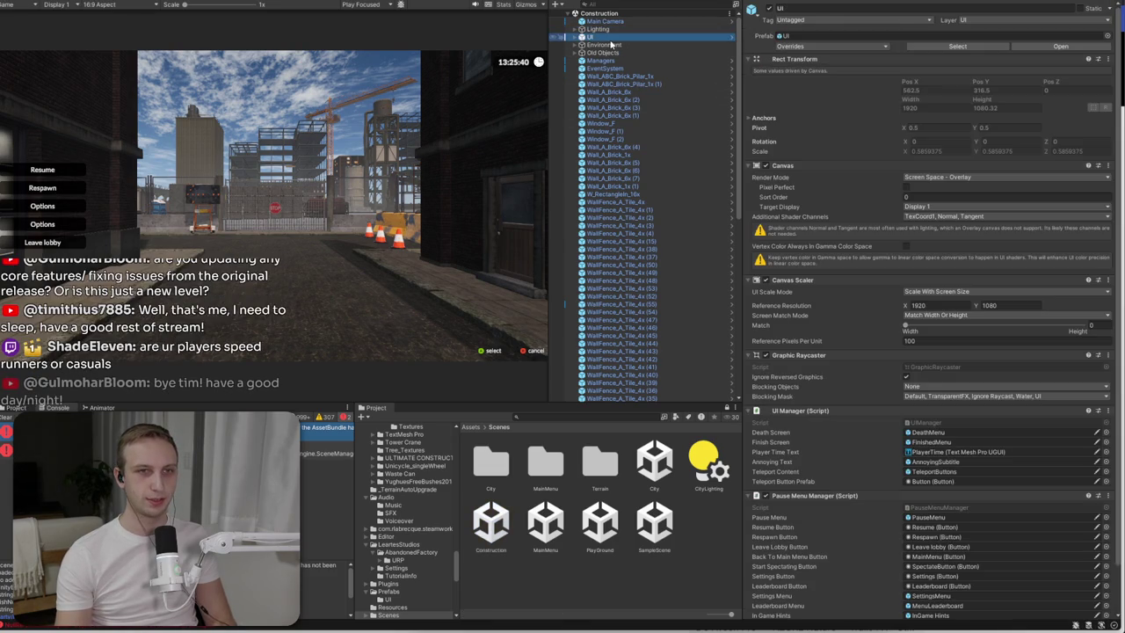
click(581, 29)
click(613, 53)
click(761, 462)
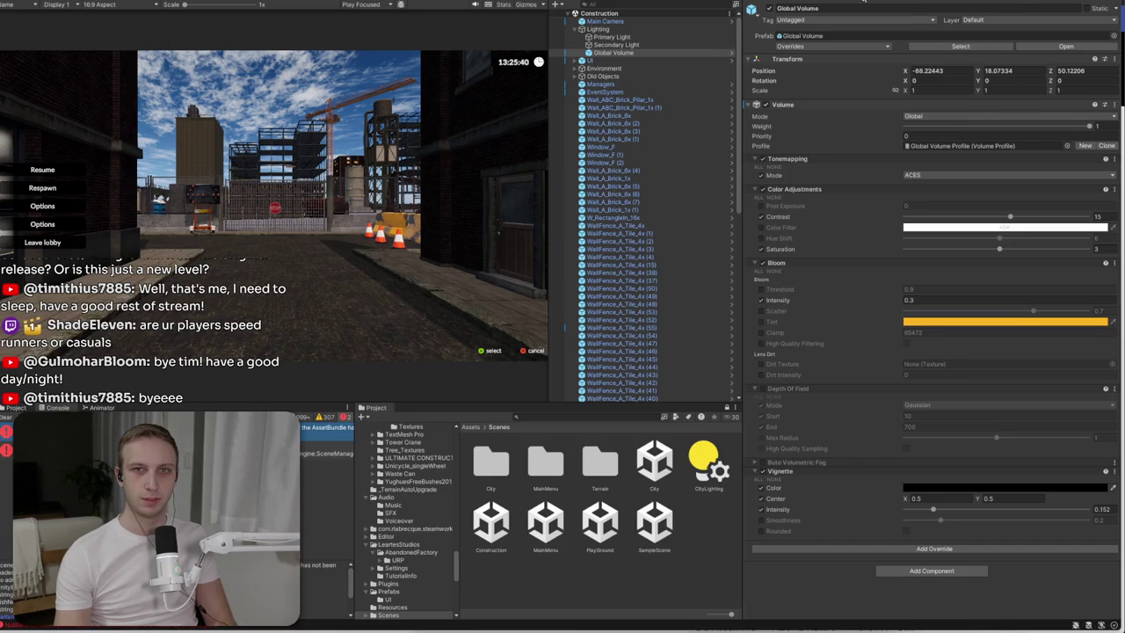
- Search the Unity Registry for 'terrain' and install the Terrain Tools 5.0.6 package
click(826, 16)
click(1077, 8)
text(ter)
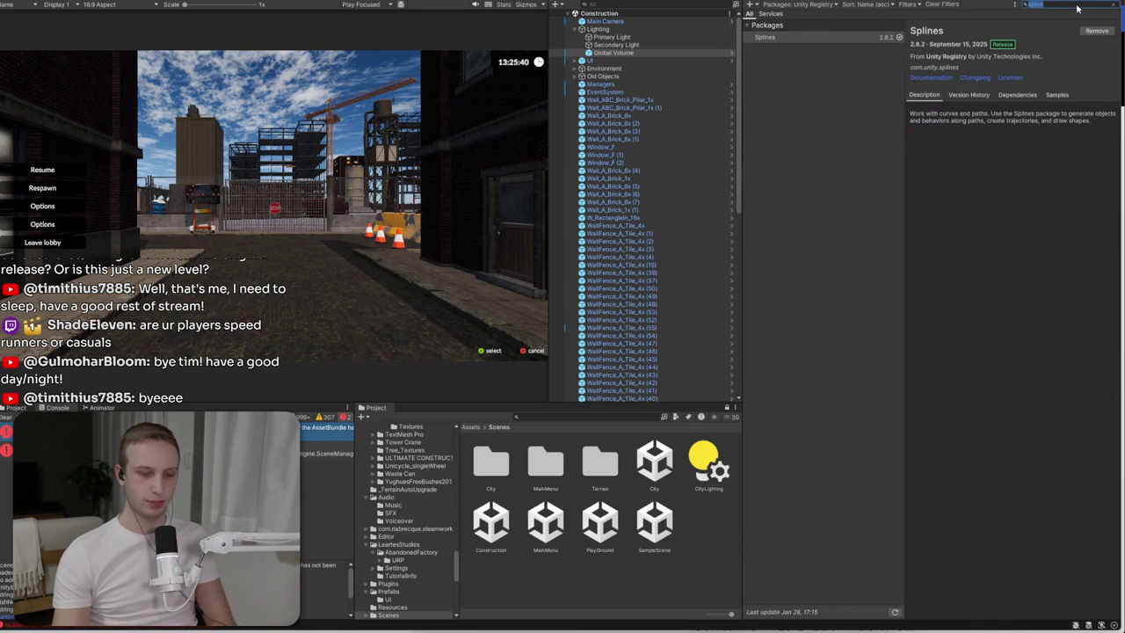
text(raion)
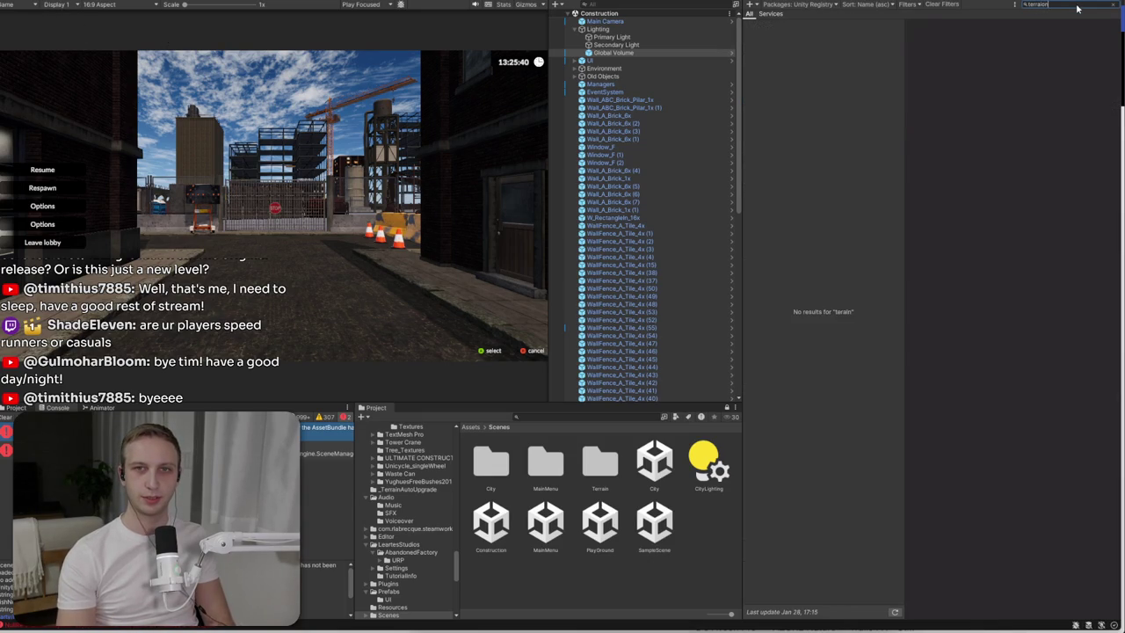
key(BackSpace)
key(BackSpace)
text(n)
click(1096, 34)
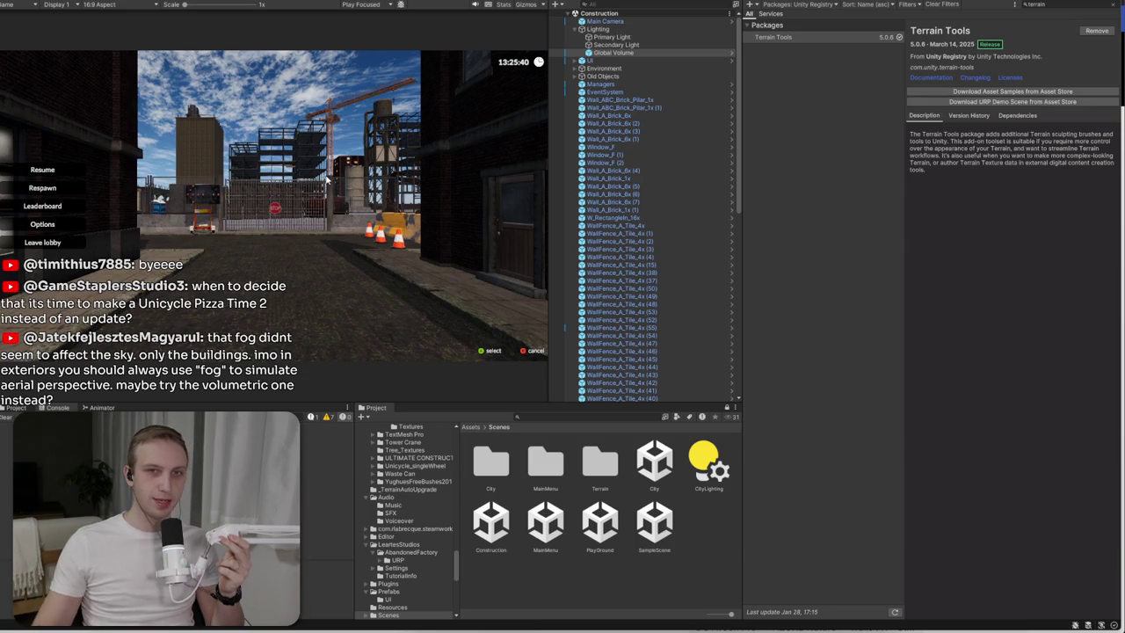
- Open the Lighting Environment settings and try scene fog on, then off
click(920, 3)
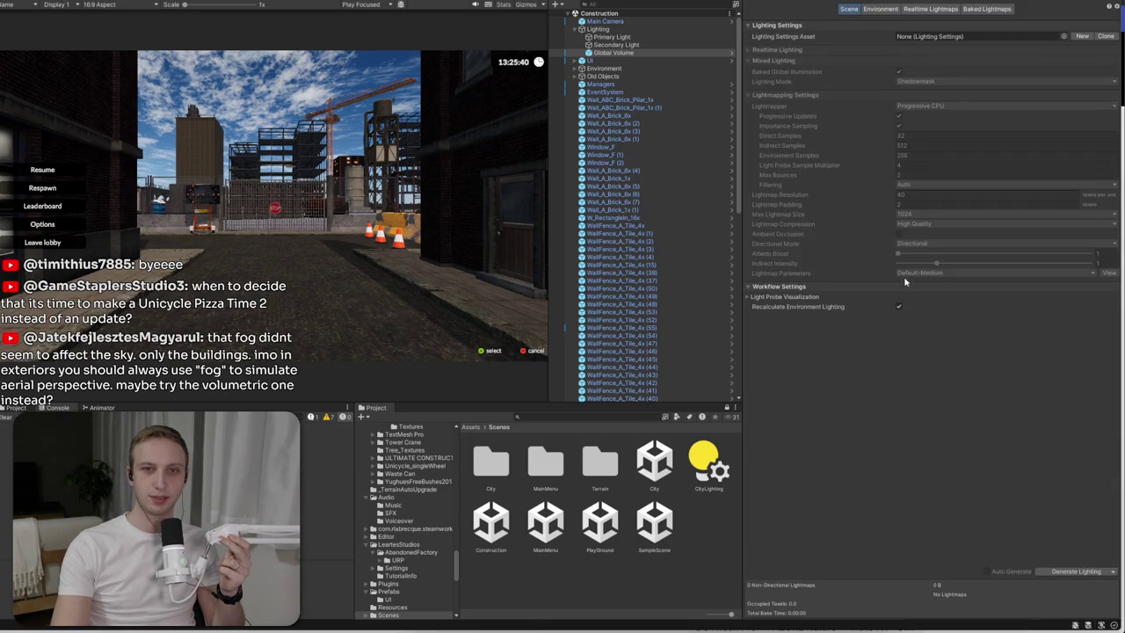
click(883, 10)
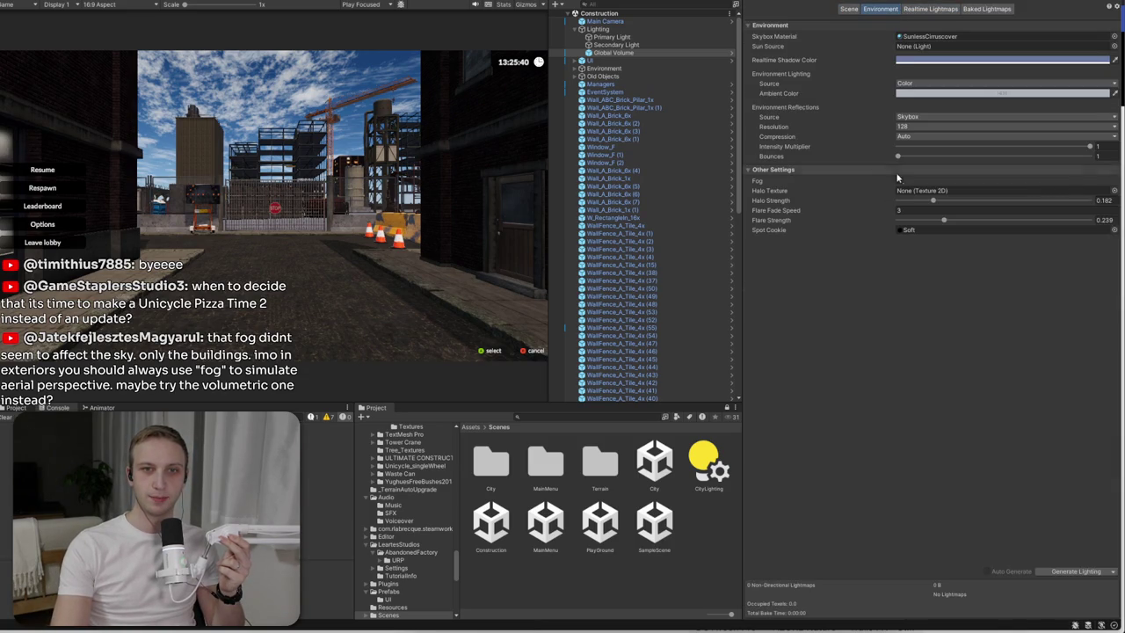
click(900, 182)
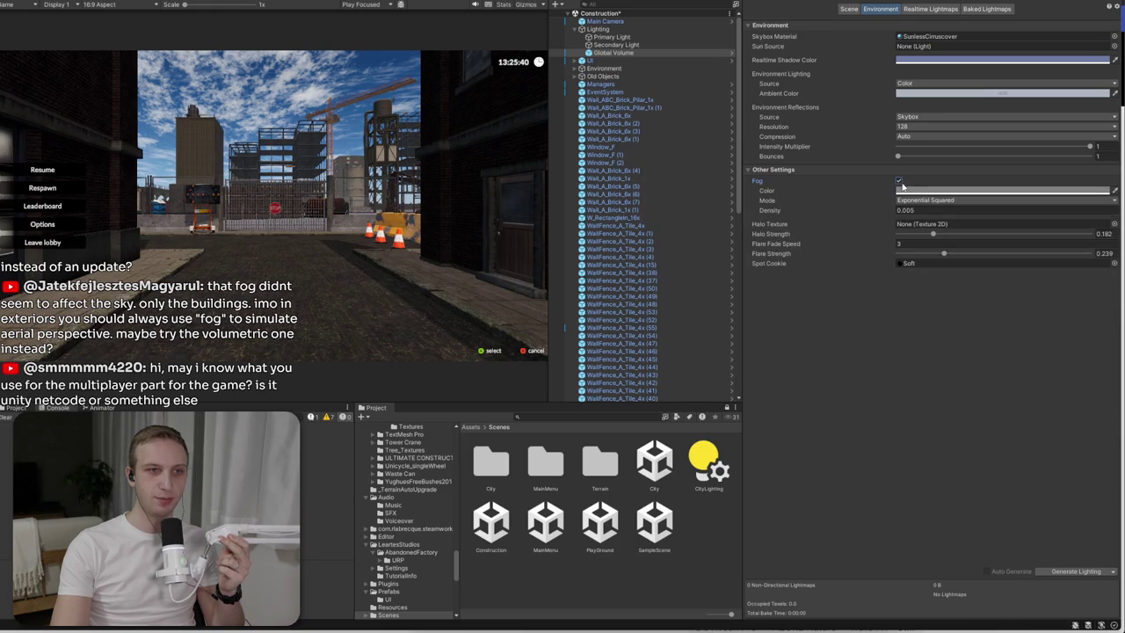
click(900, 181)
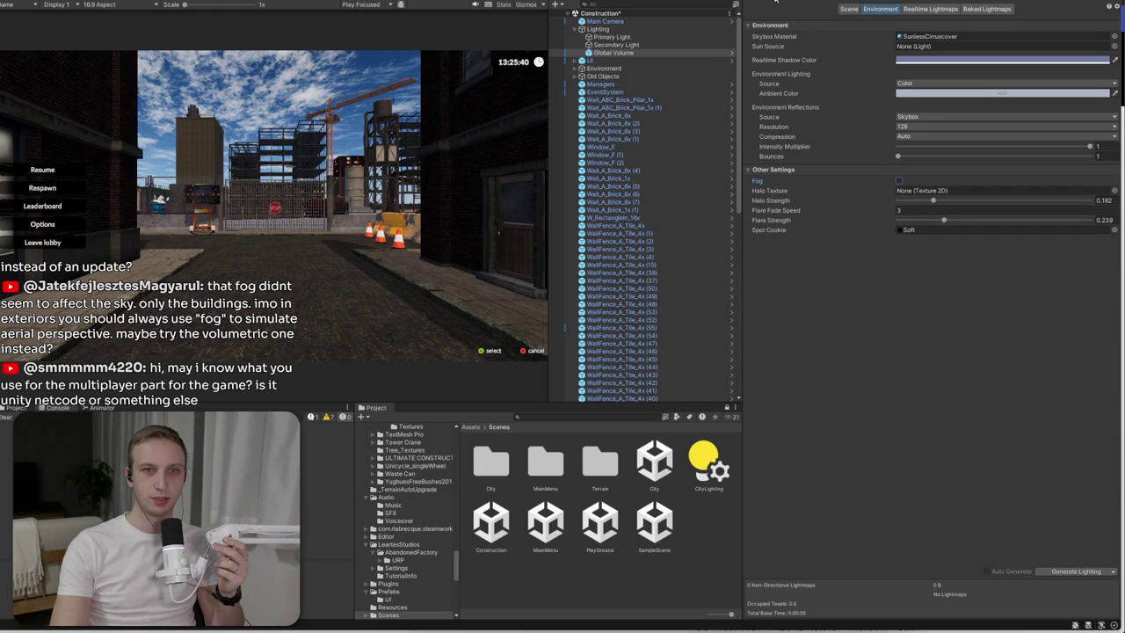
- Toggle the Global Volume's Buto Volumetric Fog override repeatedly to compare its look
click(776, 3)
click(761, 465)
click(761, 466)
click(761, 465)
click(761, 466)
click(761, 466)
click(761, 465)
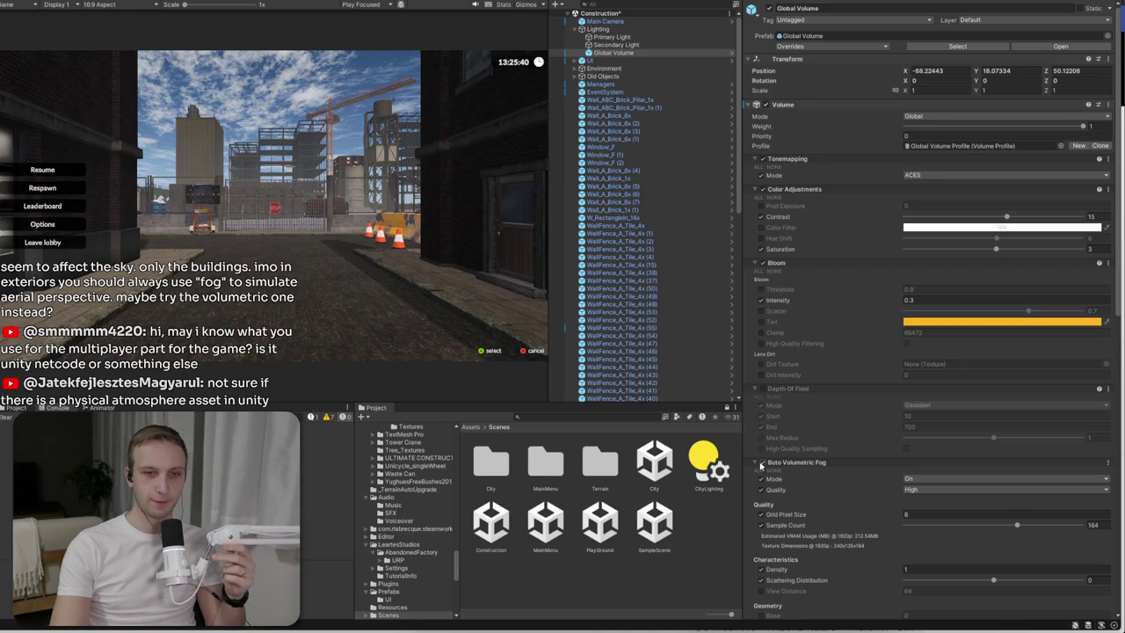
click(763, 465)
click(763, 466)
click(764, 465)
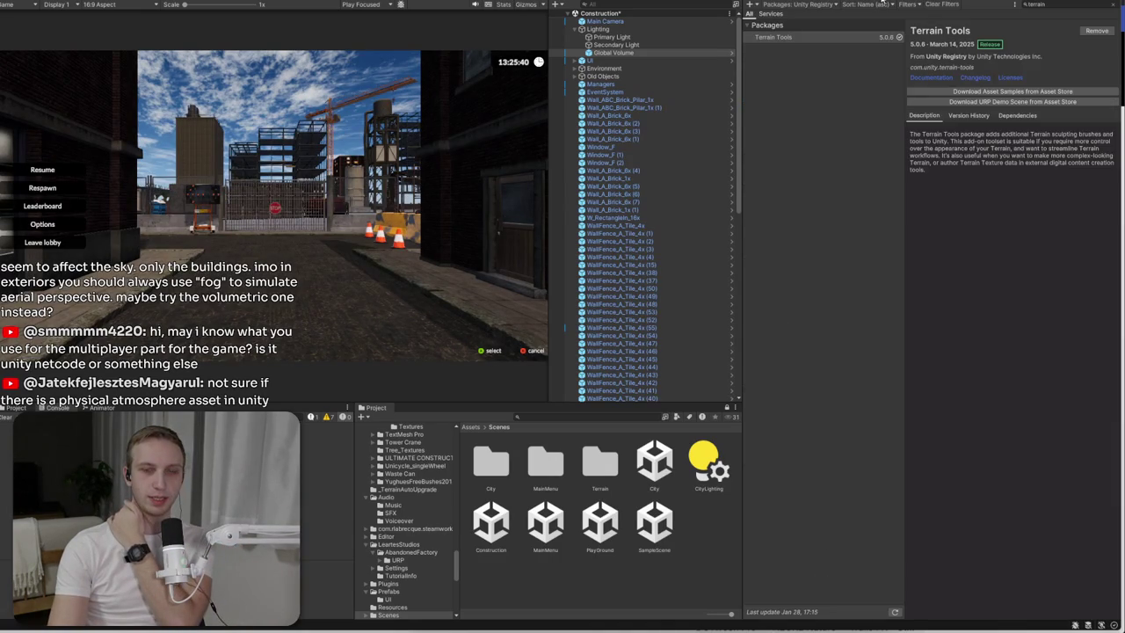
- Turn scene fog back on (Exponential Squared, density 0.005) and collapse the Buto Volumetric Fog override
click(883, 3)
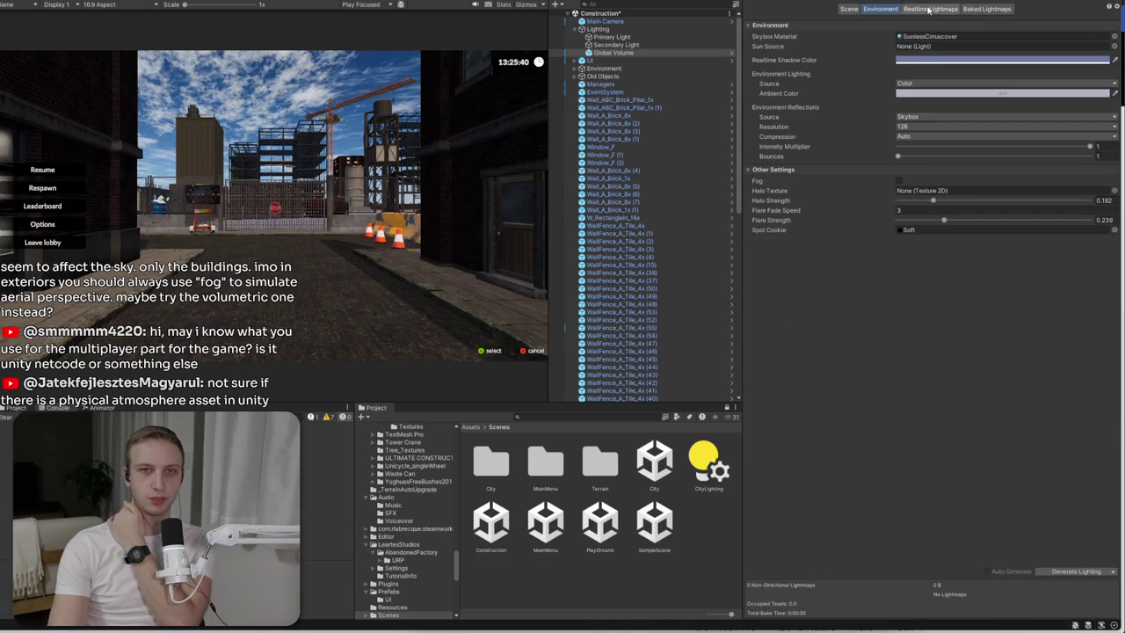
click(899, 181)
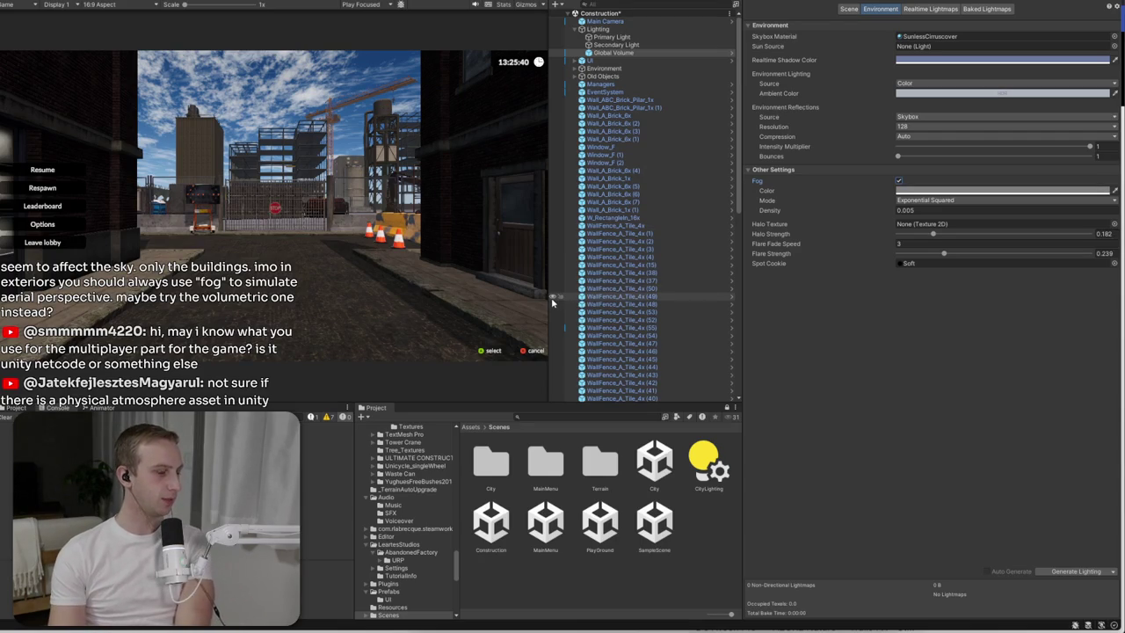
click(857, 2)
click(829, 2)
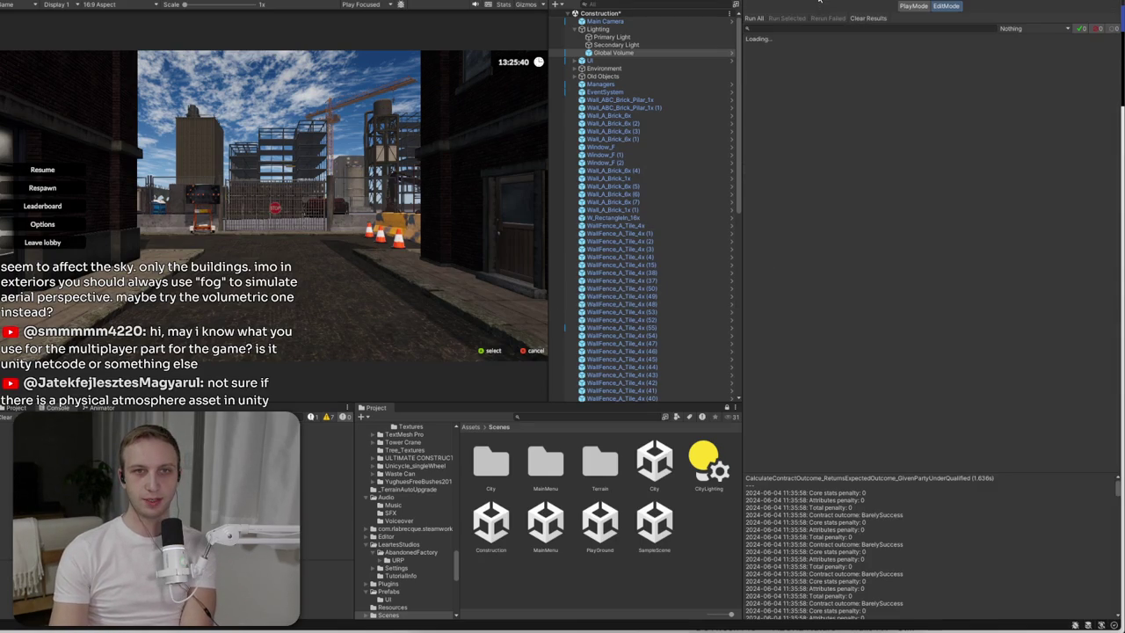
click(774, 3)
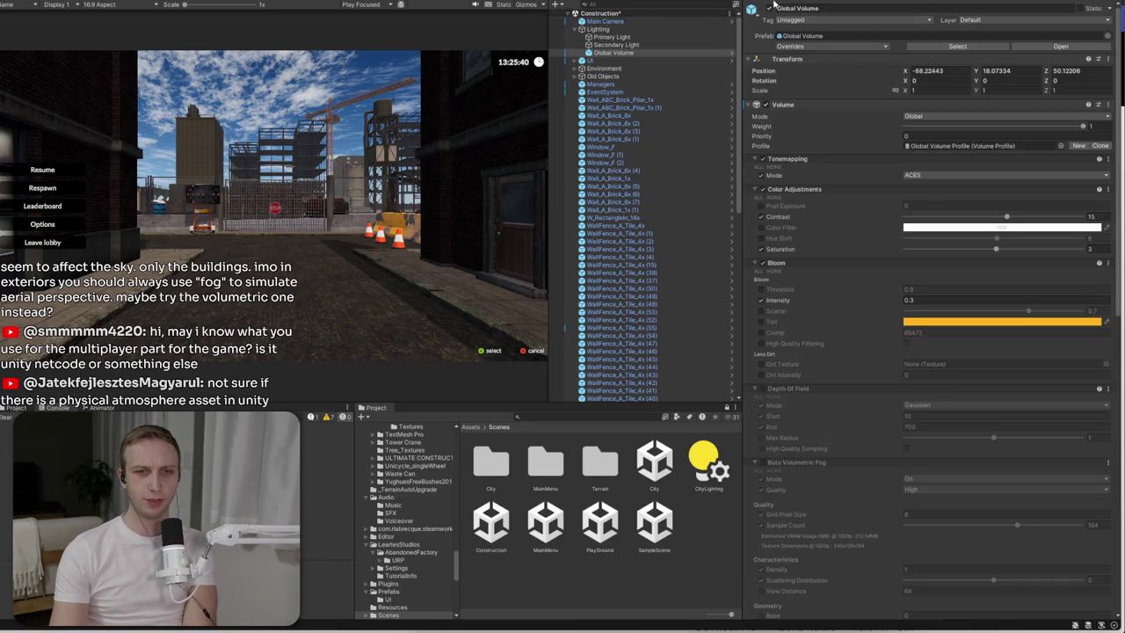
click(831, 462)
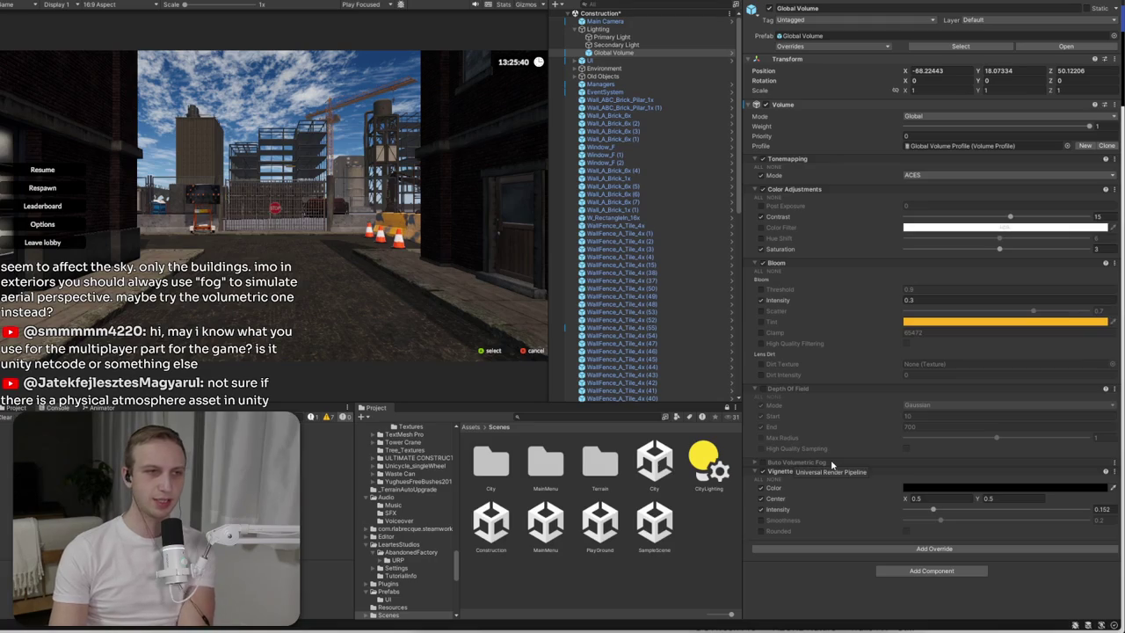
click(910, 3)
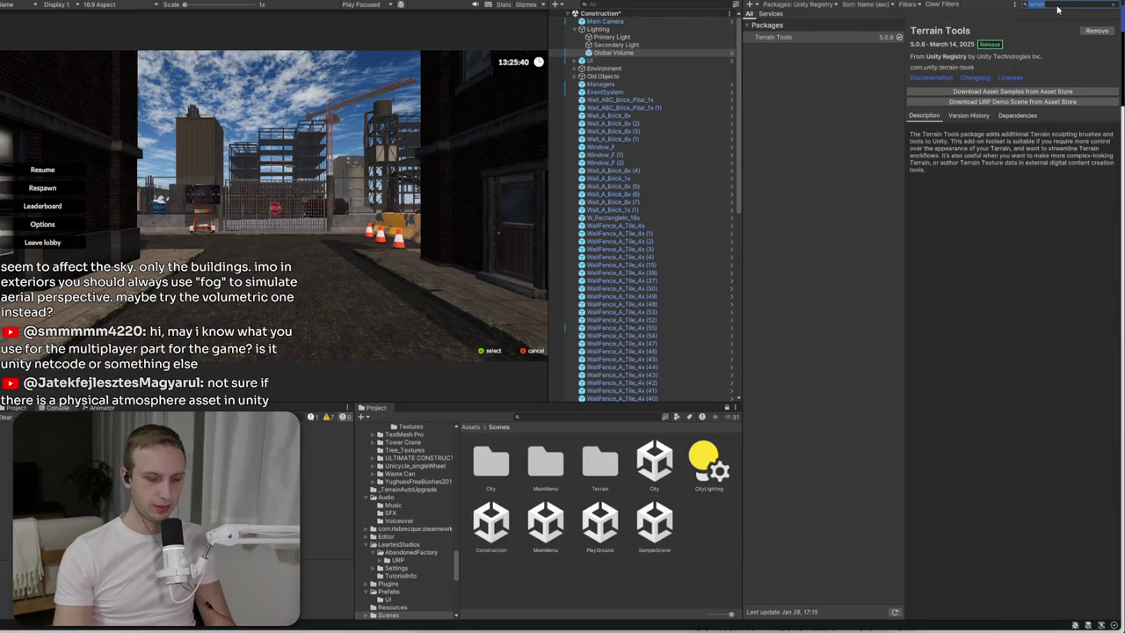
- Switch the Package Manager list to My Assets and search for 'volume'
click(800, 4)
click(793, 53)
click(1082, 6)
text(vo)
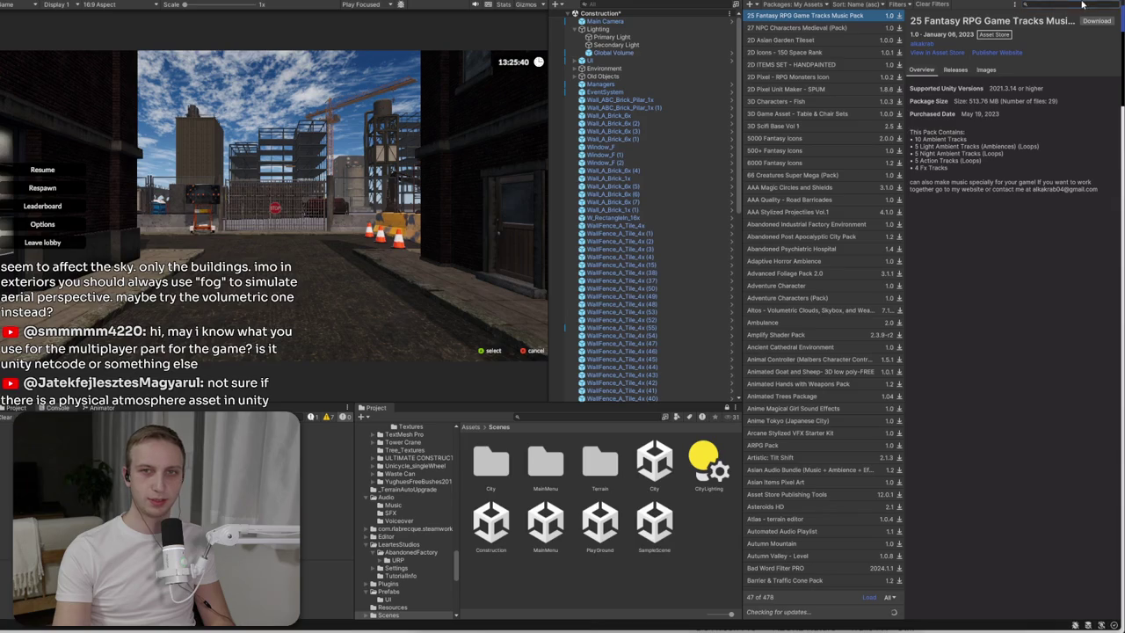
text(lumetric)
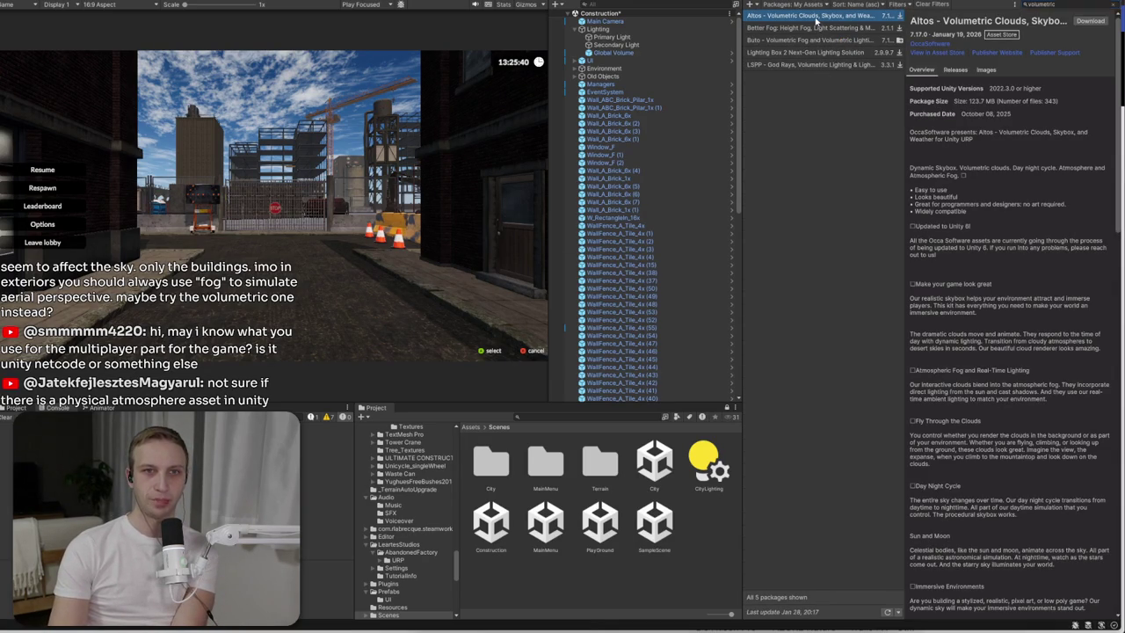
- Compare Better Fog with Altos, then download Altos - Volumetric Clouds 7.17.0
click(815, 29)
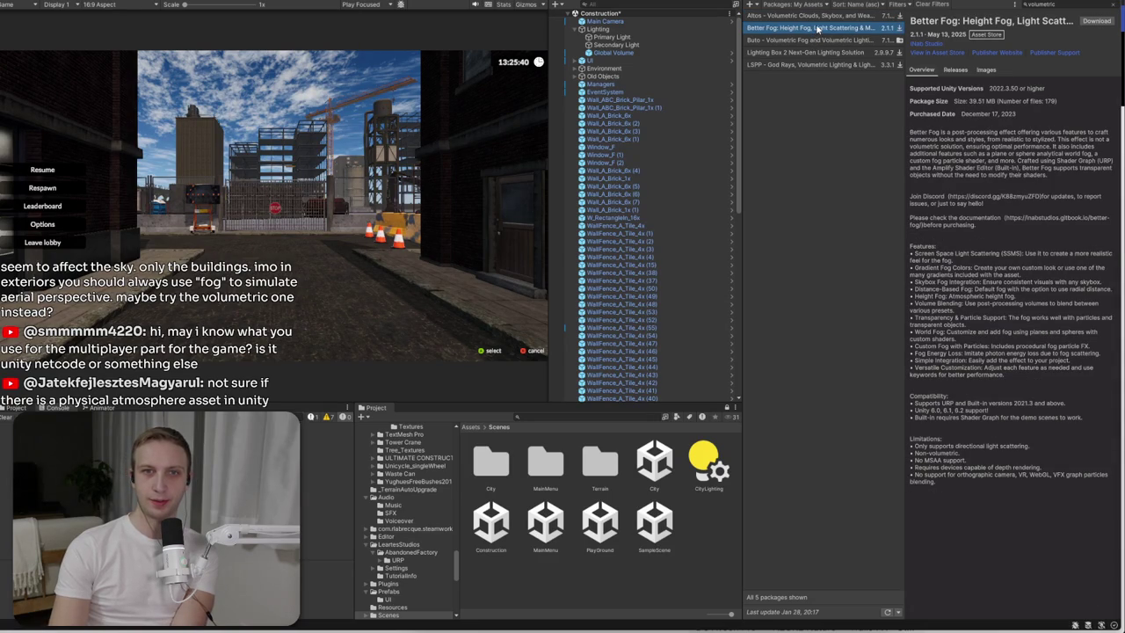
click(818, 22)
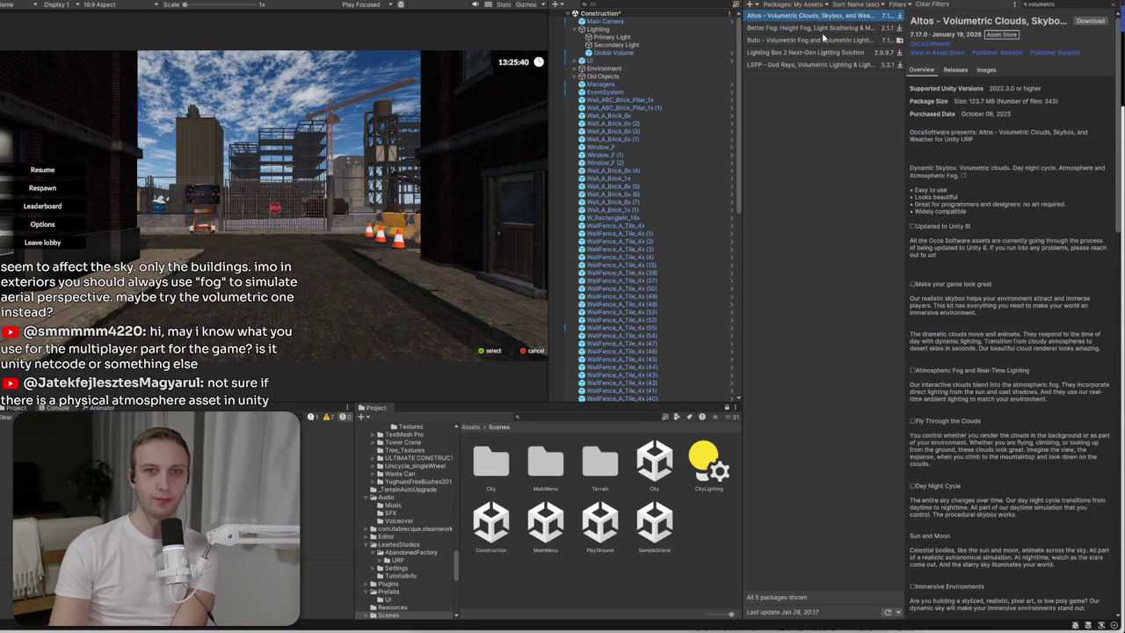
mouse_move(976, 140)
mouse_down()
mouse_move(972, 211)
mouse_move(910, 167)
mouse_up()
click(976, 215)
click(974, 185)
click(982, 176)
click(1090, 22)
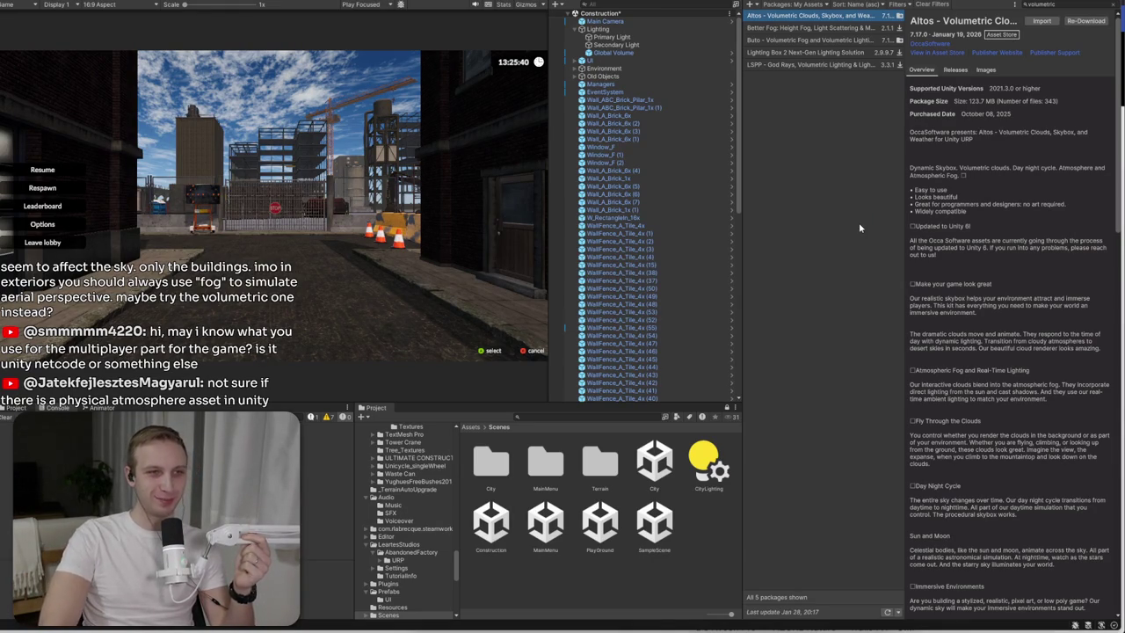
- Import the downloaded Altos package into the project, then visit OccaSoftware's publisher website
click(1039, 25)
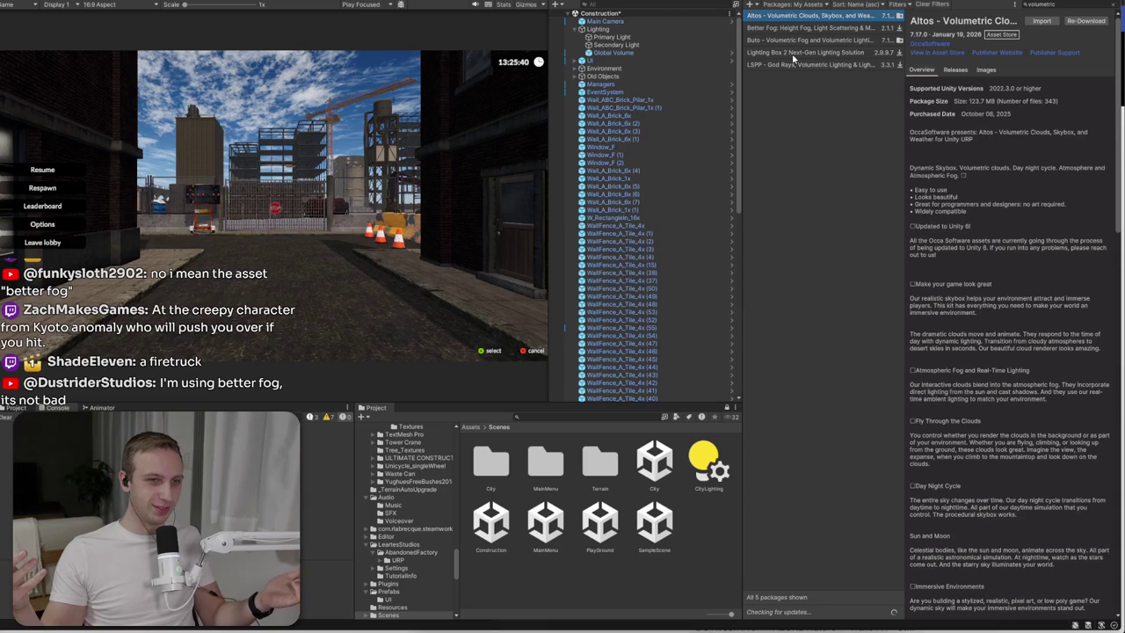
click(987, 54)
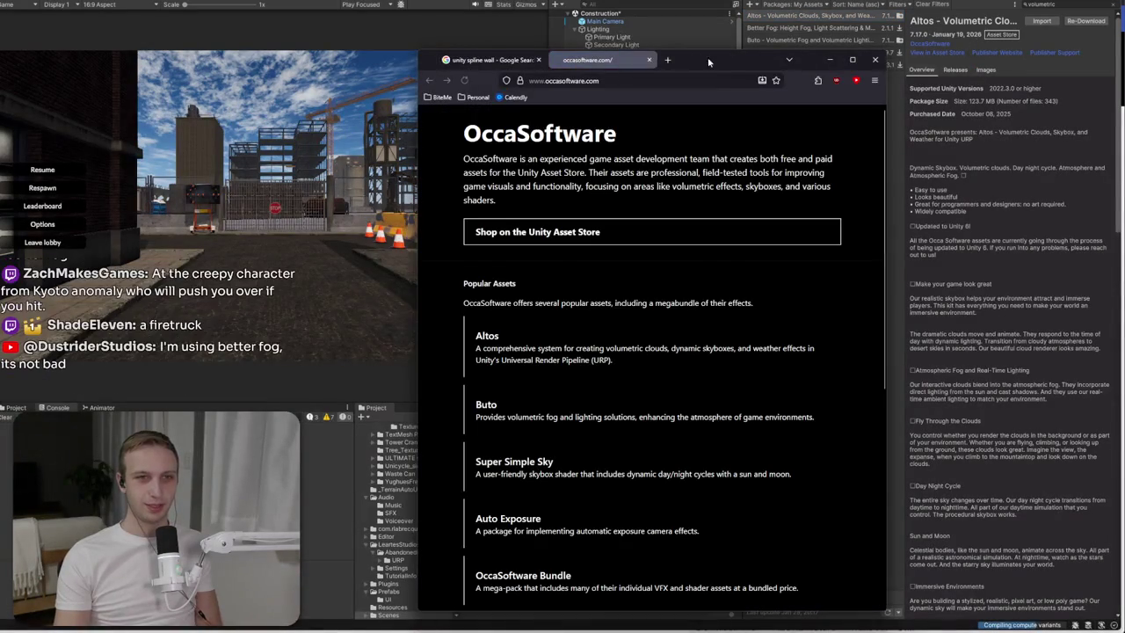
- Open OccaSoftware's documentation and go to the Altos Get Started page
scroll(503, 339, down, 5)
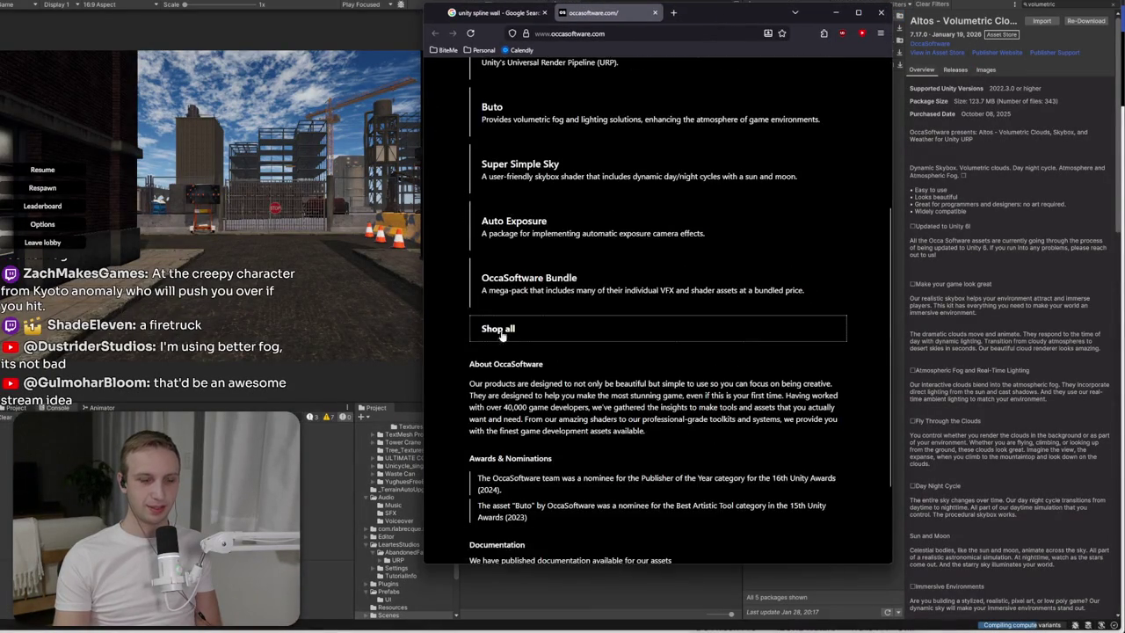
click(532, 473)
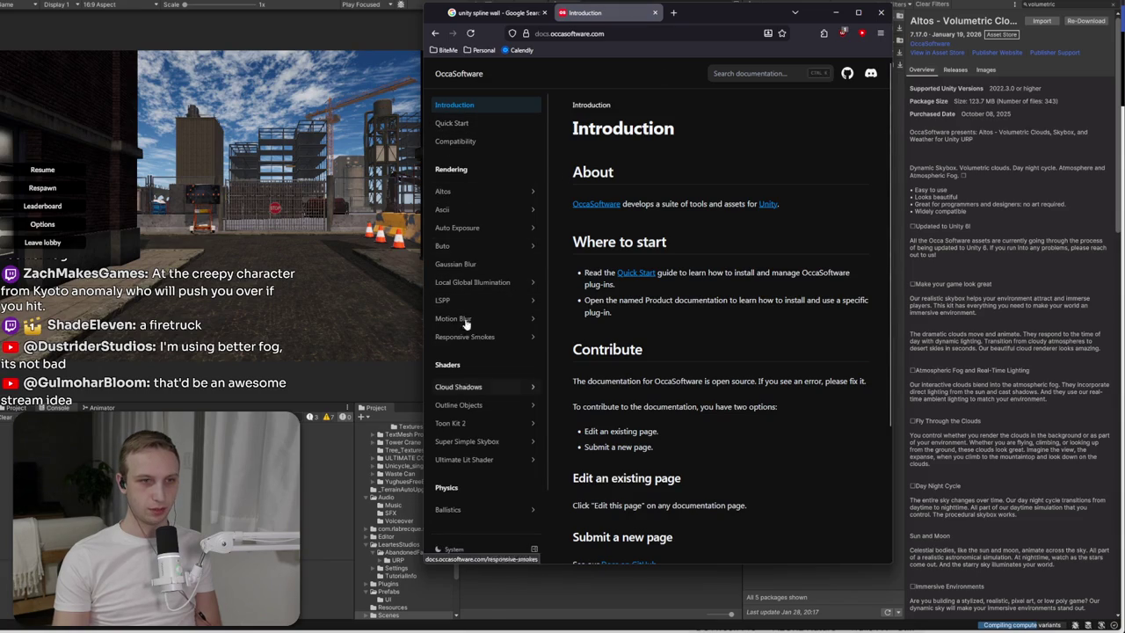
click(443, 190)
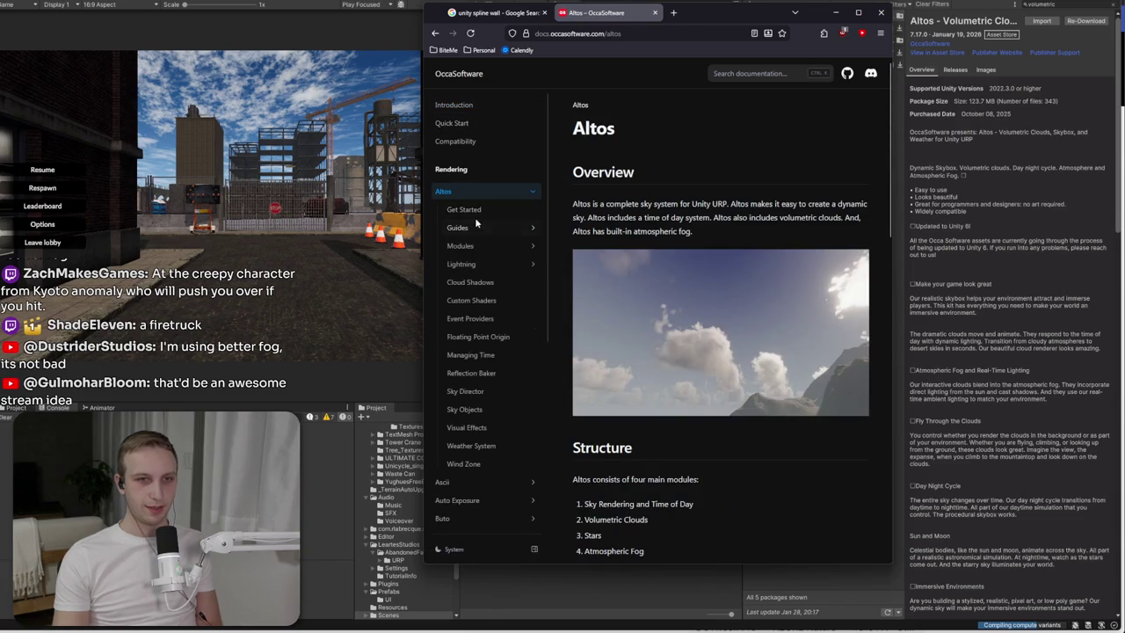
click(476, 226)
click(466, 209)
- Browse the Sky Objects and Sky Director pages and review the Import to Unity step
click(479, 302)
click(479, 302)
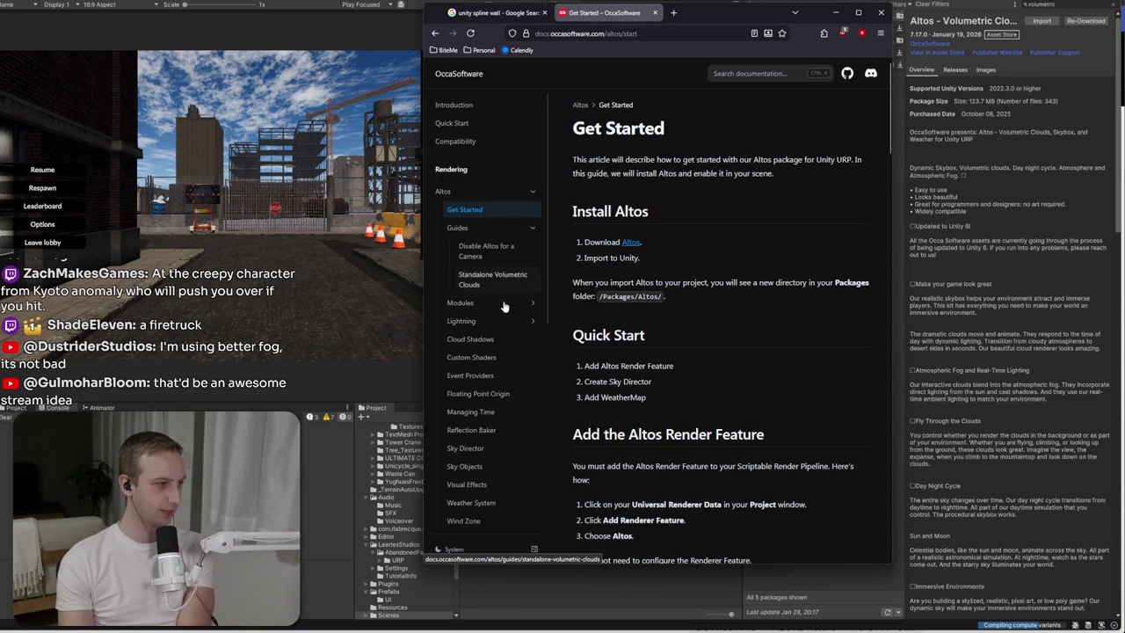
click(464, 466)
click(465, 448)
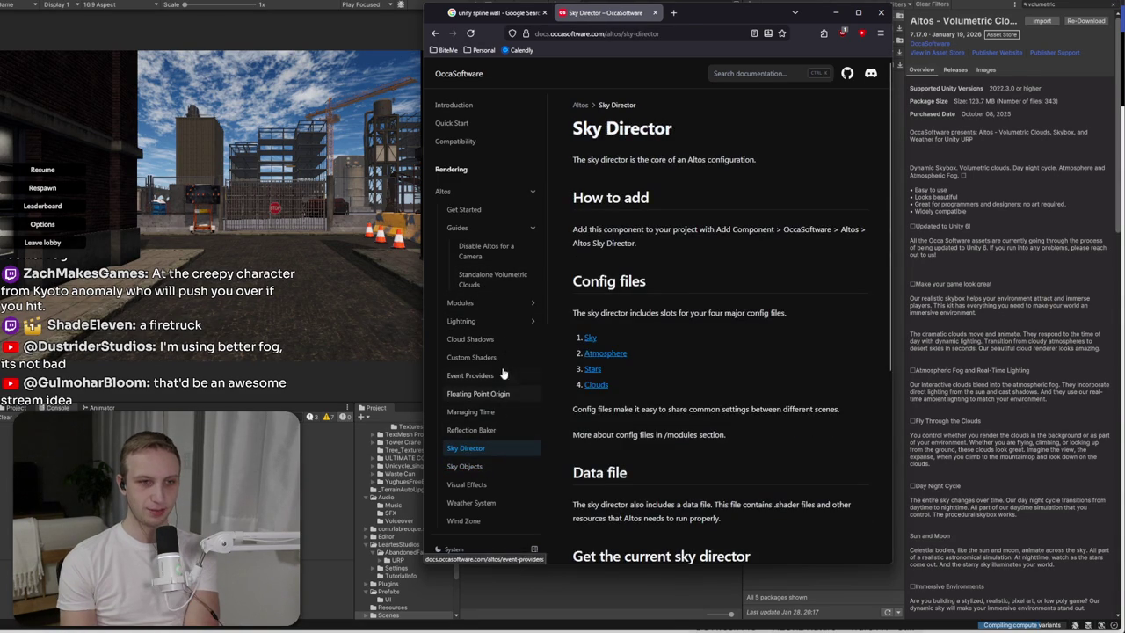
click(464, 209)
triple_click(669, 254)
click(681, 285)
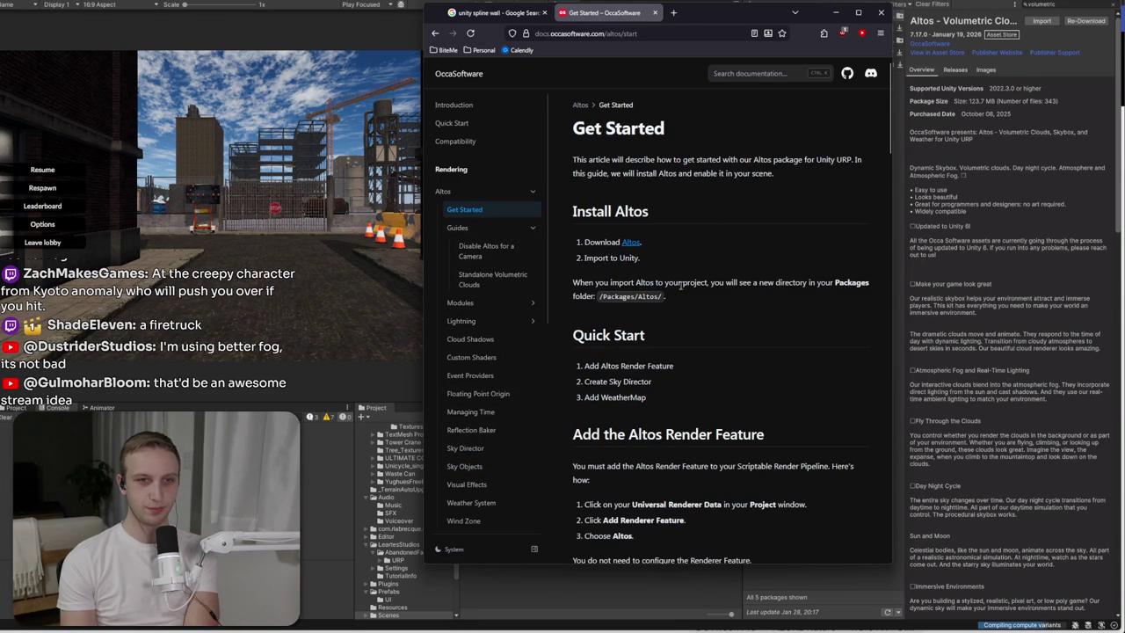
click(632, 587)
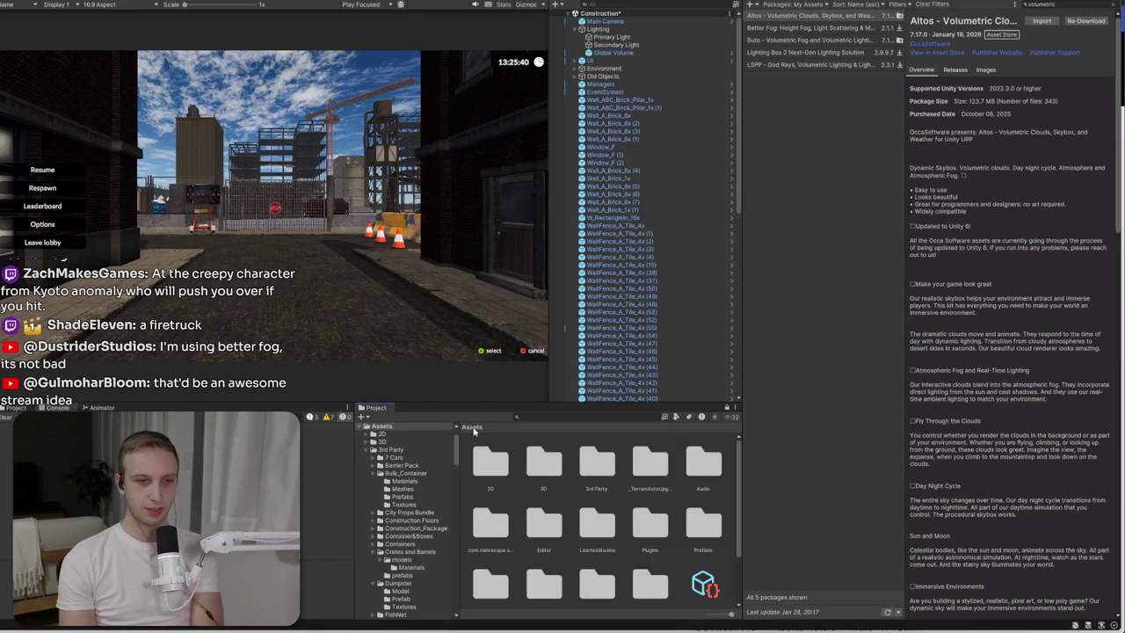
- Open the Assets/Settings folder and select the Renderer_Renderer universal renderer data
scroll(580, 542, down, 3)
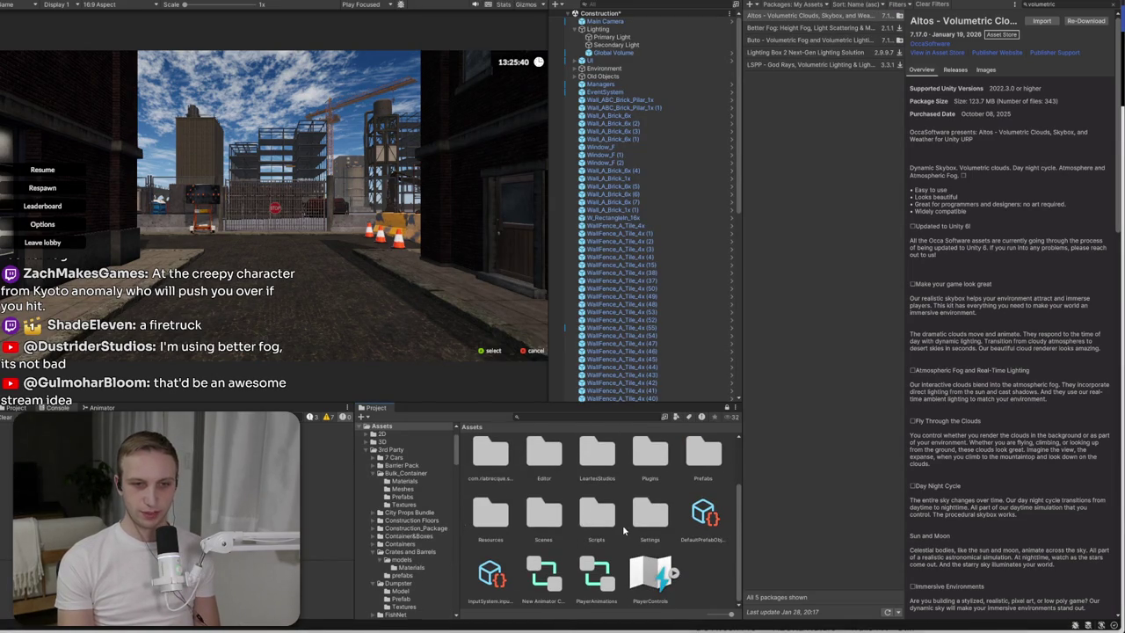
scroll(622, 529, up, 1)
scroll(638, 489, down, 1)
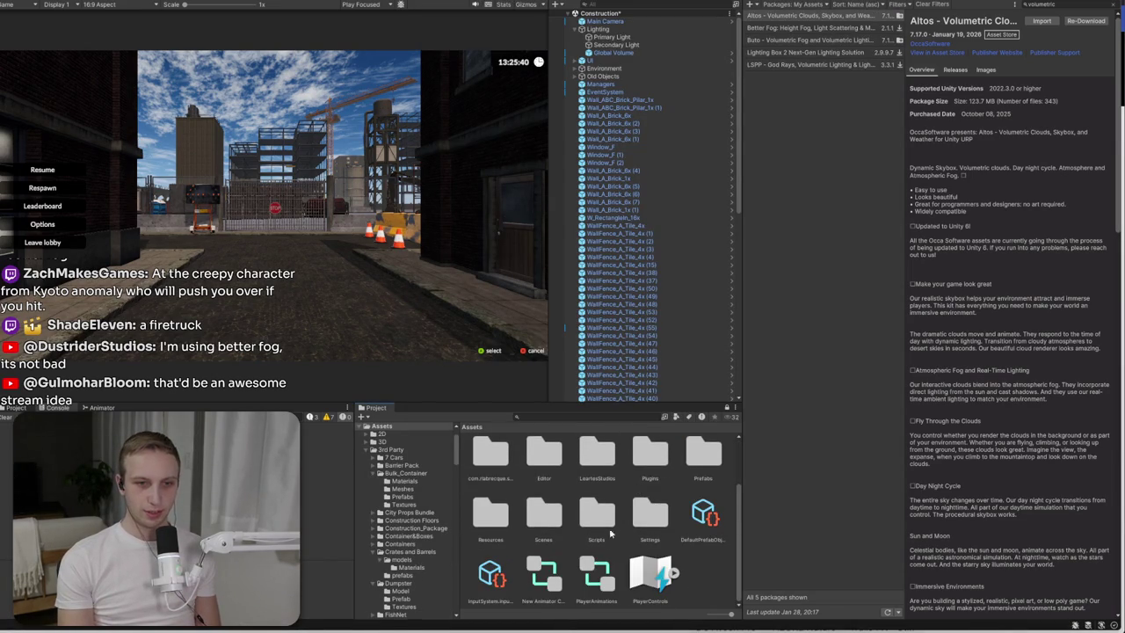
double_click(641, 503)
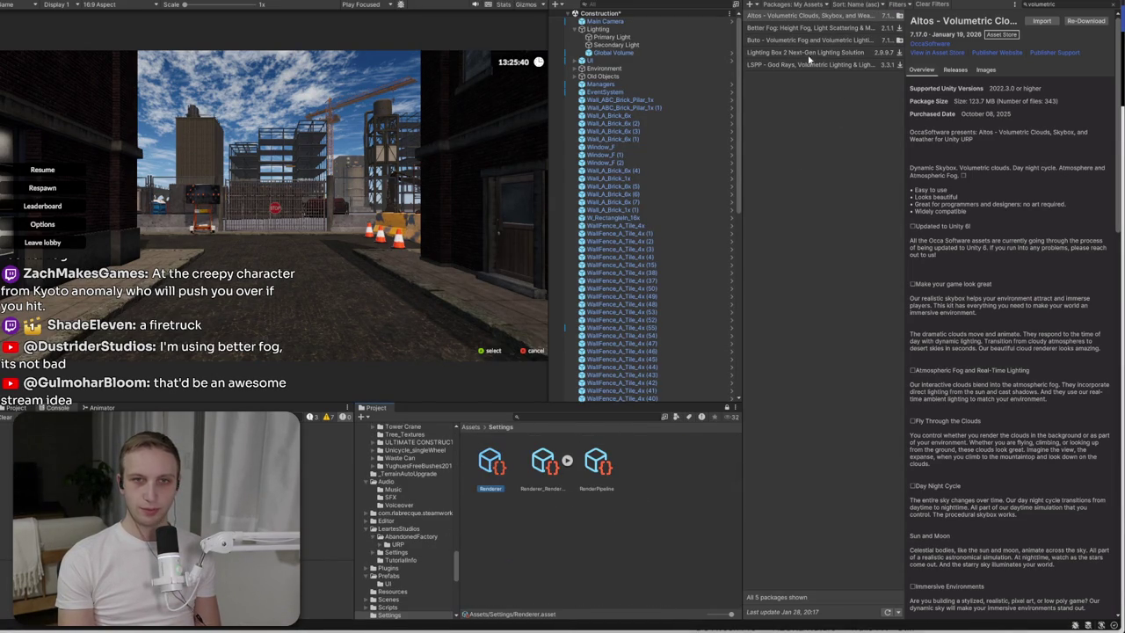
click(491, 461)
click(543, 461)
click(599, 464)
click(538, 466)
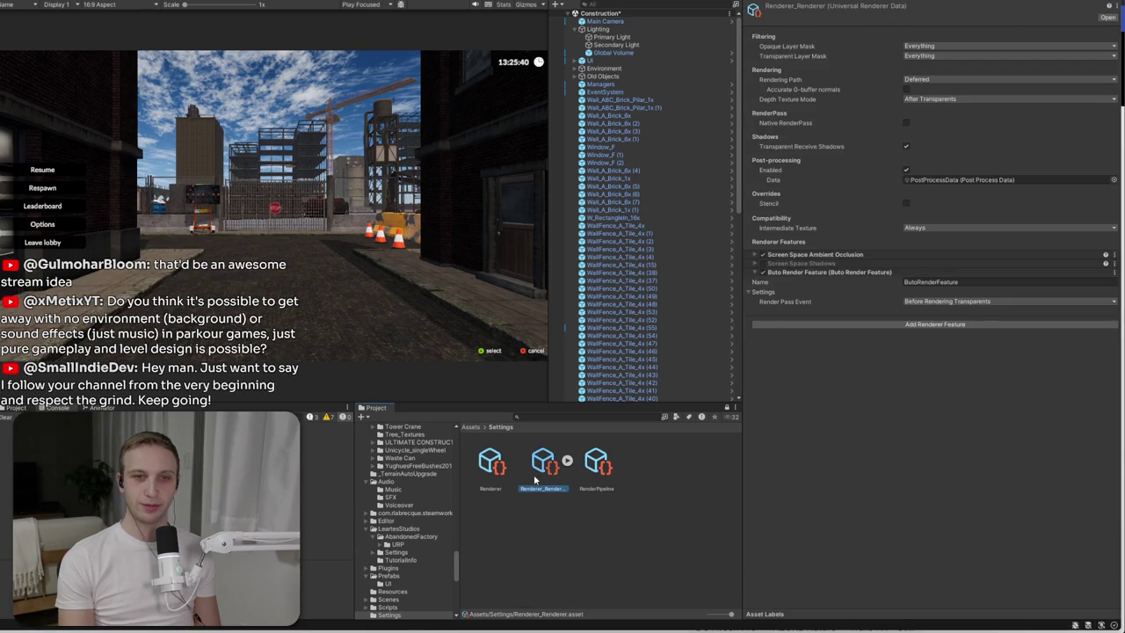
- Add an Altos Render Feature to Renderer_Renderer's renderer features list
click(781, 325)
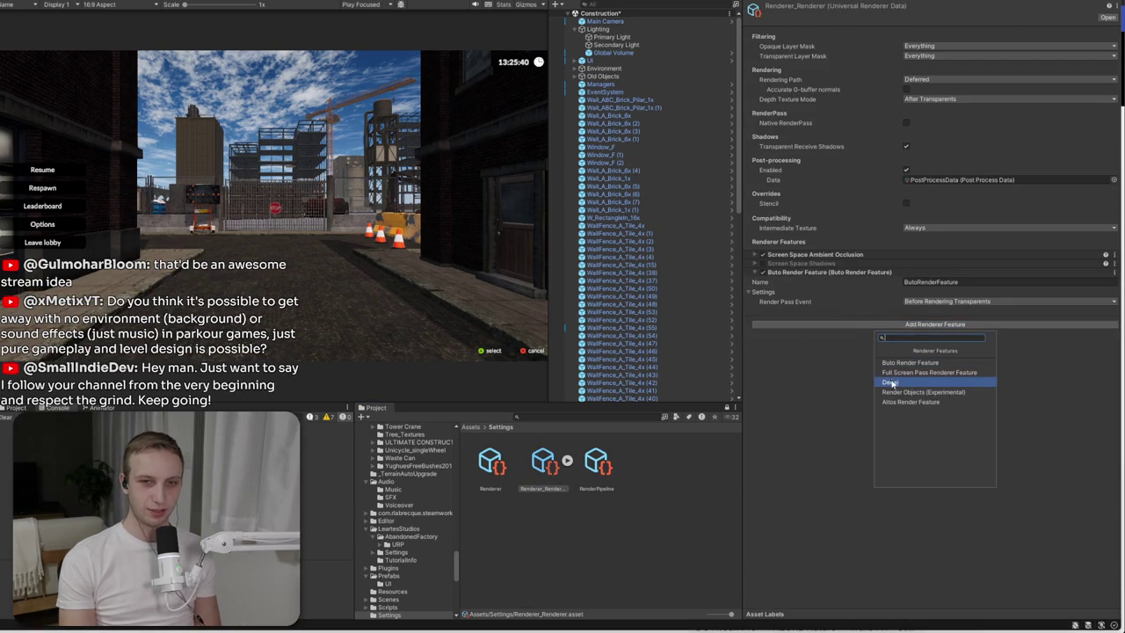
click(911, 401)
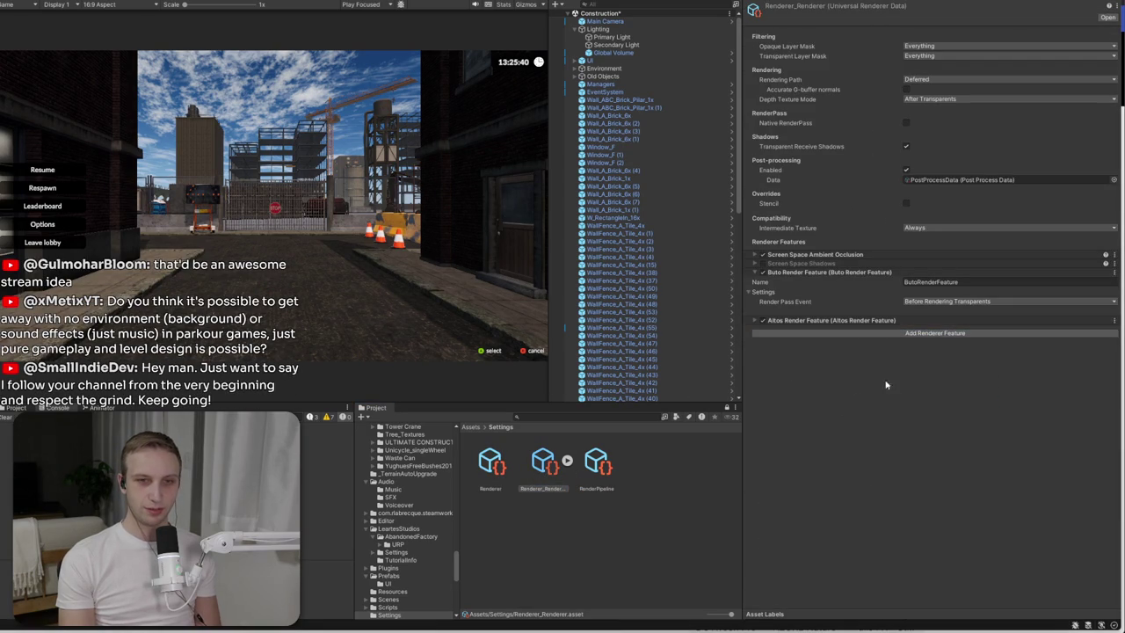
click(793, 321)
click(792, 322)
key(alt+Tab)
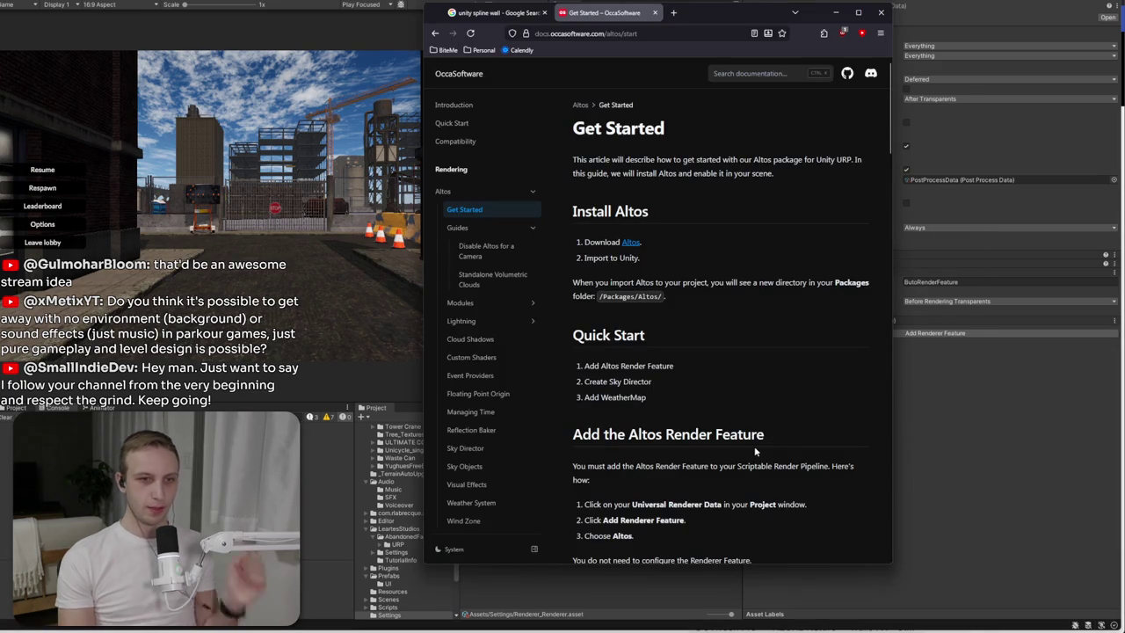
- Read the 'Create the Altos Sky Director' instructions in the docs, then return to Unity
scroll(748, 464, down, 3)
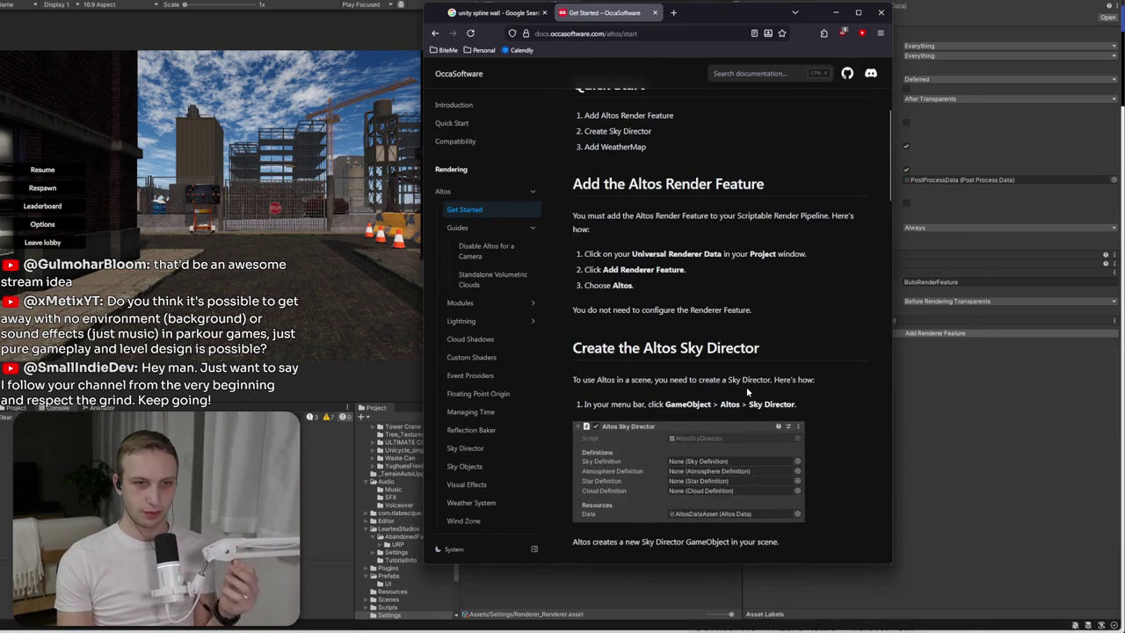
drag(762, 404, 576, 379)
click(805, 396)
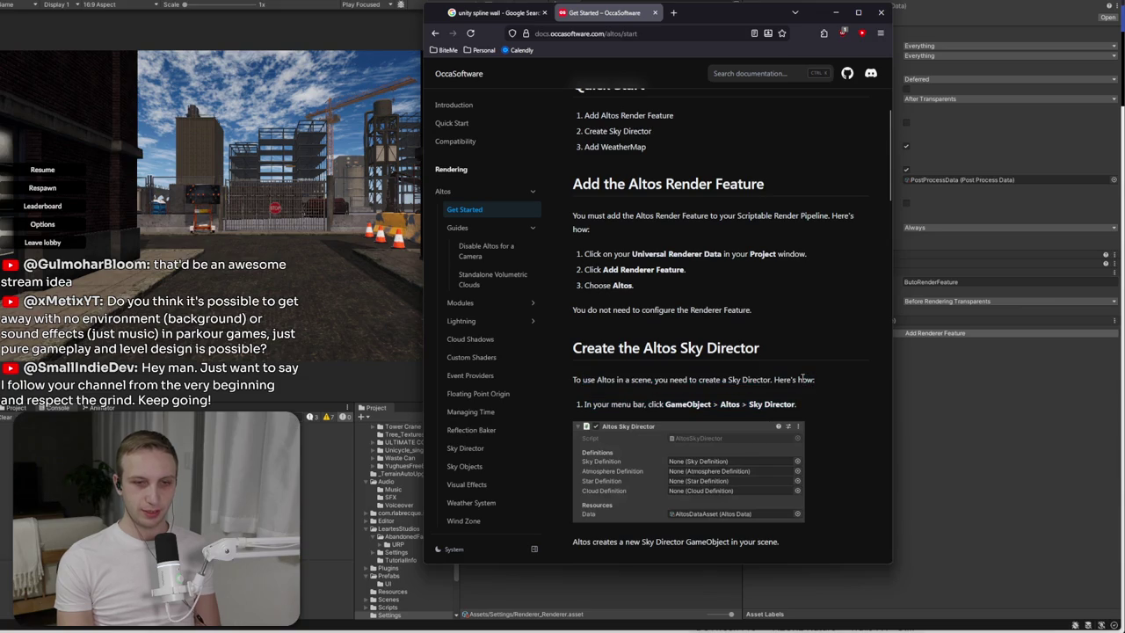
click(908, 429)
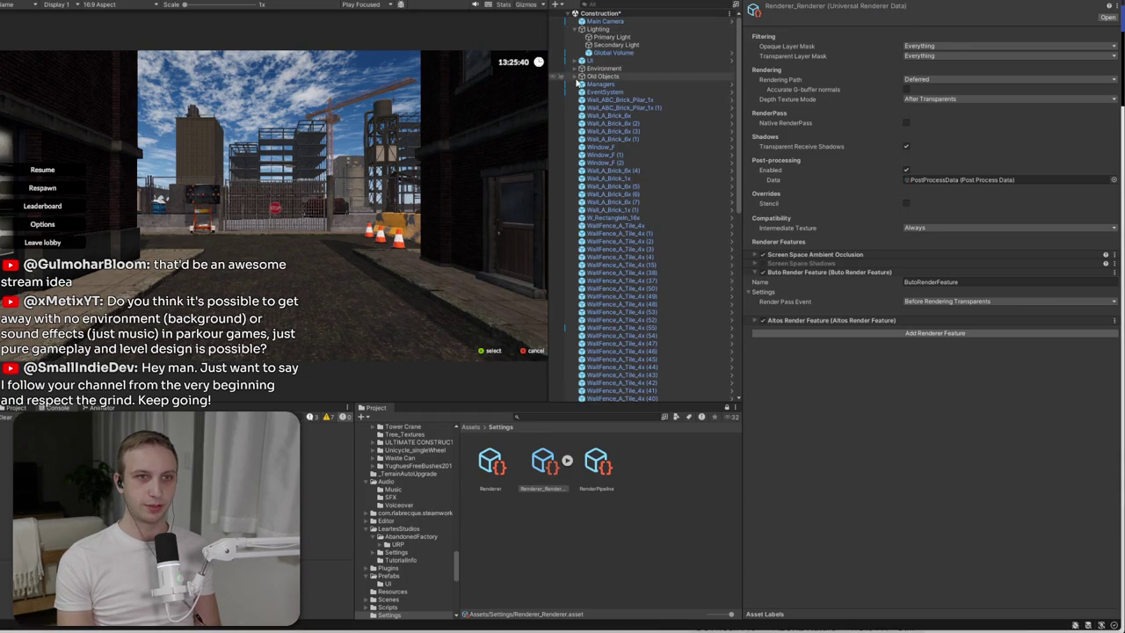
- View the site from above and select the WallFence_A_Pilar and WallFence_A_Tile objects
click(619, 99)
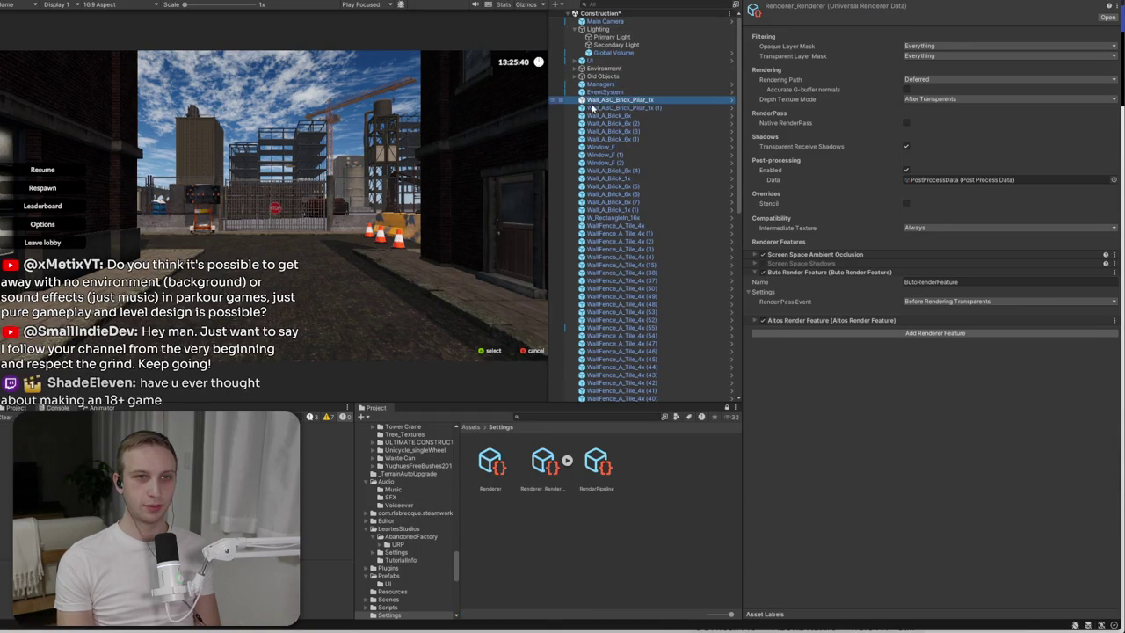
scroll(616, 162, down, 10)
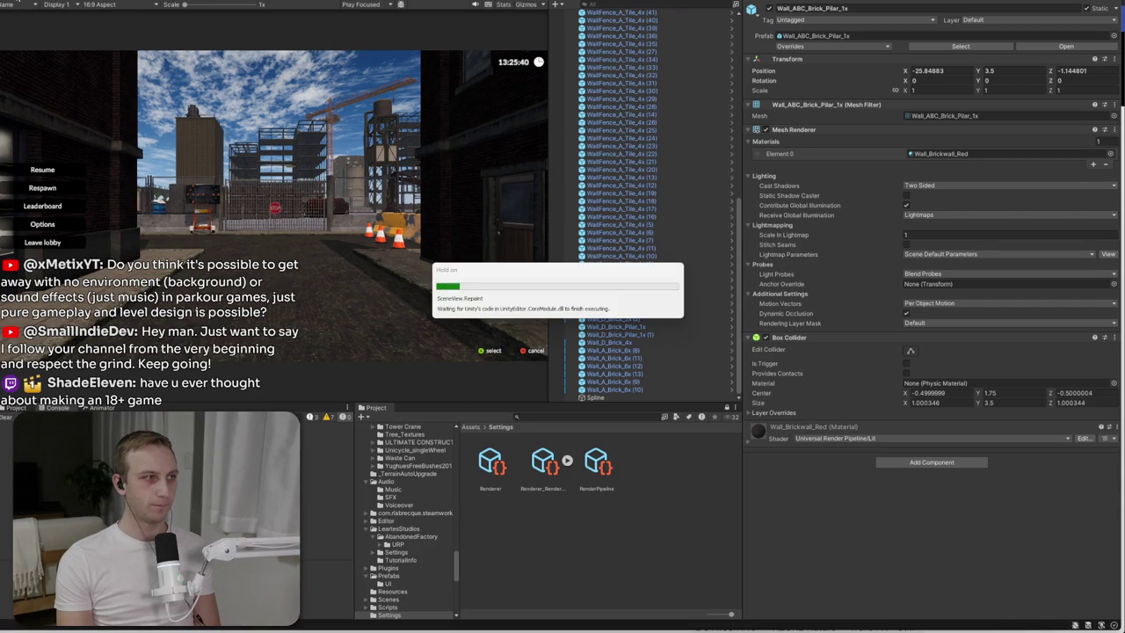
drag(53, 91, 567, 269)
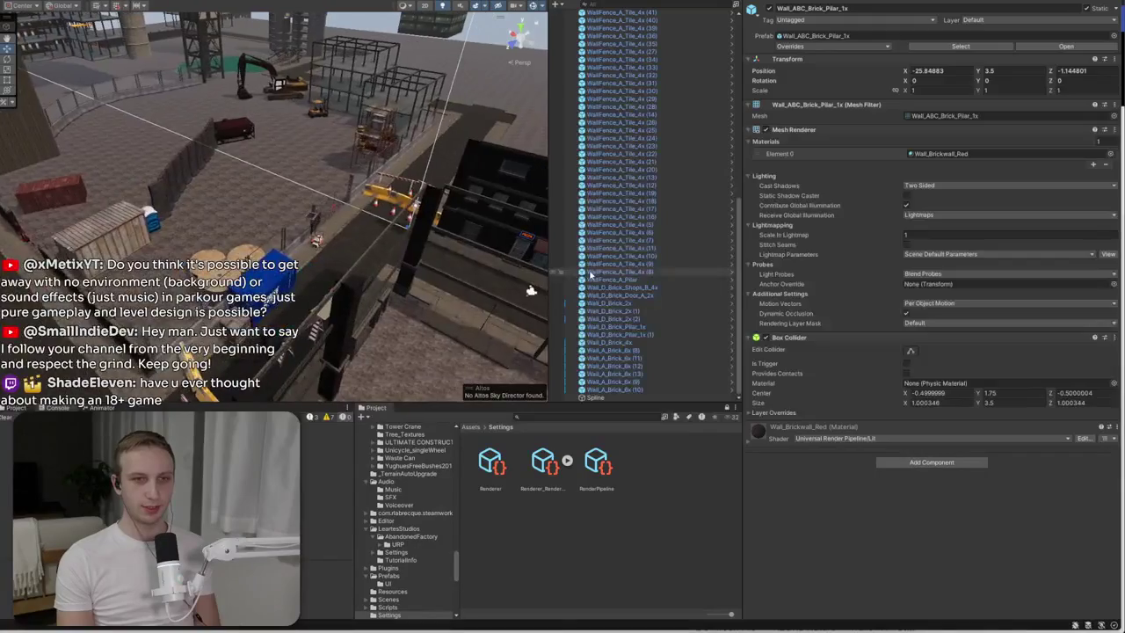
click(607, 280)
scroll(600, 263, up, 10)
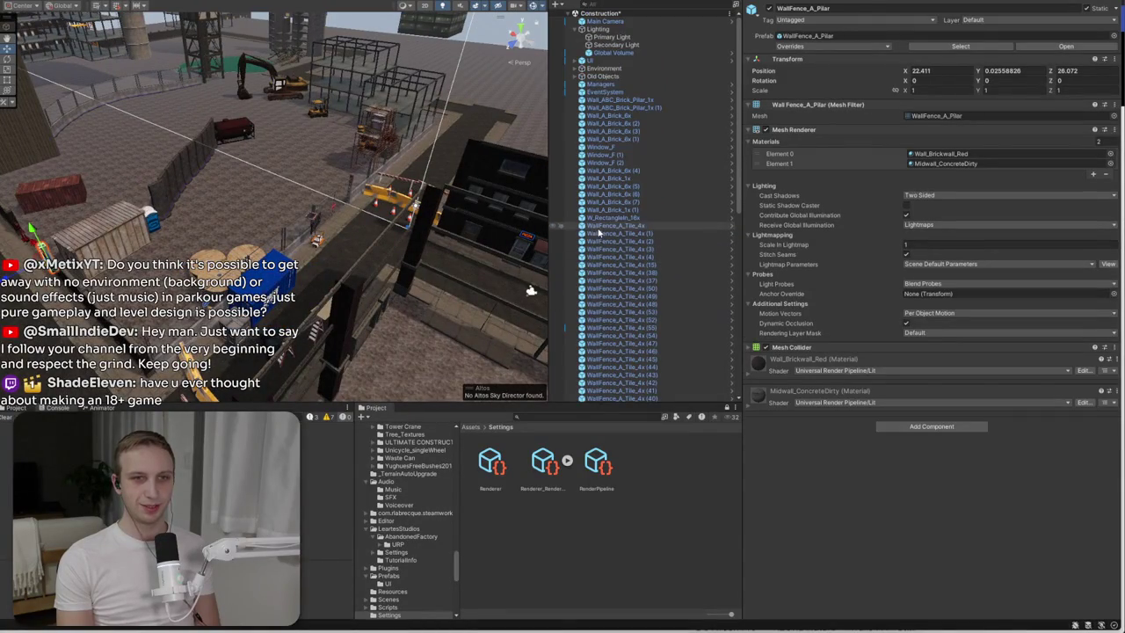
shift+click(602, 226)
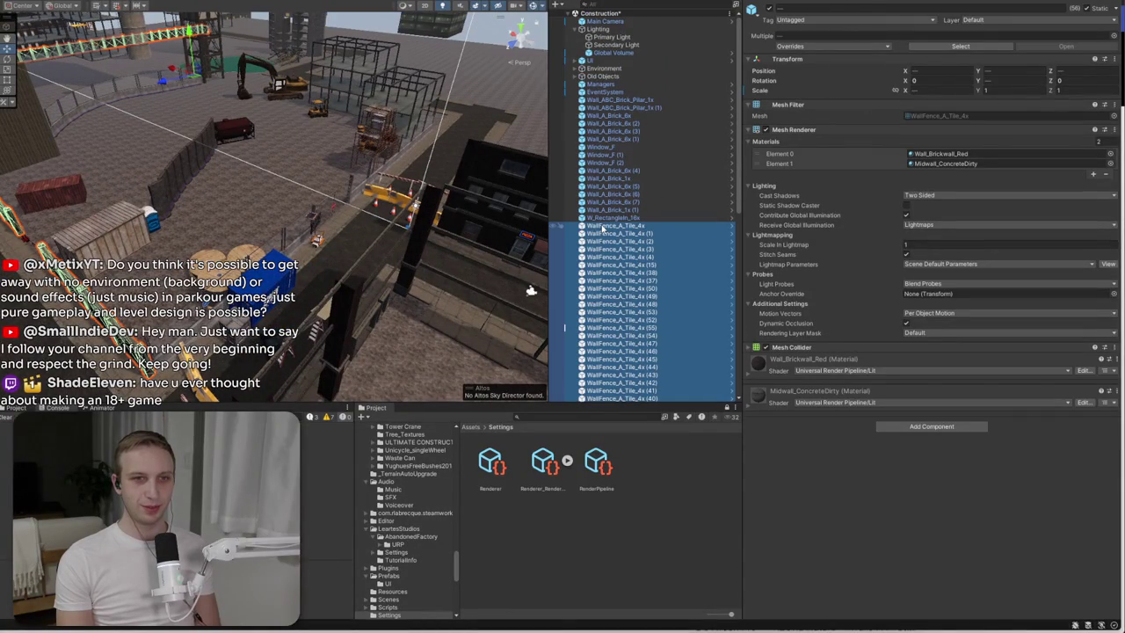
- Create an empty group named 'Walls' under Environment > Surroundings
click(575, 70)
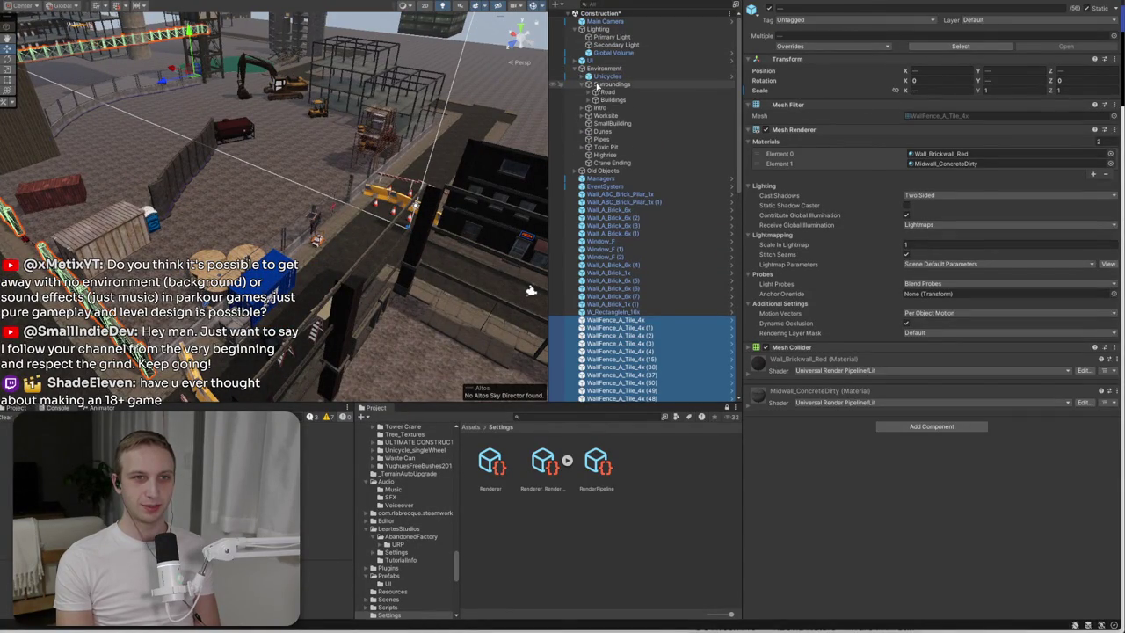
right_click(598, 83)
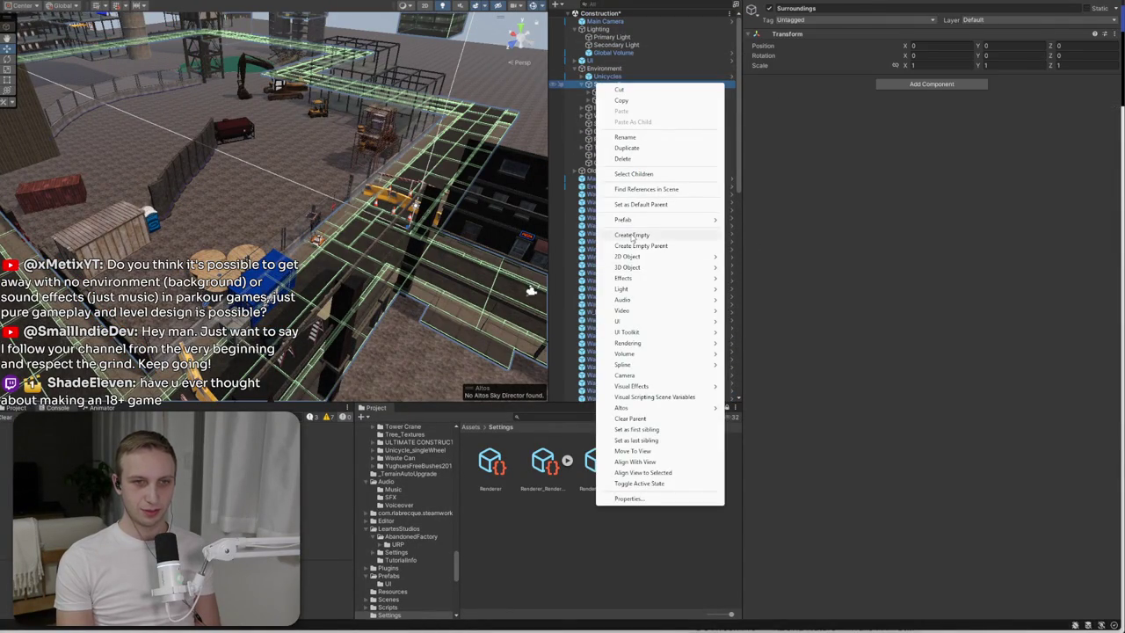
click(631, 235)
text(Walls)
key(Return)
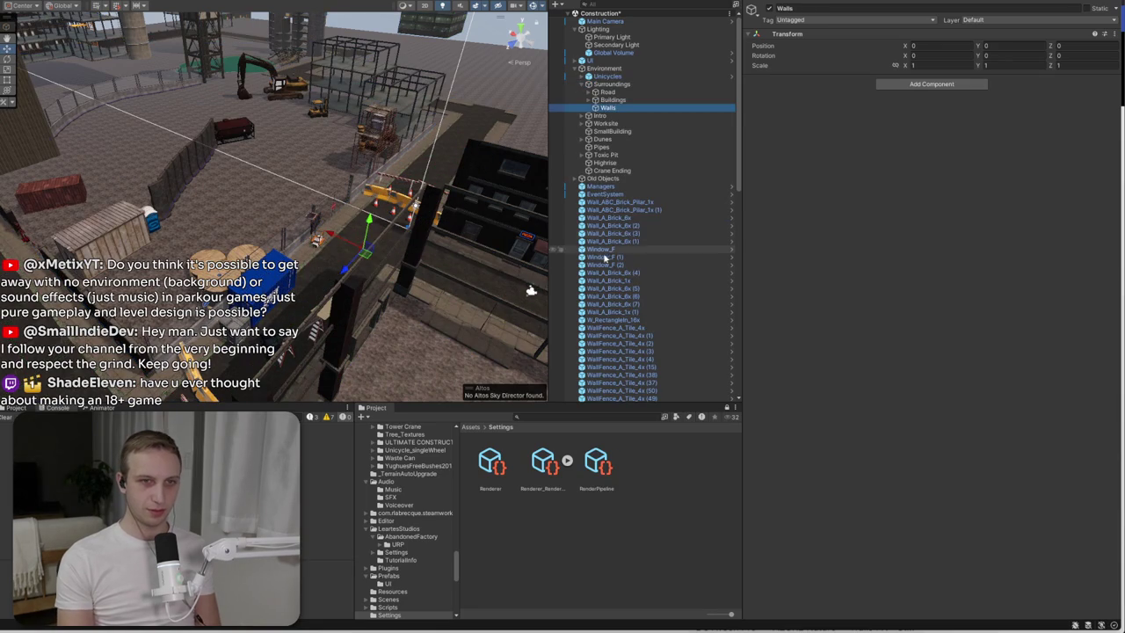
- Move the WallFence_A_Tile_4x objects into the new Walls group
click(626, 328)
scroll(626, 332, down, 10)
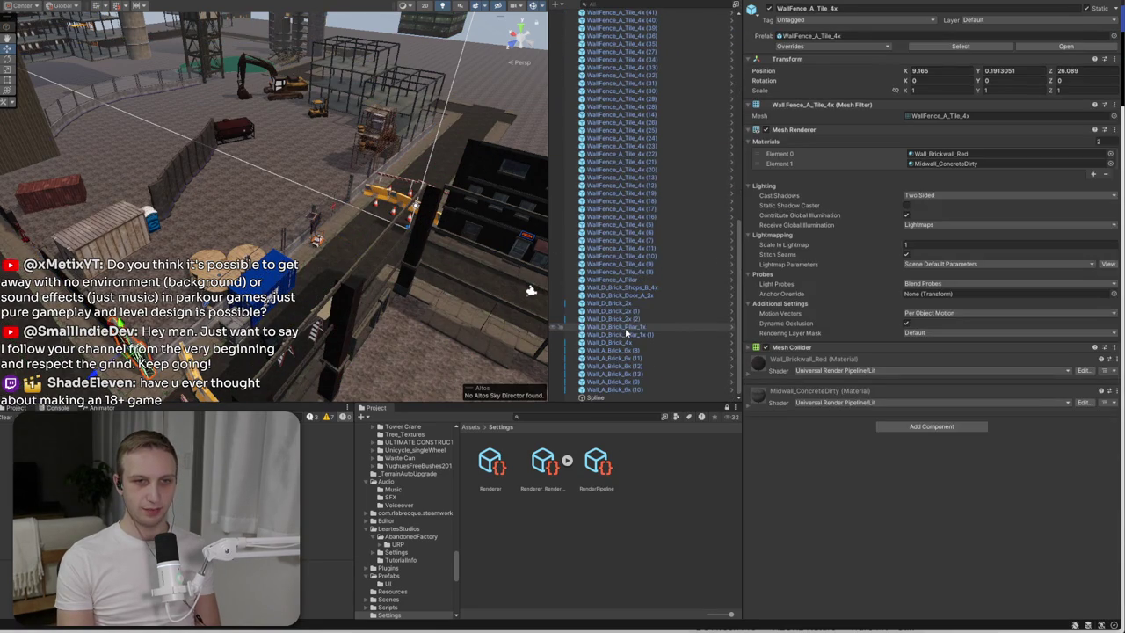
shift+click(633, 272)
scroll(632, 283, up, 10)
drag(632, 283, 640, 74)
- Move the brick wall pieces from Wall_ABC_Brick_Pilar_1x to Wall_A_Brick_6x (10) into Walls
scroll(610, 264, up, 10)
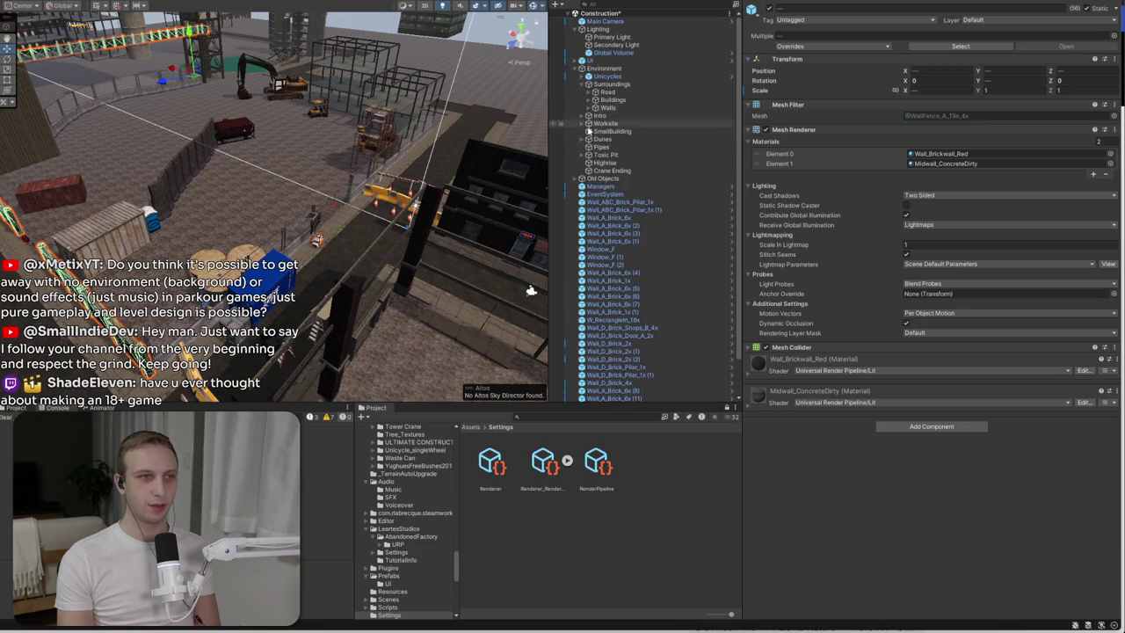
scroll(609, 269, down, 2)
click(615, 296)
click(622, 383)
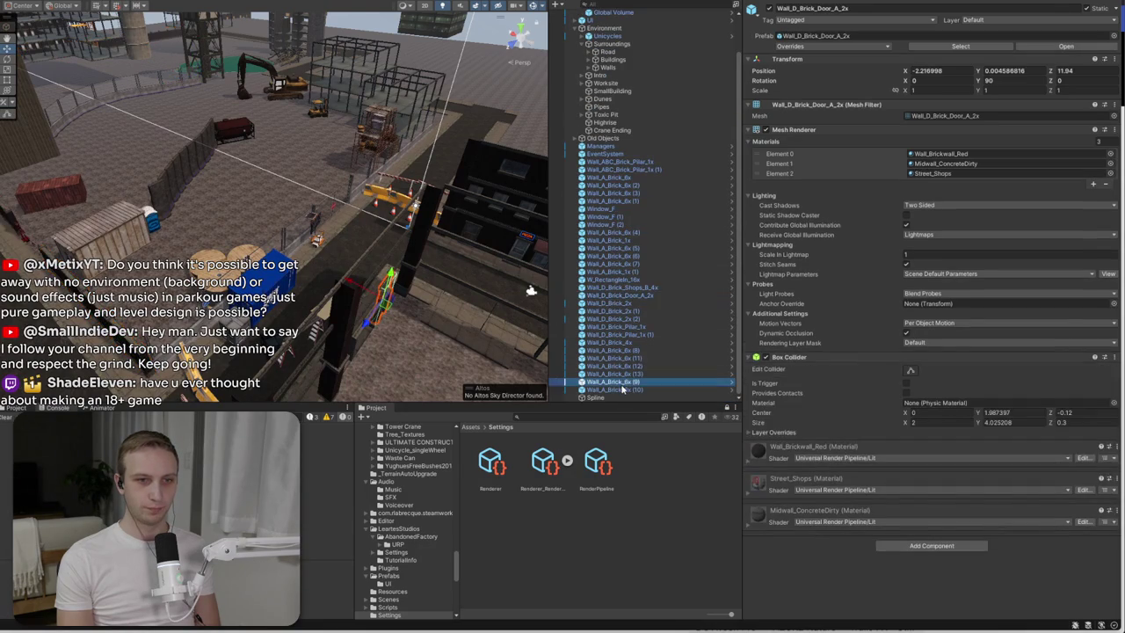
click(621, 389)
shift+click(602, 289)
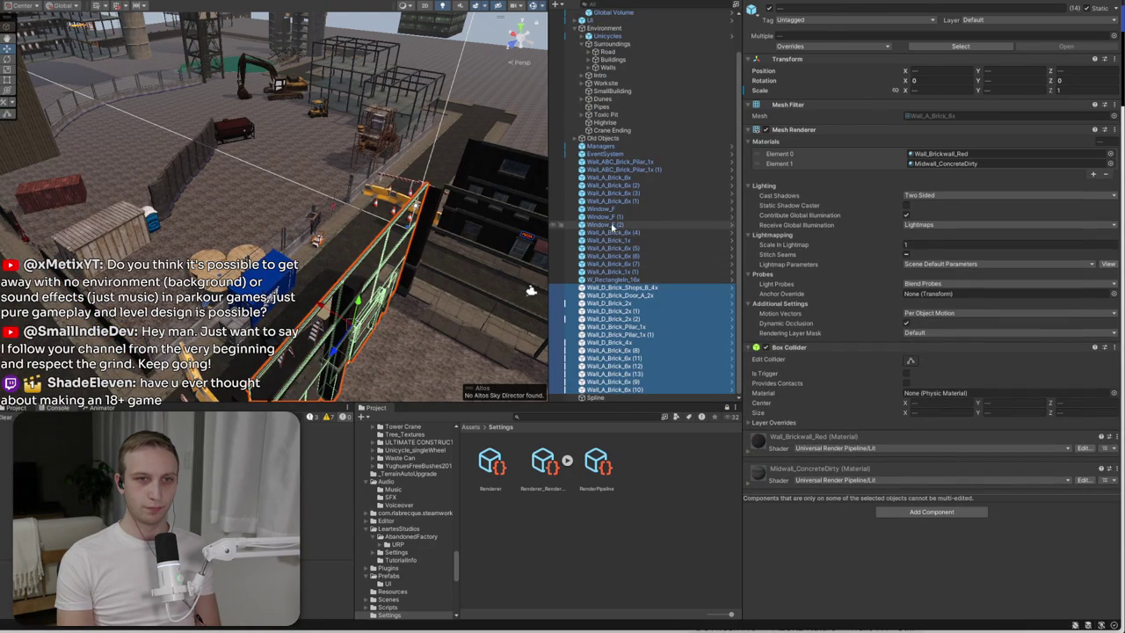
shift+click(615, 162)
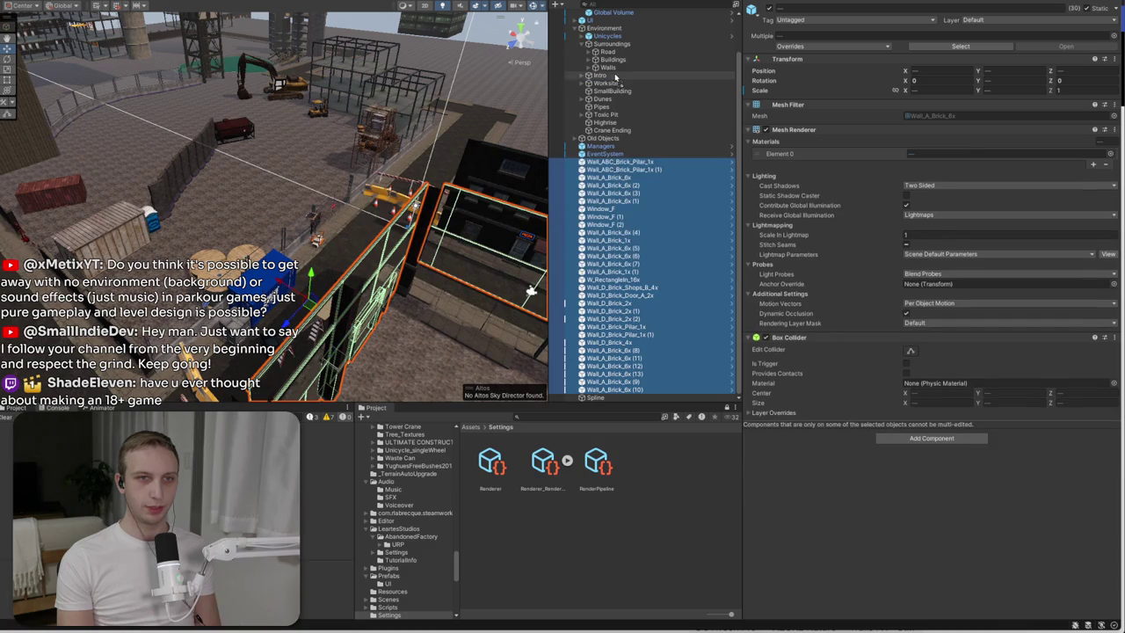
drag(617, 70, 615, 71)
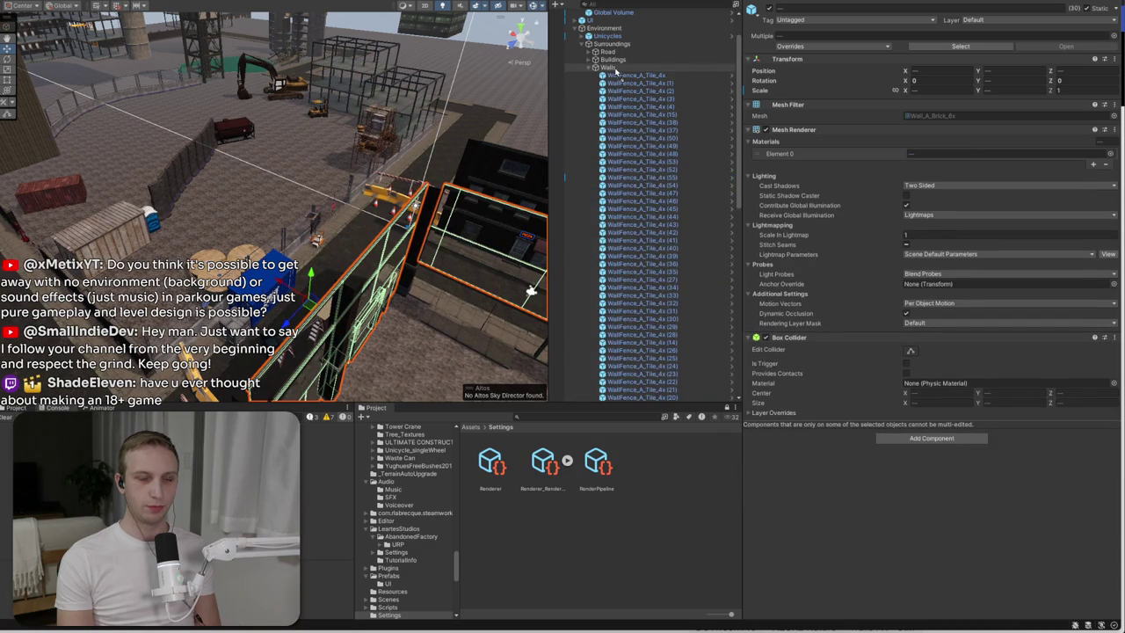
- Check the Walls group's contents and frame the walls in the scene view
scroll(615, 88, up, 2)
click(593, 108)
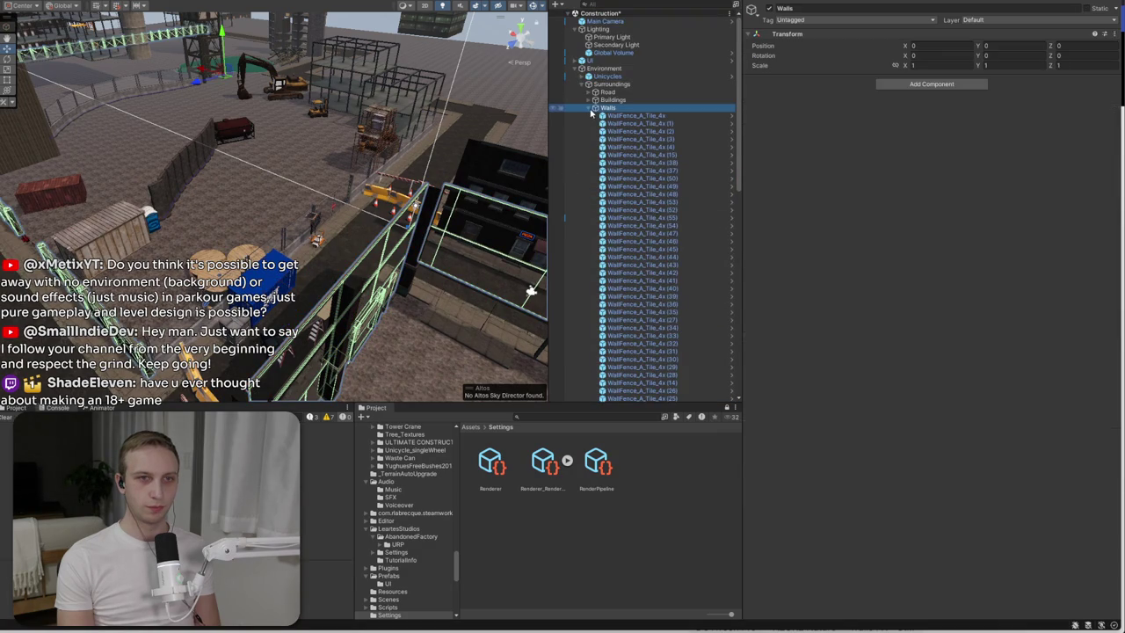
click(590, 108)
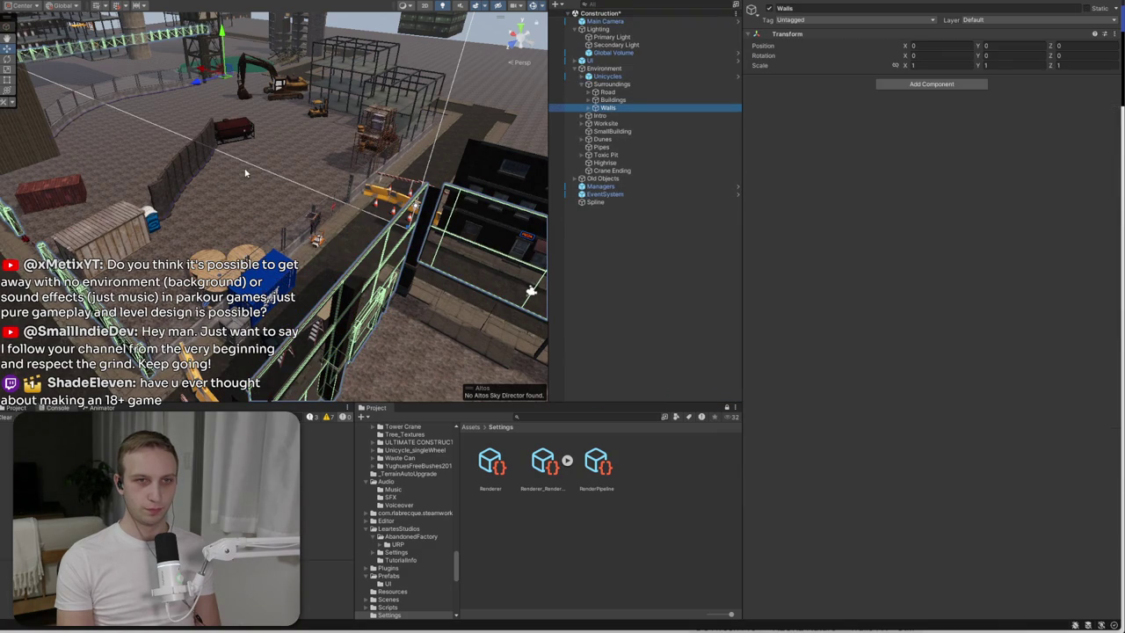
click(590, 107)
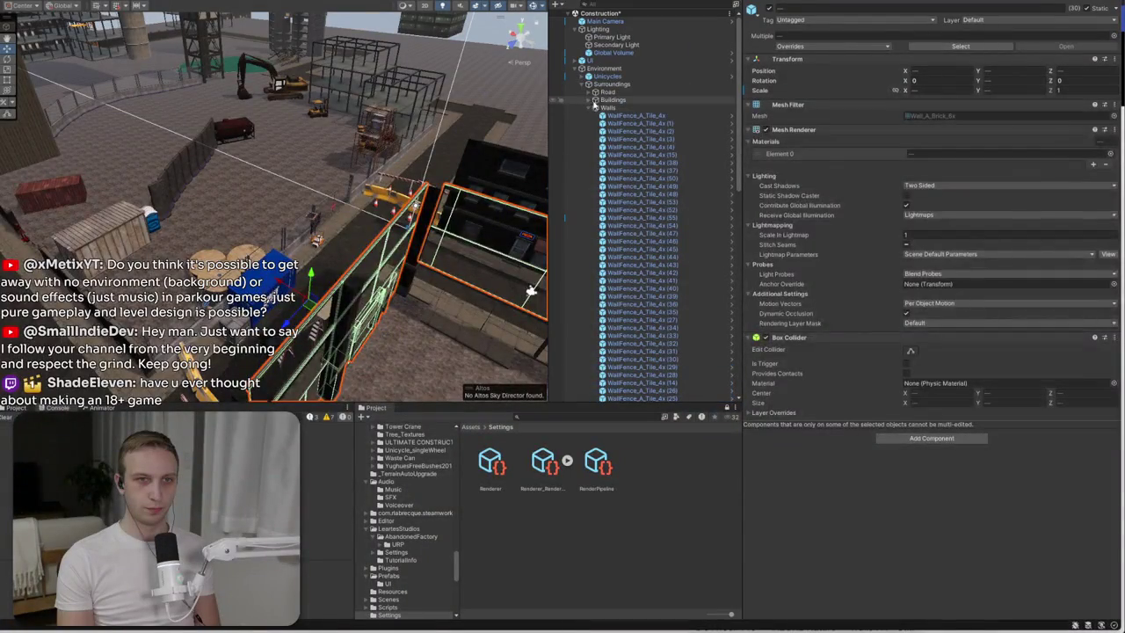
click(594, 99)
click(588, 99)
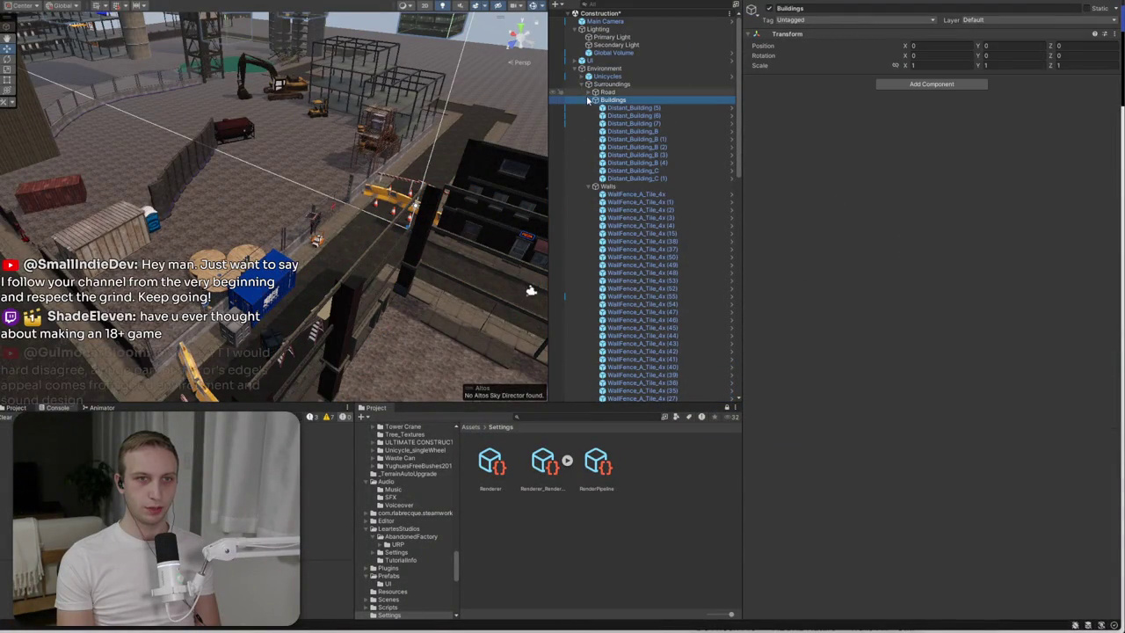
click(588, 100)
click(587, 107)
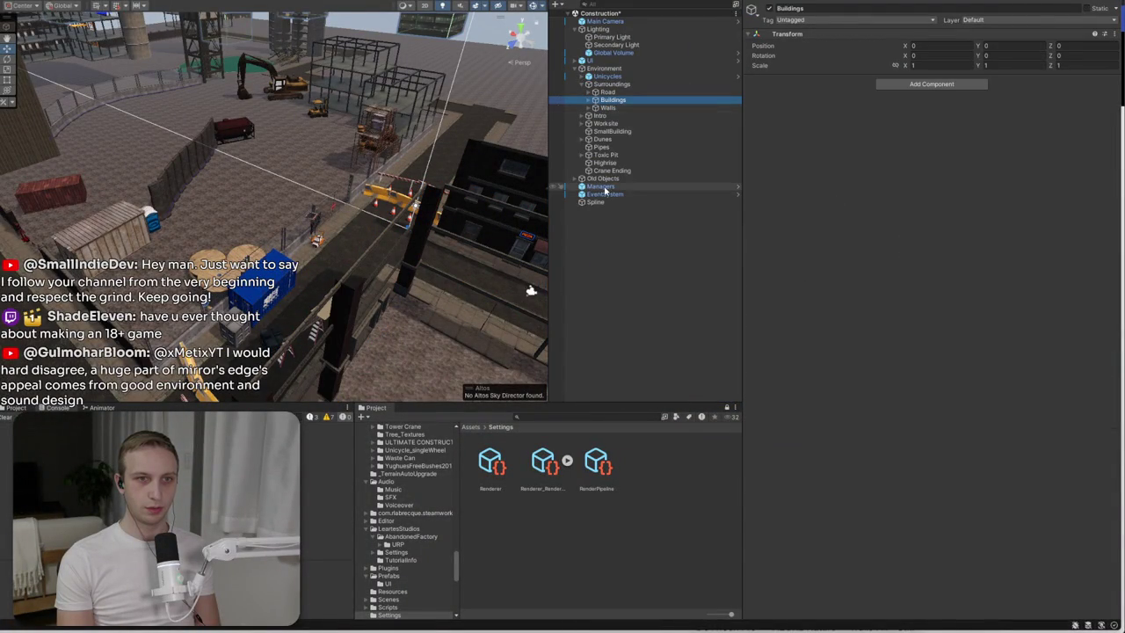
click(595, 109)
click(588, 107)
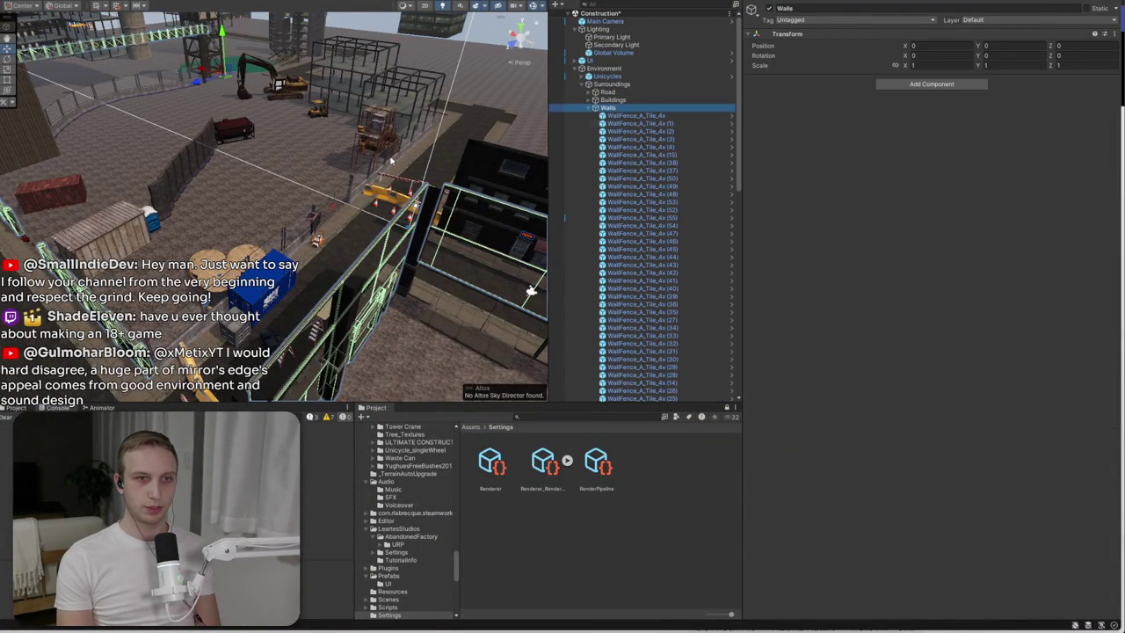
key(f)
click(367, 151)
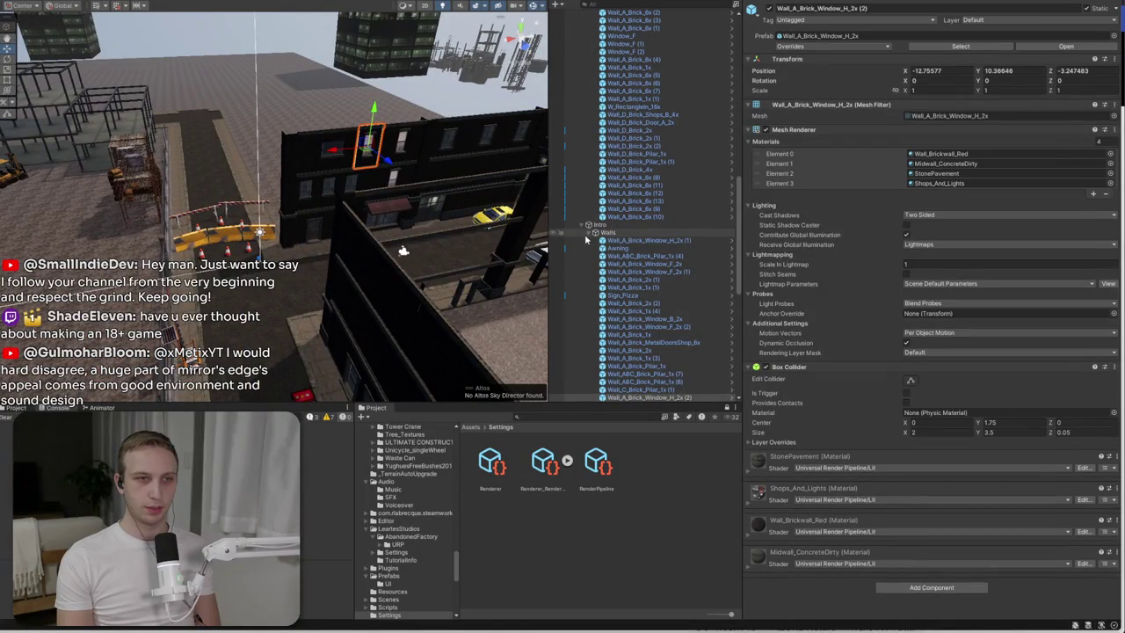
- Locate the WallFence_A_Tile_4x and WallFence_A_Pilar objects in the Hierarchy
scroll(586, 239, up, 5)
click(636, 116)
scroll(636, 208, down, 1)
scroll(636, 207, down, 10)
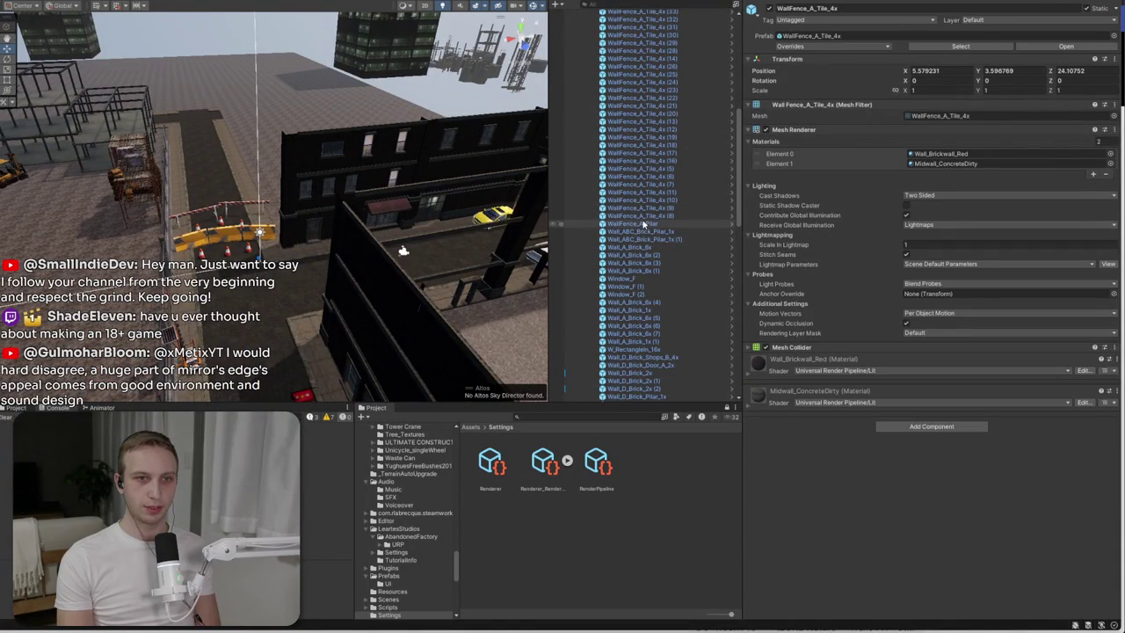
click(643, 225)
scroll(643, 230, down, 5)
scroll(431, 281, down, 3)
scroll(431, 282, down, 3)
scroll(630, 143, up, 5)
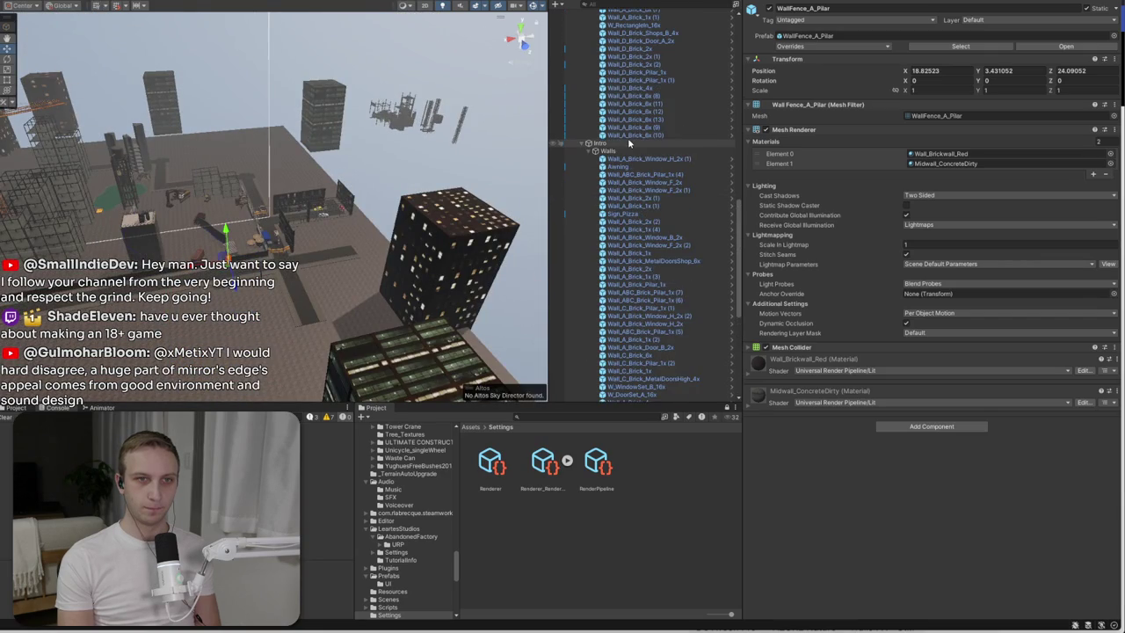
- Select the 30 wall objects, drop them into Intro's Walls group, and collapse Intro
click(629, 144)
click(631, 135)
scroll(633, 139, up, 8)
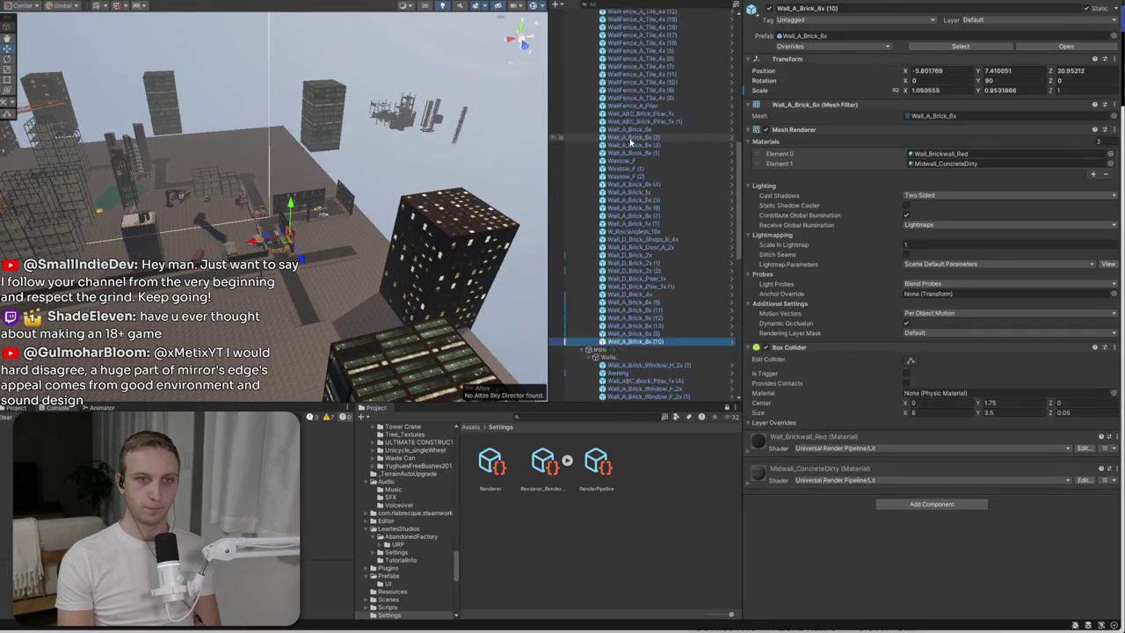
shift+click(681, 143)
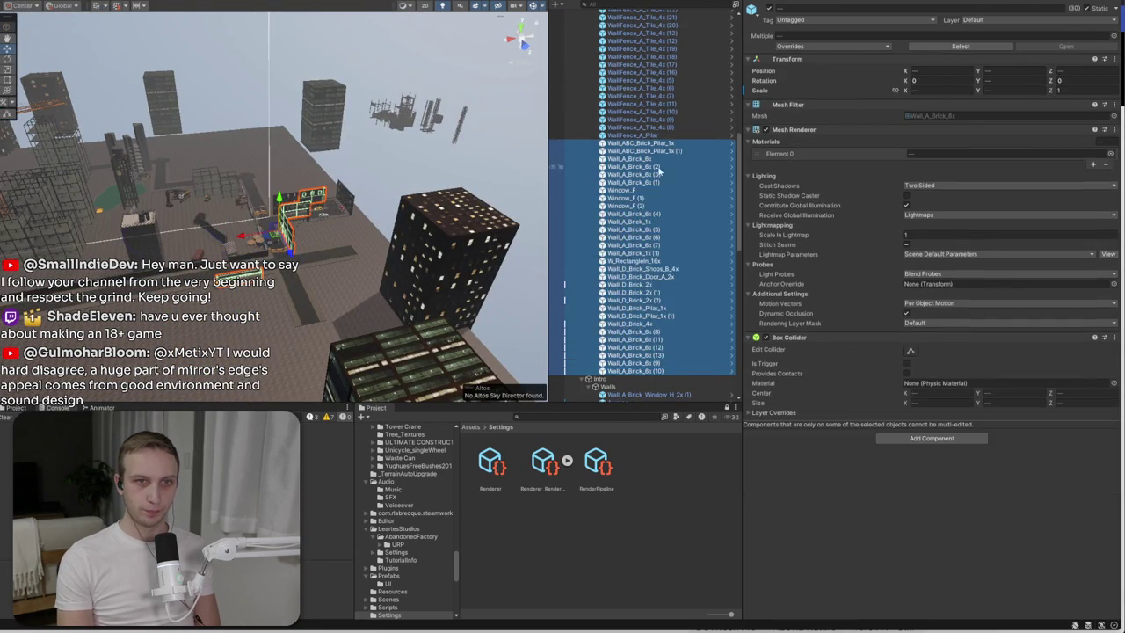
scroll(660, 153, down, 7)
drag(626, 187, 627, 188)
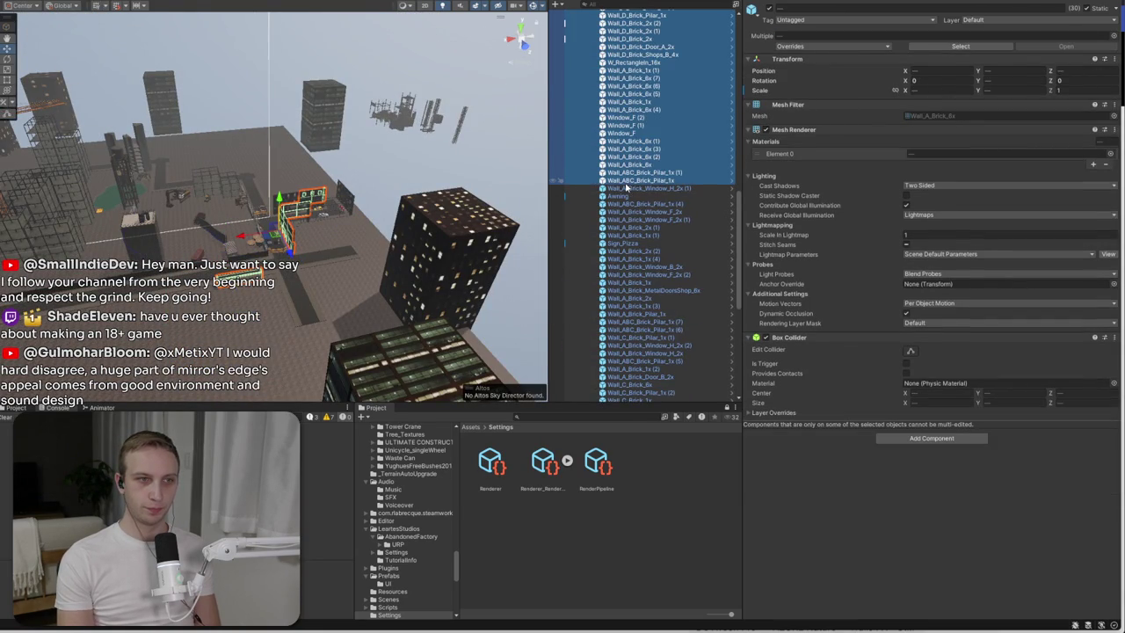
scroll(625, 185, up, 5)
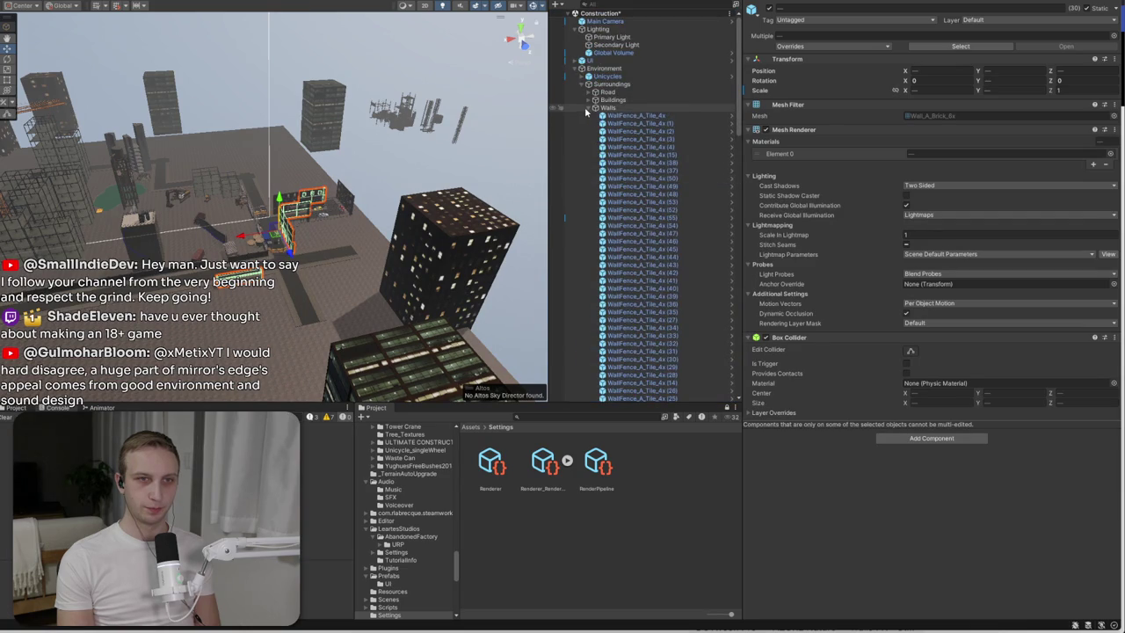
click(585, 116)
click(588, 116)
- Move Spline under Pipes, add an empty child named 'Walls', and place Spline inside it
right_click(592, 203)
click(588, 208)
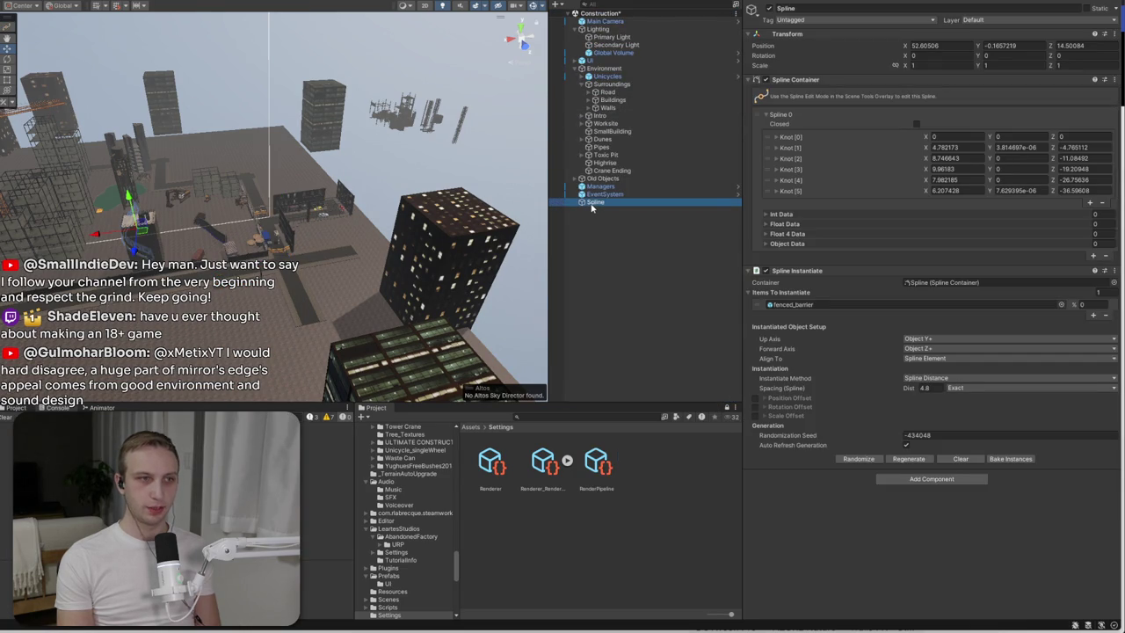
drag(619, 145, 616, 160)
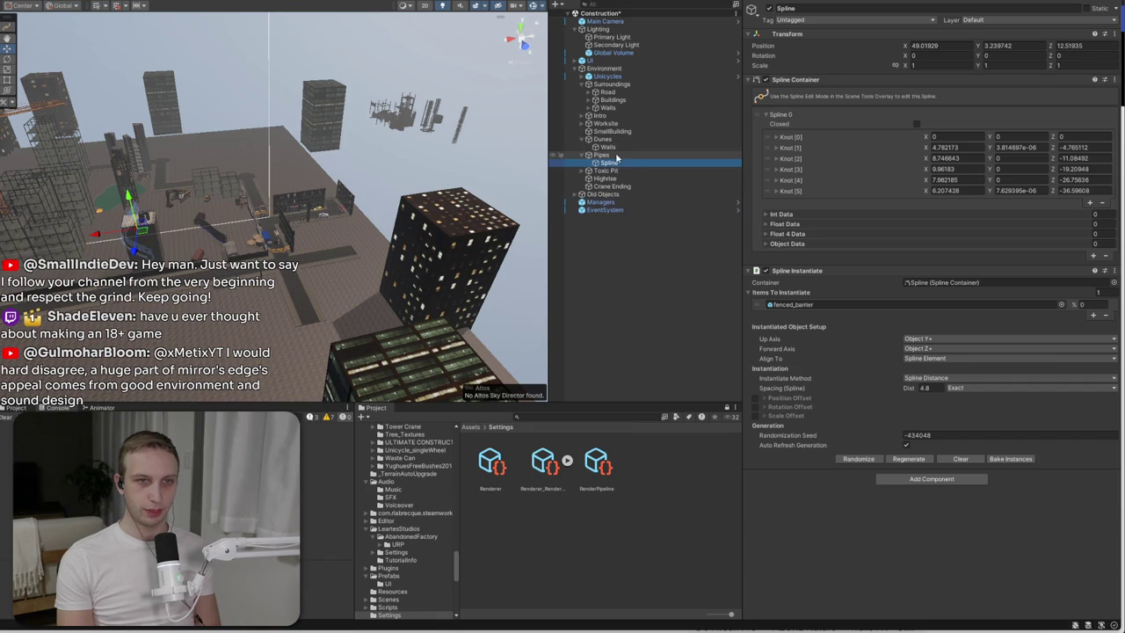
right_click(606, 156)
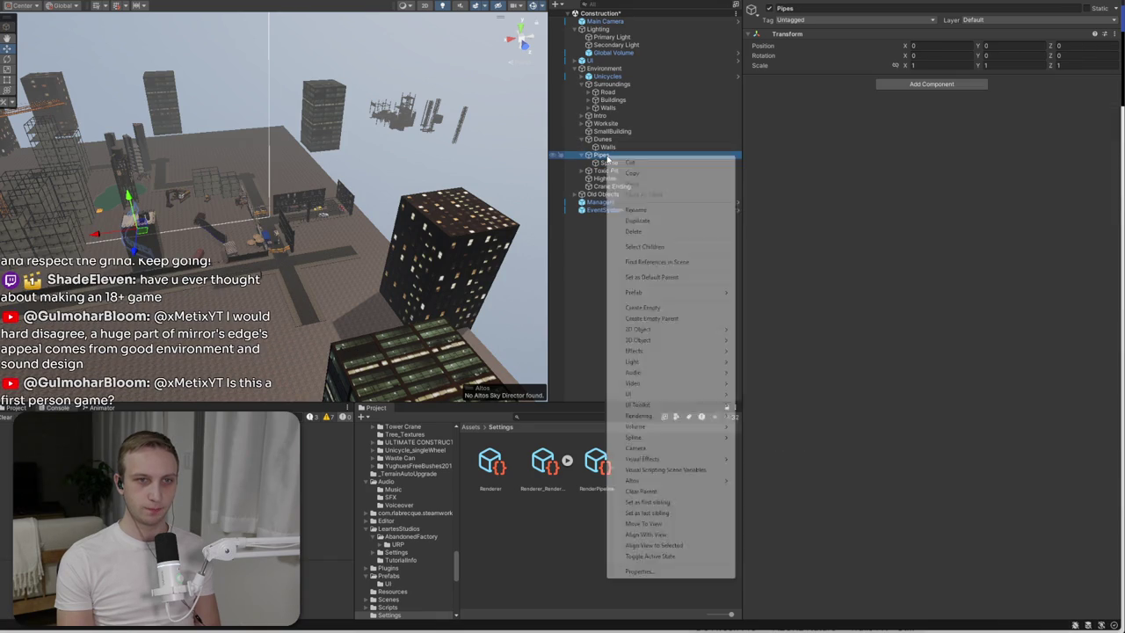
click(656, 308)
text(Walls)
key(Return)
drag(609, 162, 618, 173)
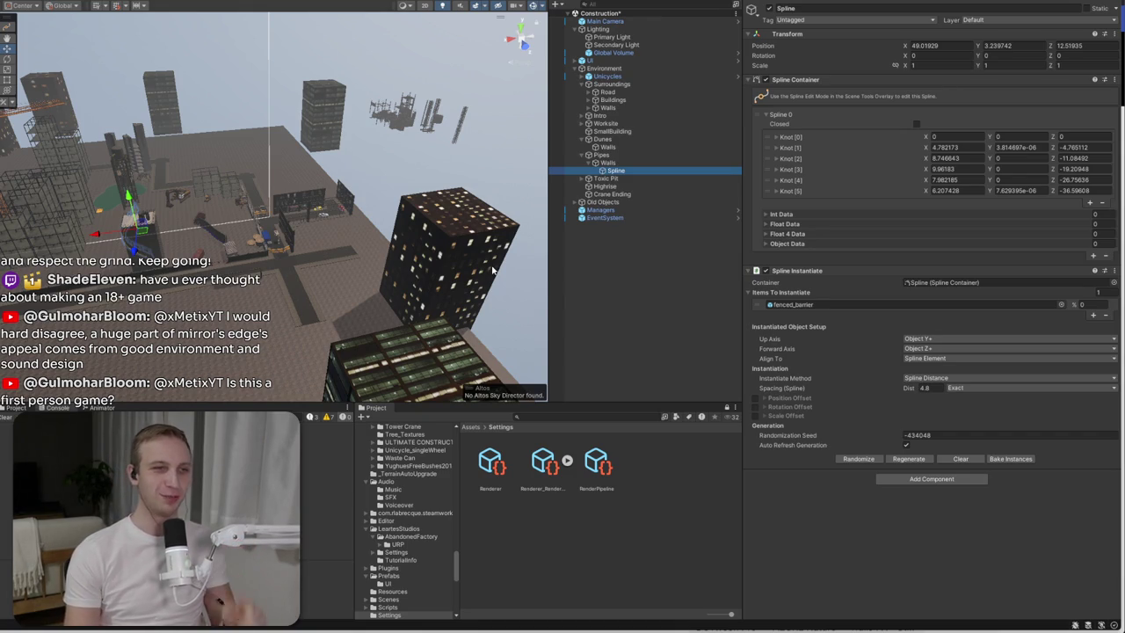
click(607, 261)
- Create an Altos Sky Director object at the top of the Construction hierarchy
right_click(607, 261)
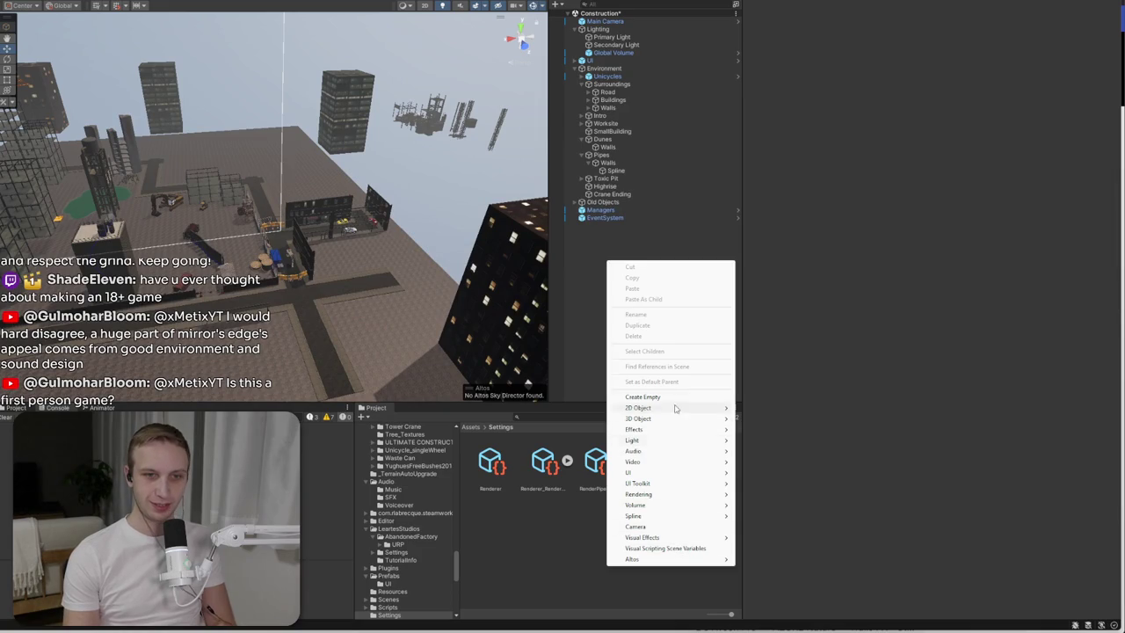
mouse_move(678, 419)
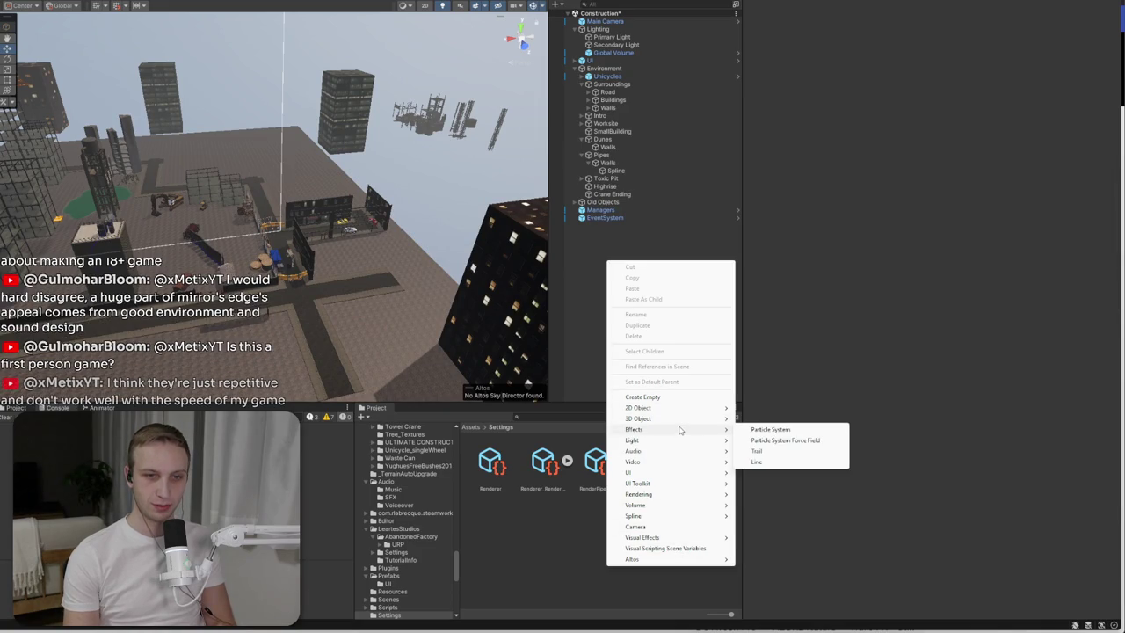
mouse_move(681, 509)
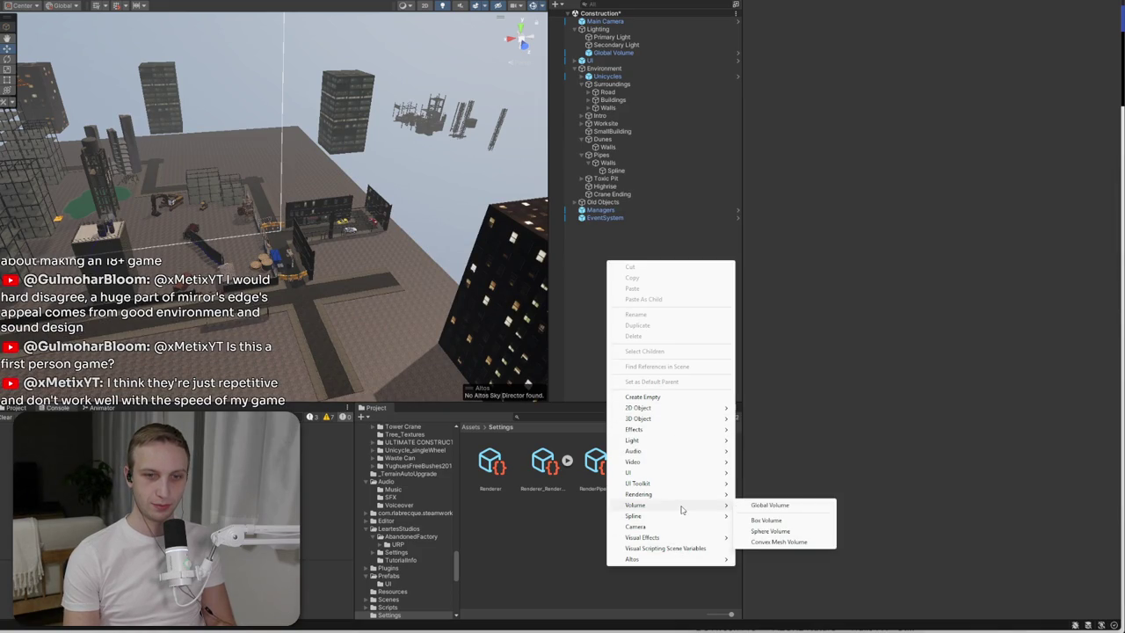
mouse_move(681, 559)
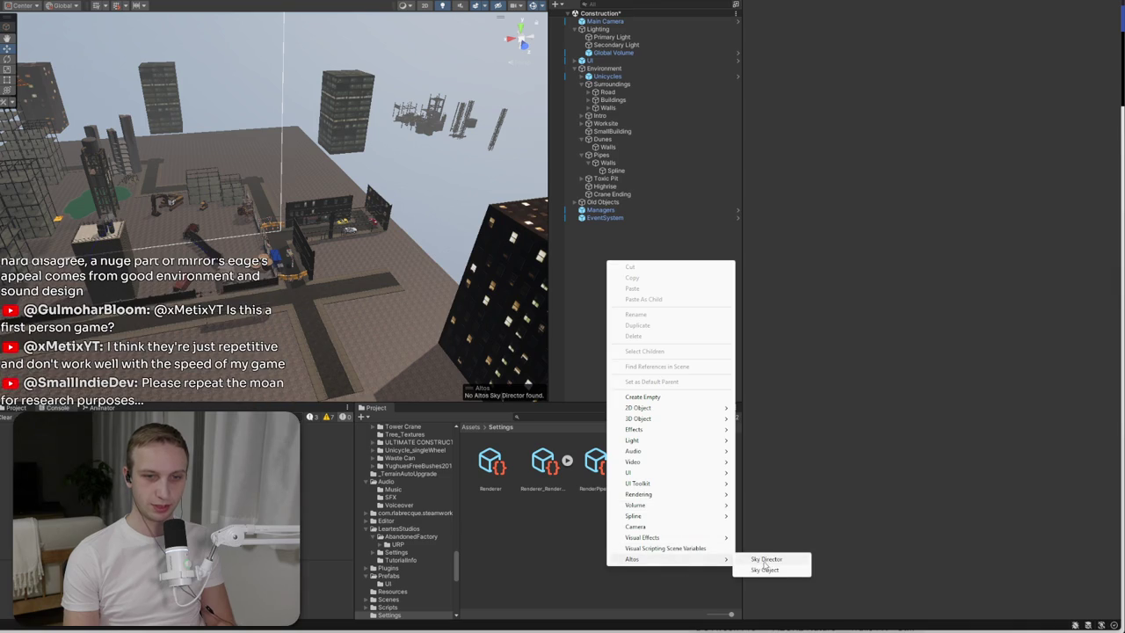
click(766, 561)
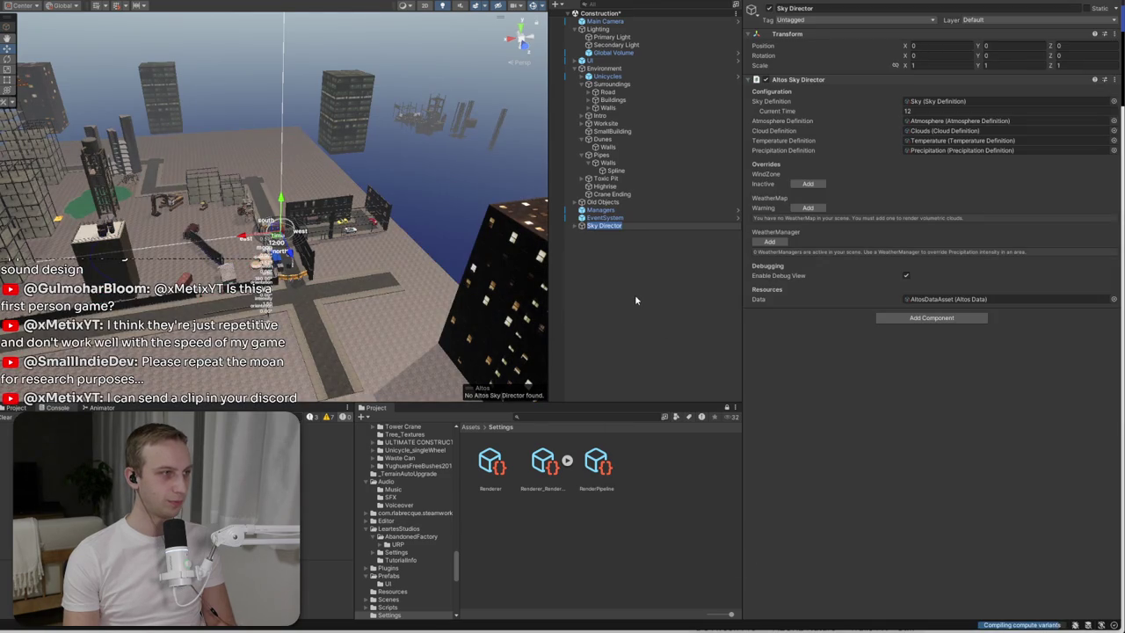
click(645, 283)
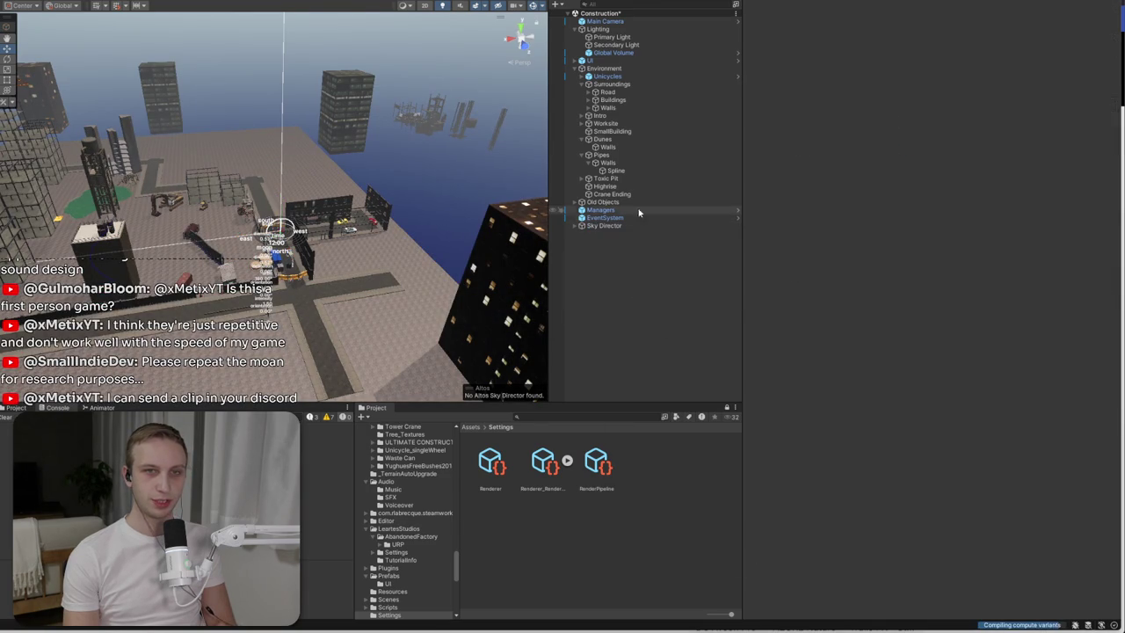
- Review the Global Volume's Buto fog, then turn off Fog in the Environment lighting settings
click(671, 54)
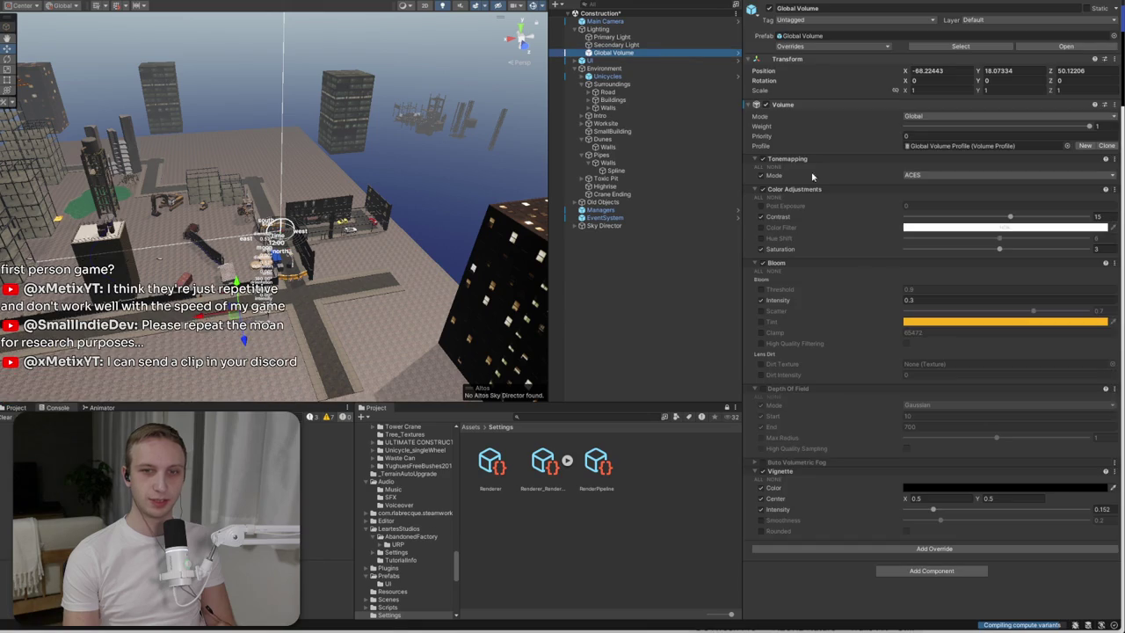
click(762, 469)
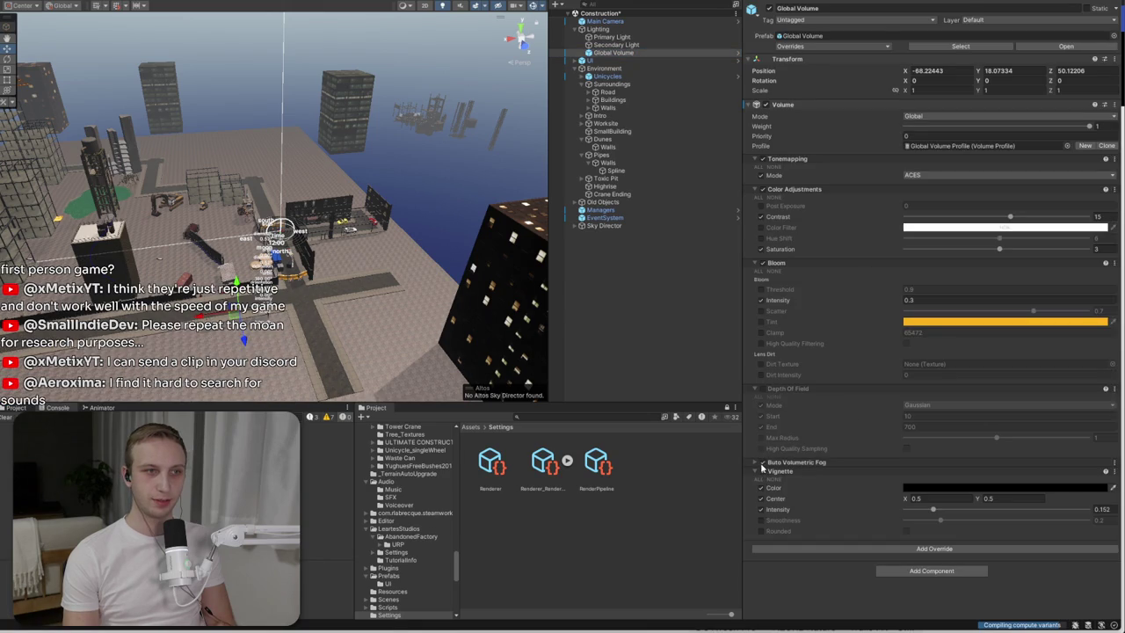
click(965, 6)
click(905, 3)
click(900, 202)
click(900, 201)
- Frame the Sky Director and inspect its sun gizmo and properties before returning to the docs
click(673, 226)
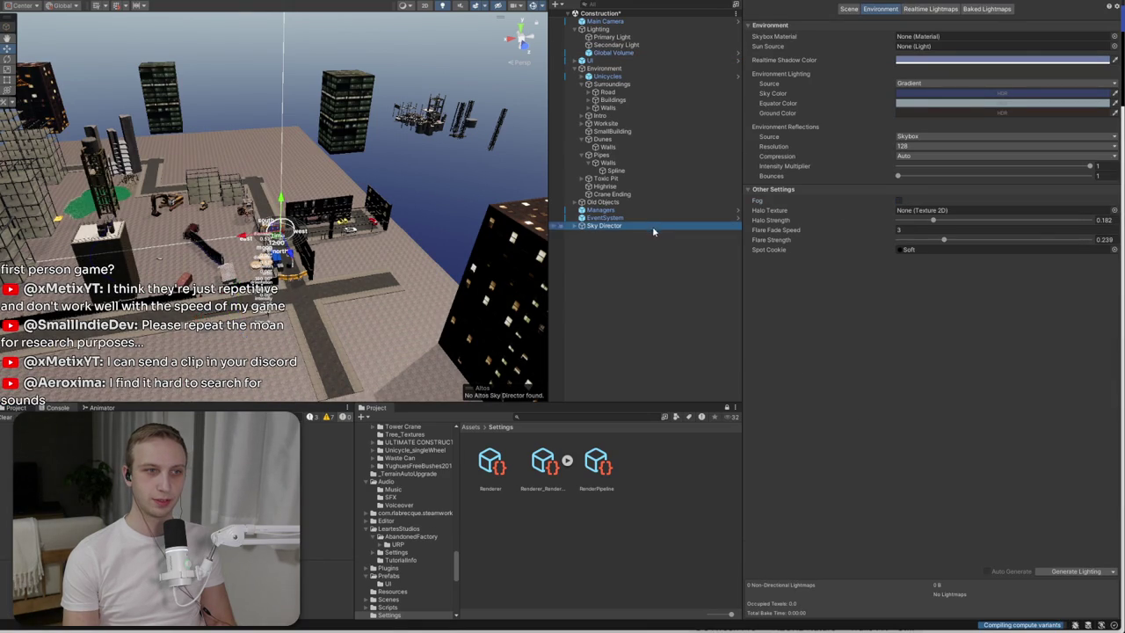
key(f)
drag(428, 263, 281, 264)
click(773, 2)
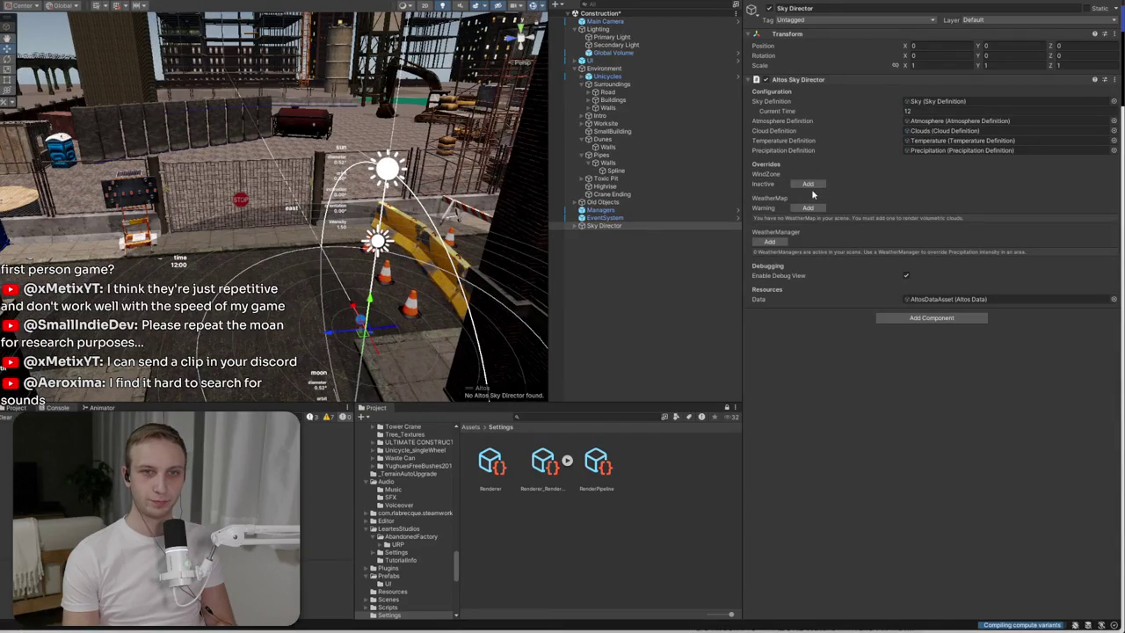
mouse_move(525, 238)
mouse_down()
mouse_move(492, 246)
mouse_move(475, 211)
mouse_move(492, 238)
mouse_move(528, 229)
mouse_up()
key(f)
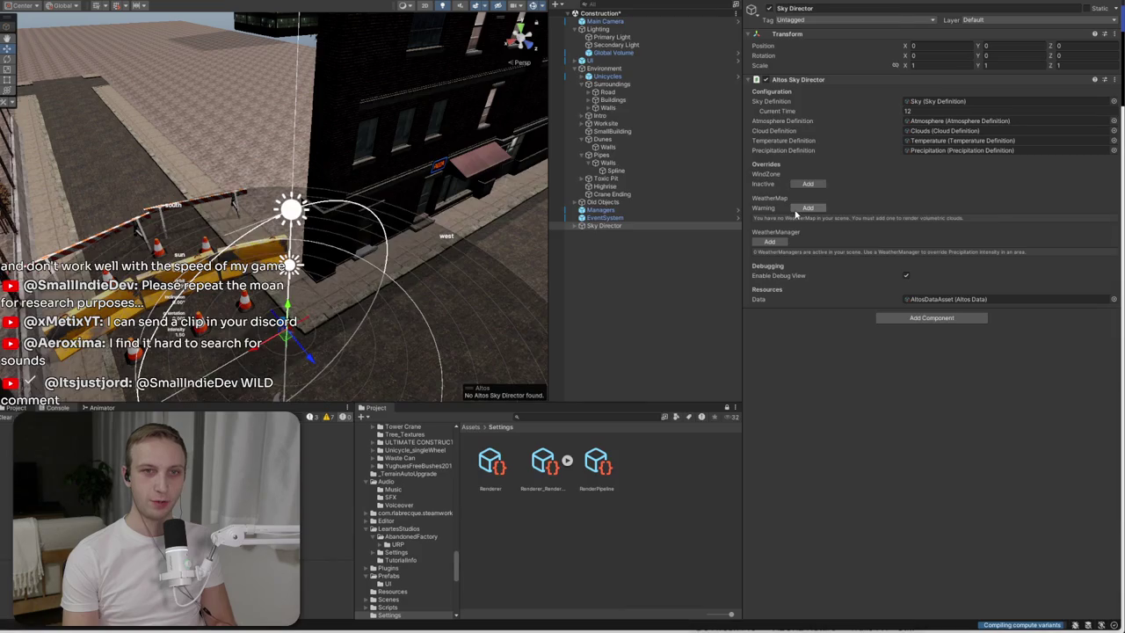
key(alt+Tab)
scroll(661, 369, down, 2)
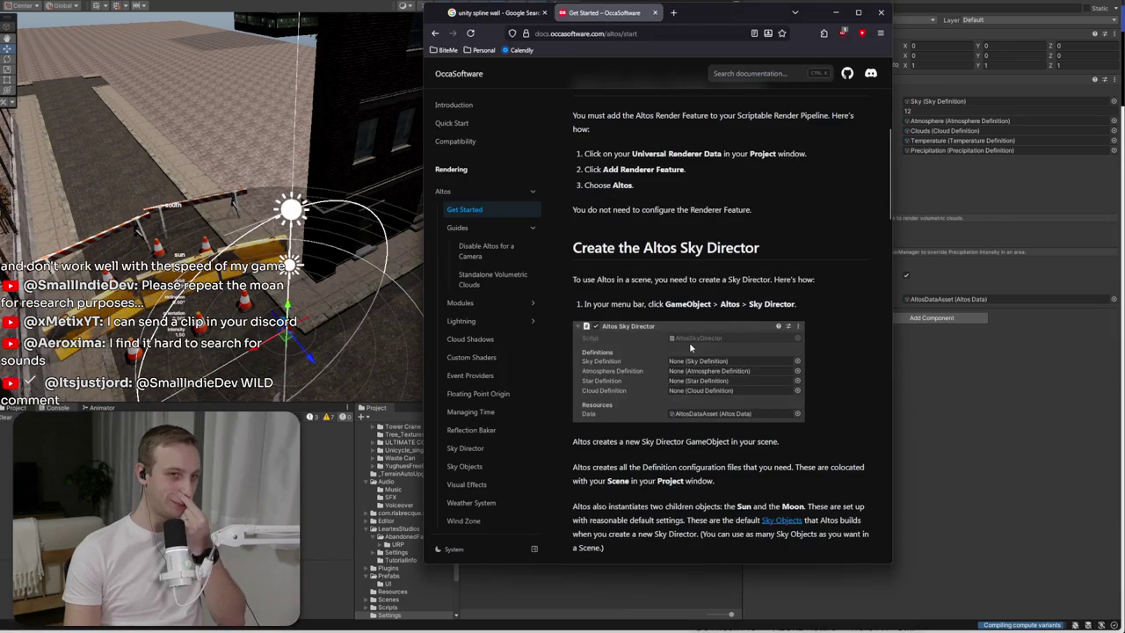
- Read the Sun and Moon paragraph under 'Create the Altos Sky Director', then return to Unity
scroll(767, 284, down, 1)
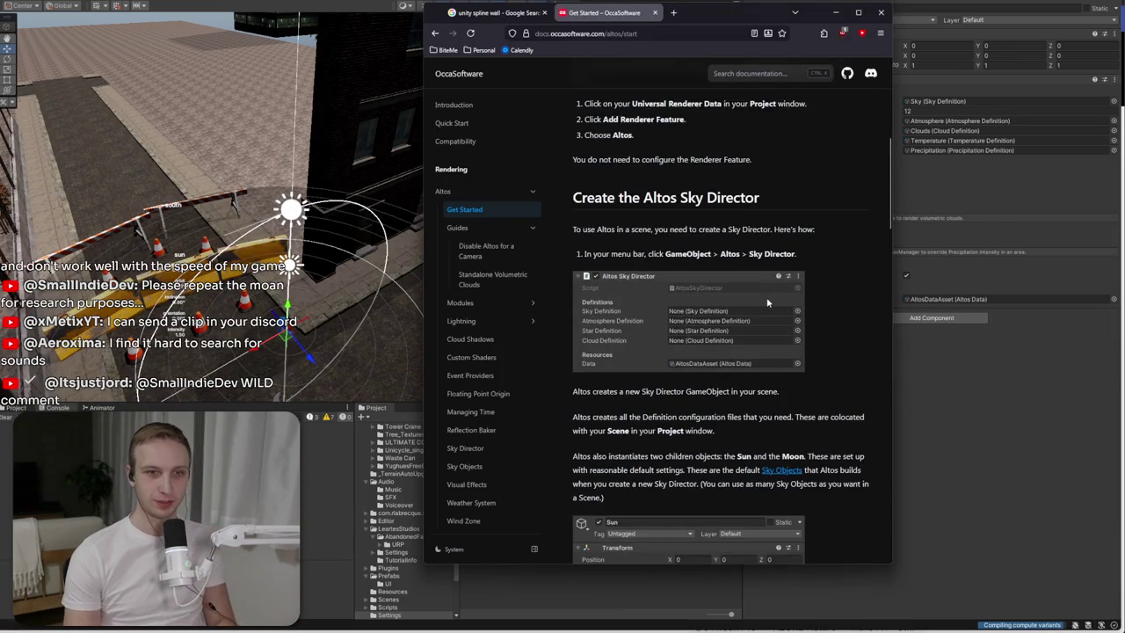
scroll(766, 284, down, 2)
mouse_move(573, 355)
mouse_down()
mouse_move(727, 356)
mouse_move(722, 391)
mouse_move(726, 337)
mouse_move(725, 392)
mouse_up()
click(1012, 402)
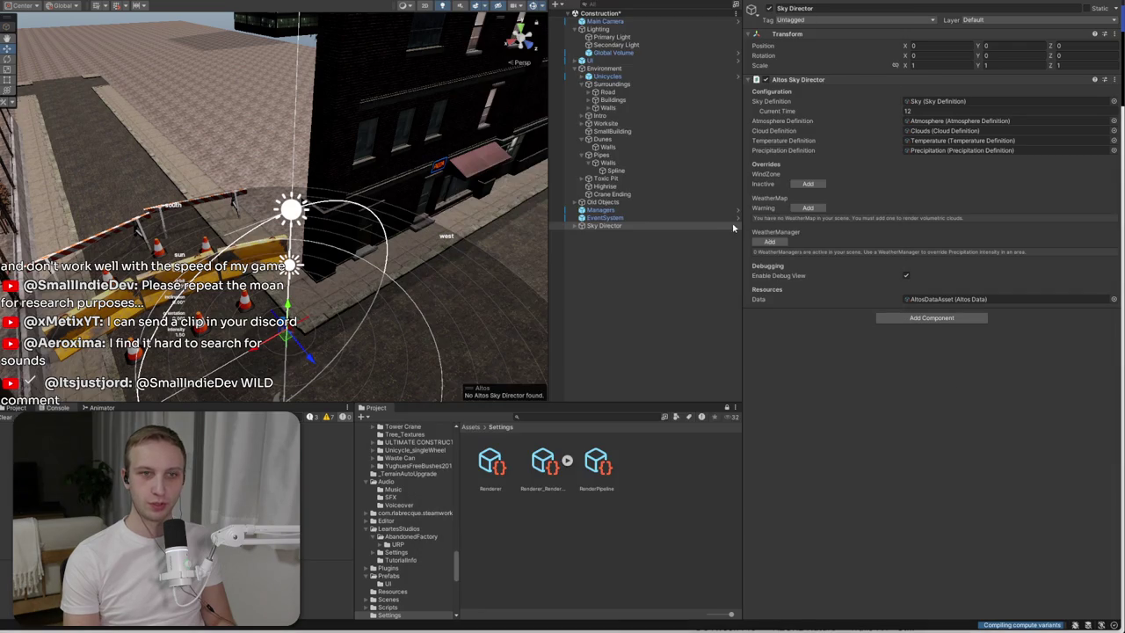
- Expand Sky Director and deactivate the Primary Light and Secondary Light objects
click(579, 226)
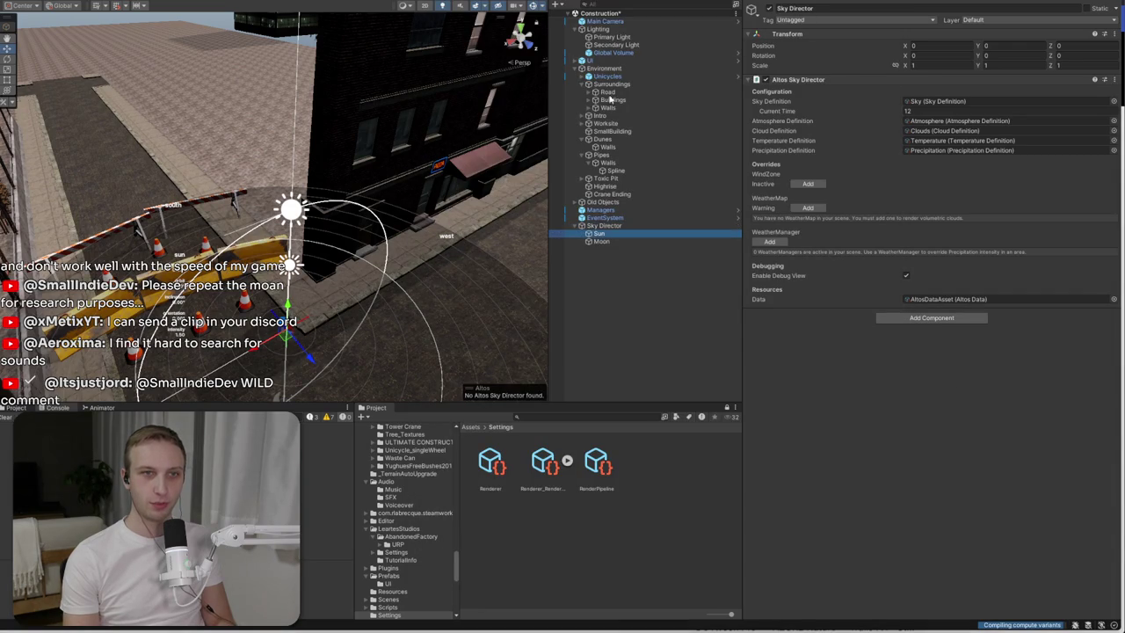
click(601, 234)
click(606, 38)
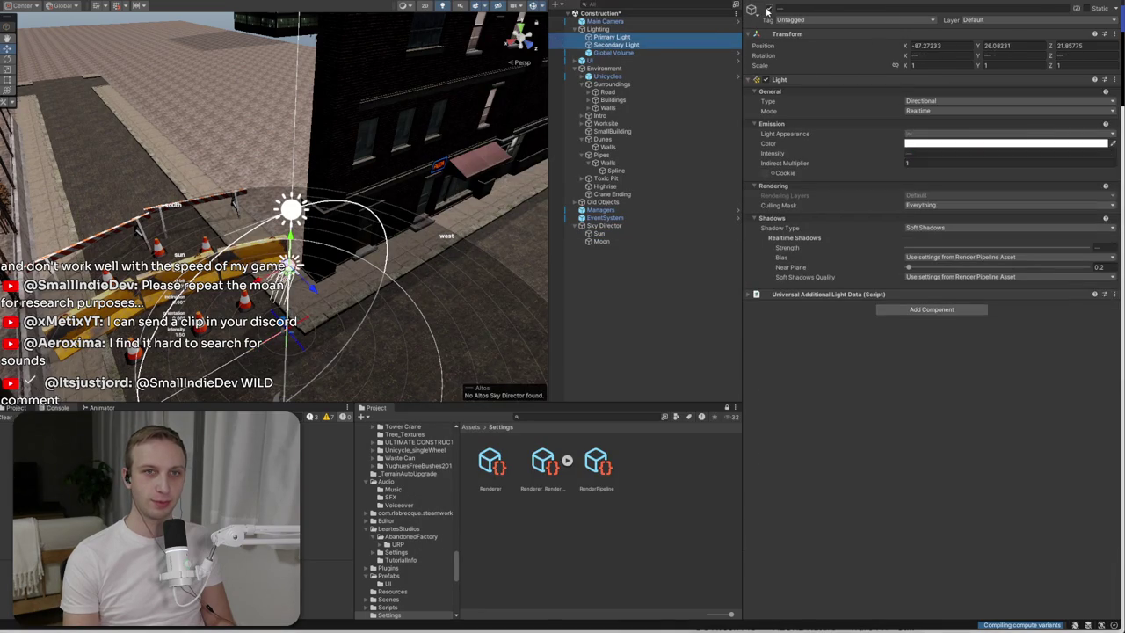
key(alt+shift+a)
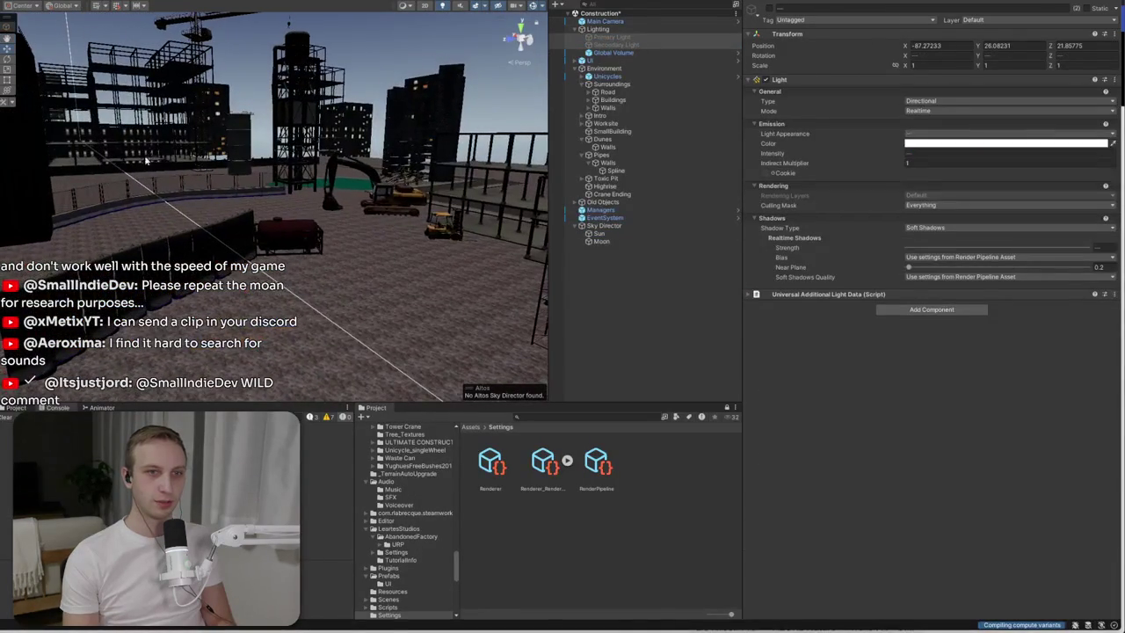
- Deactivate the Moon, select the Sun, then start adding a component to Primary Light
click(597, 242)
click(769, 9)
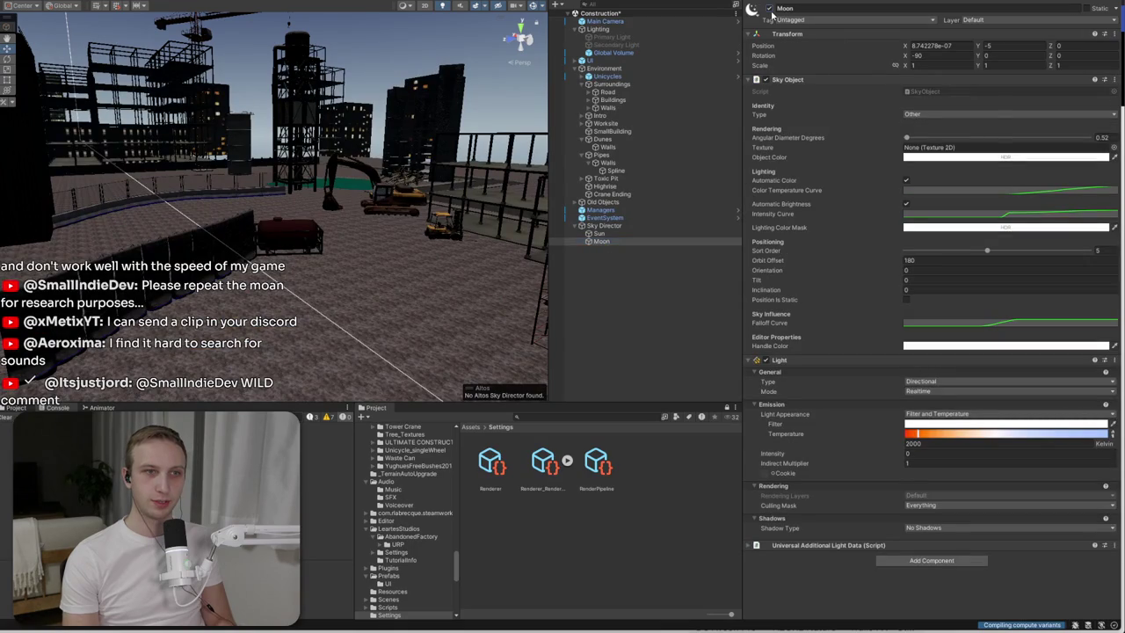
click(637, 236)
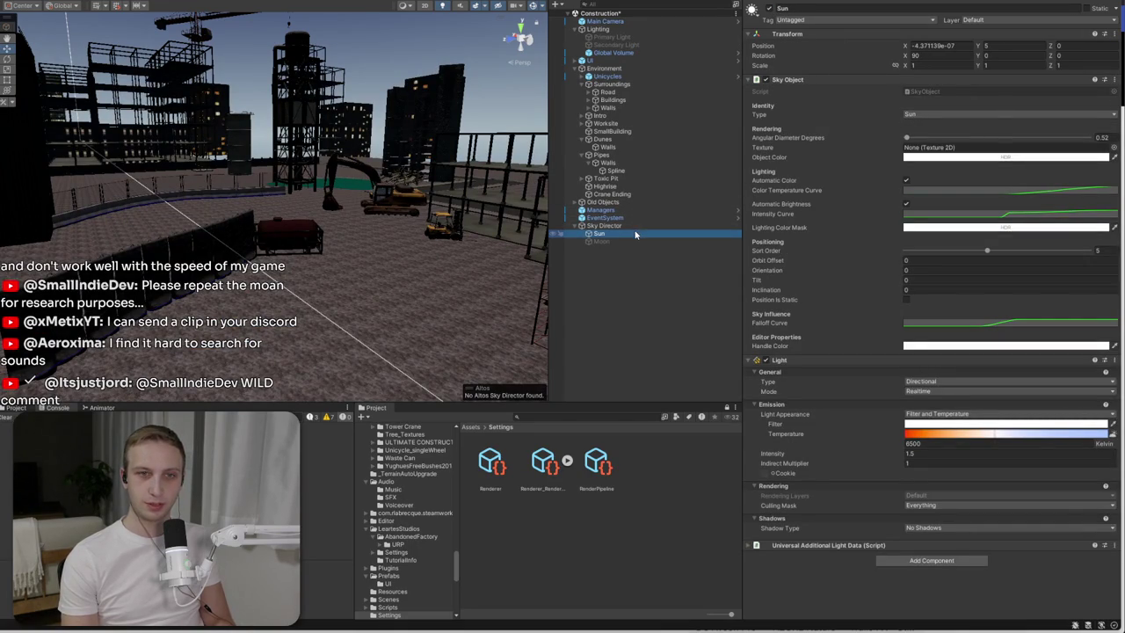
mouse_move(527, 233)
mouse_down()
mouse_move(492, 264)
mouse_move(482, 241)
mouse_move(505, 263)
mouse_up()
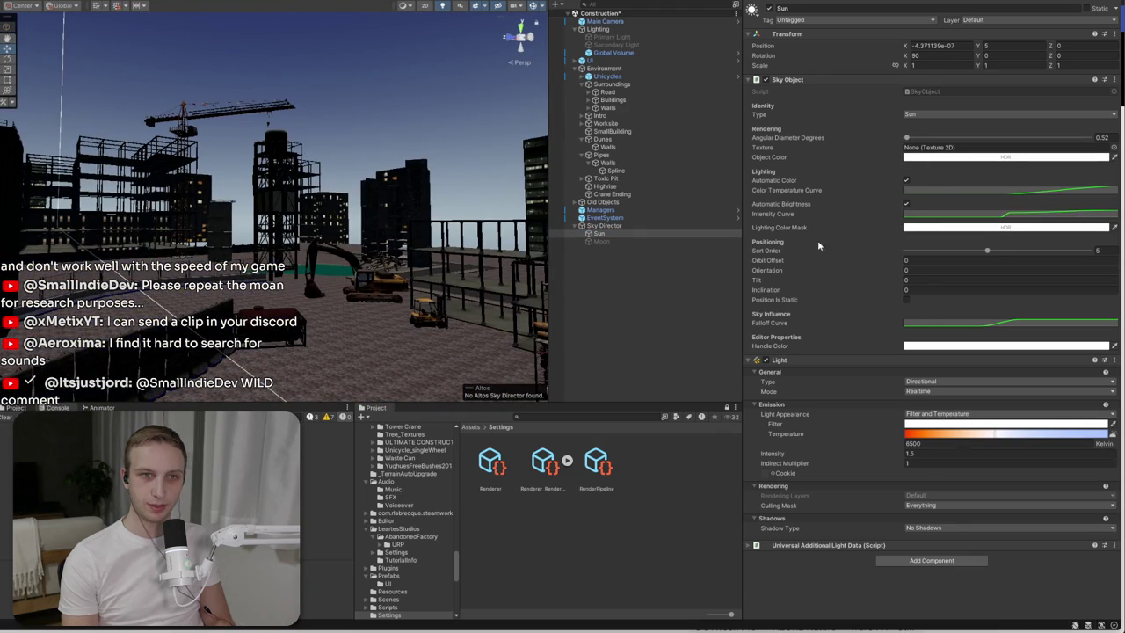
click(631, 36)
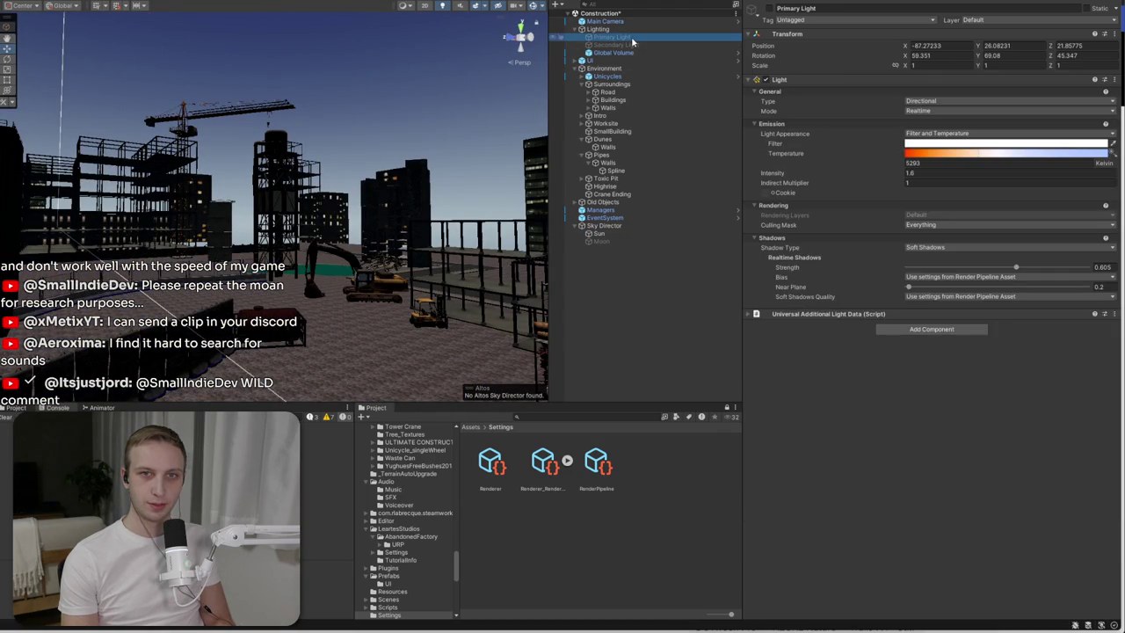
click(914, 329)
- Add a Sky Object component to Primary Light, keeping its type as Sun
text(sky)
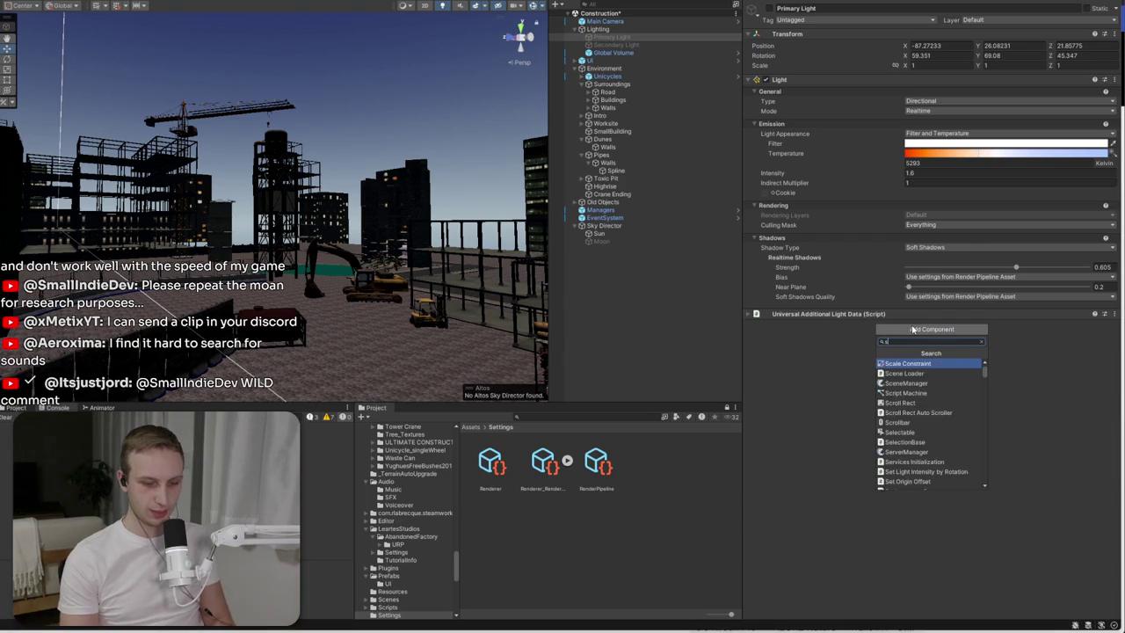
click(911, 359)
click(910, 359)
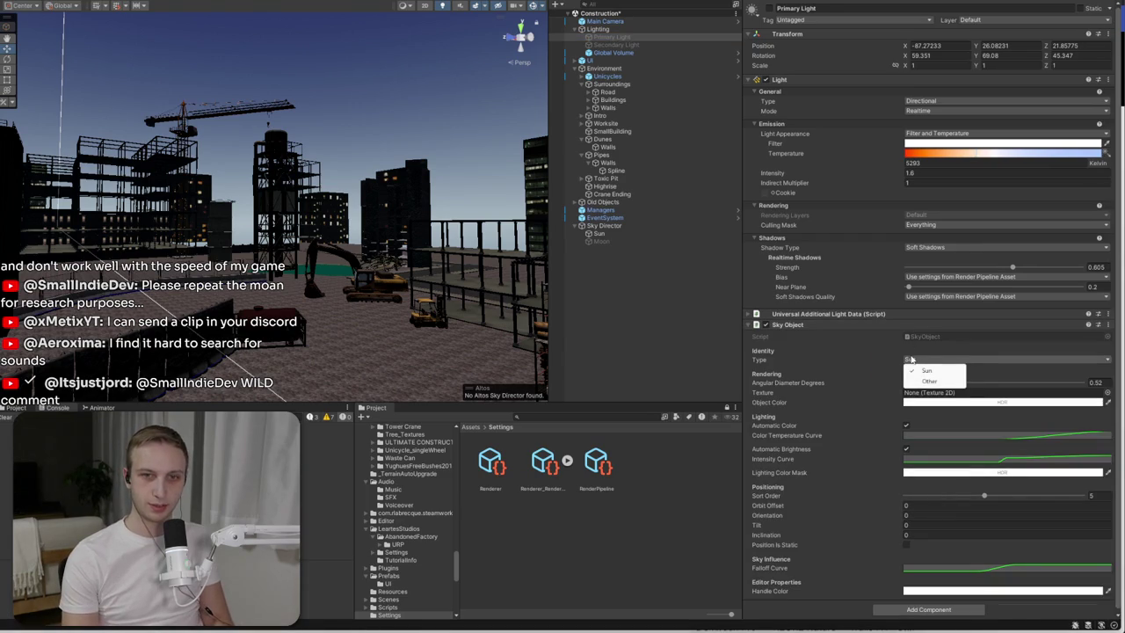
click(629, 39)
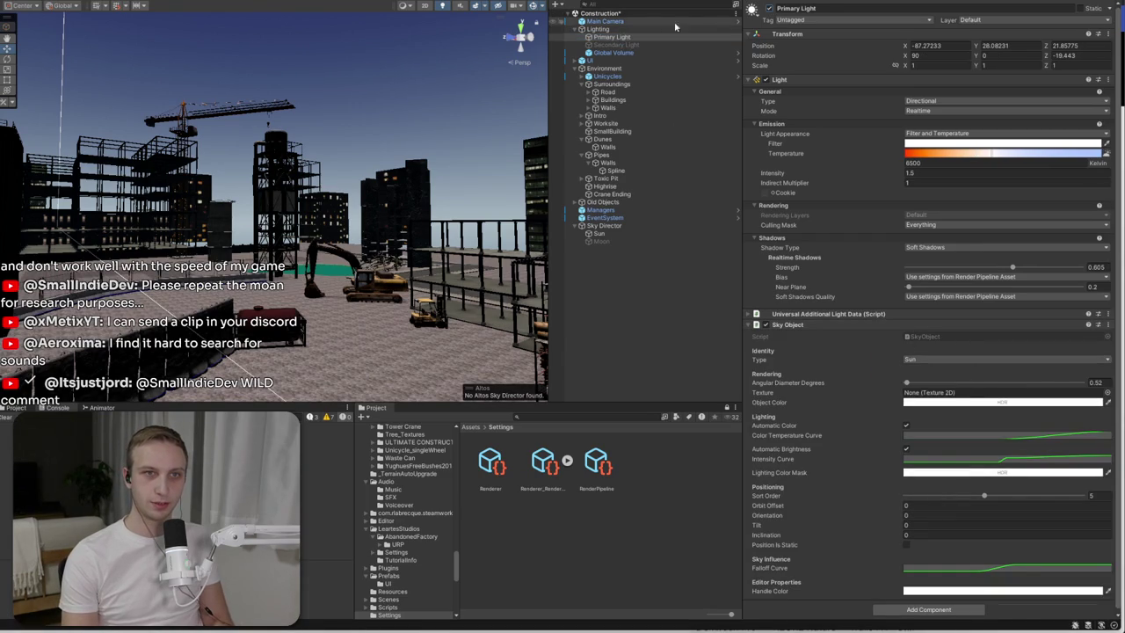
- Parent Primary Light under Sky Director and move Sky Object above the Light component
mouse_move(629, 40)
mouse_down()
mouse_move(626, 236)
mouse_move(622, 225)
mouse_up()
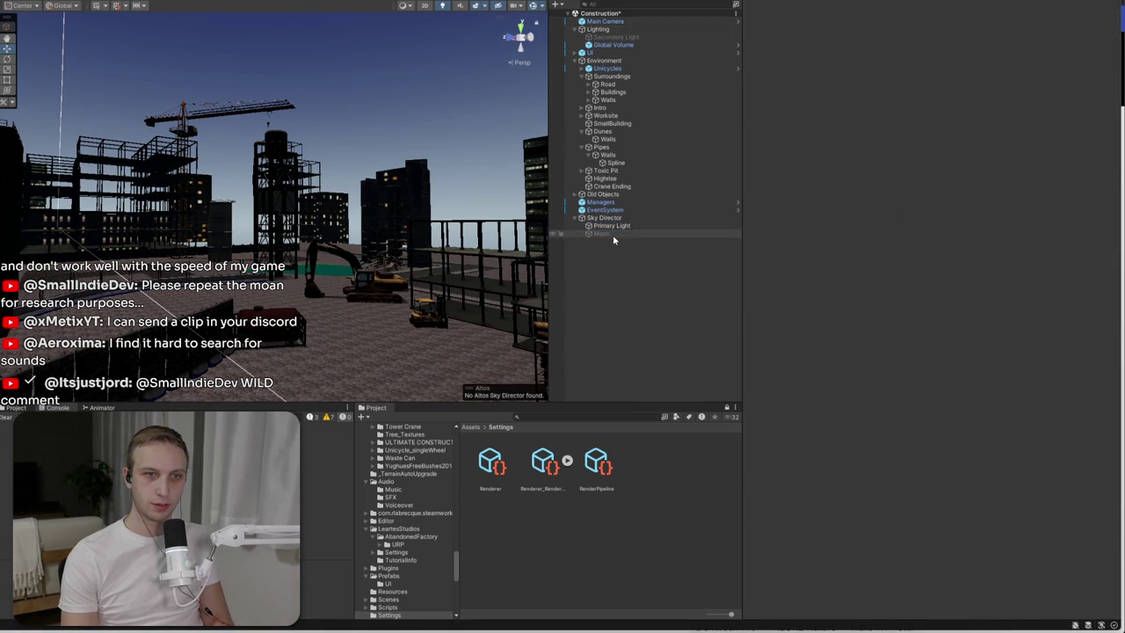
click(618, 225)
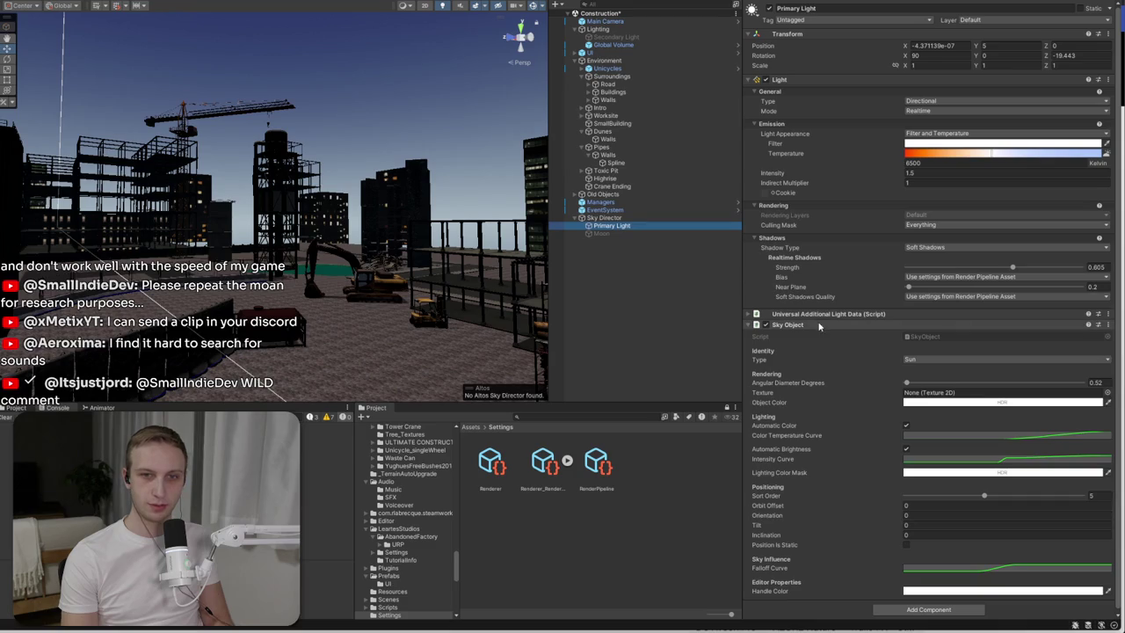
click(787, 324)
drag(775, 75, 779, 76)
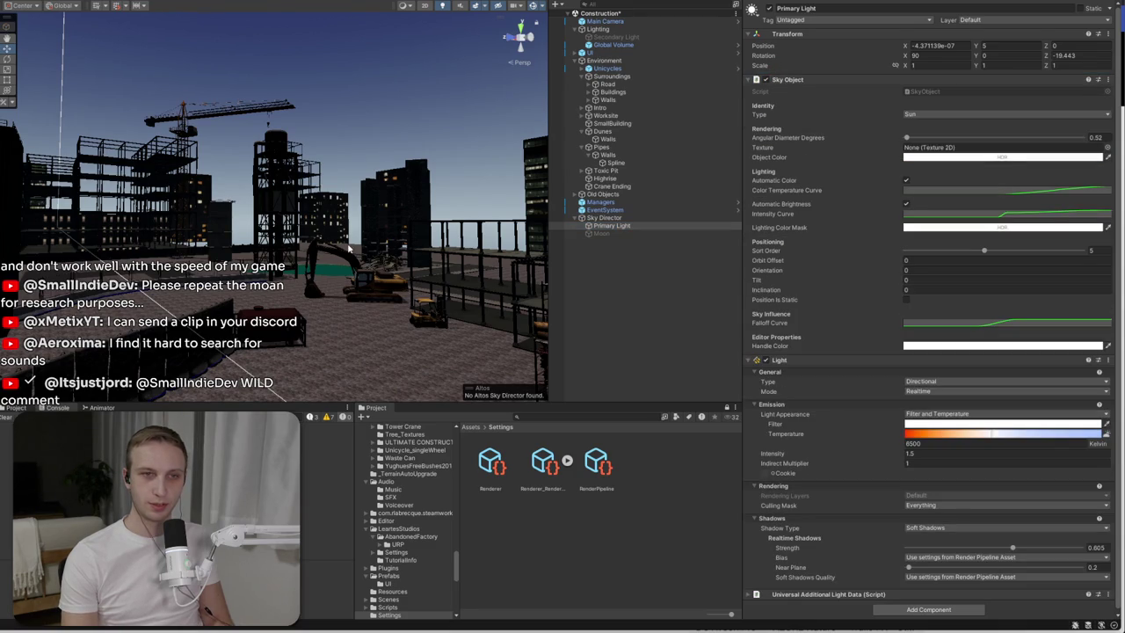
click(671, 217)
- Try Current Time 13.73 and dawn, frame the sun gizmo, then settle on 11.3
click(881, 113)
text(13.73)
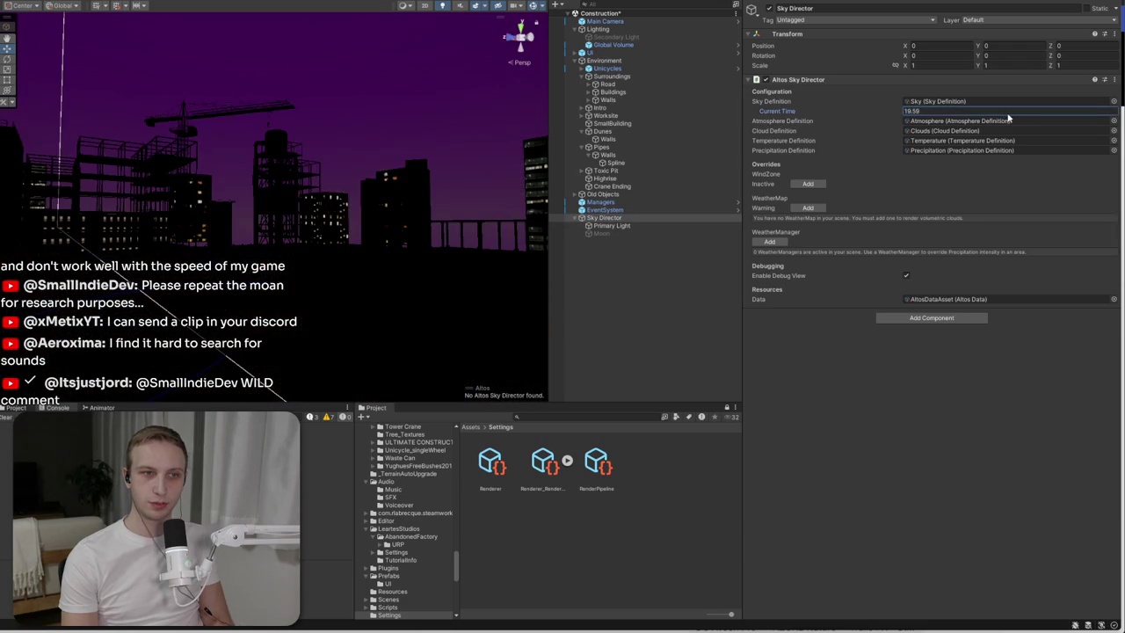
mouse_move(912, 124)
mouse_down()
mouse_move(791, 124)
mouse_move(844, 123)
mouse_move(814, 120)
mouse_move(841, 117)
mouse_move(824, 124)
mouse_up()
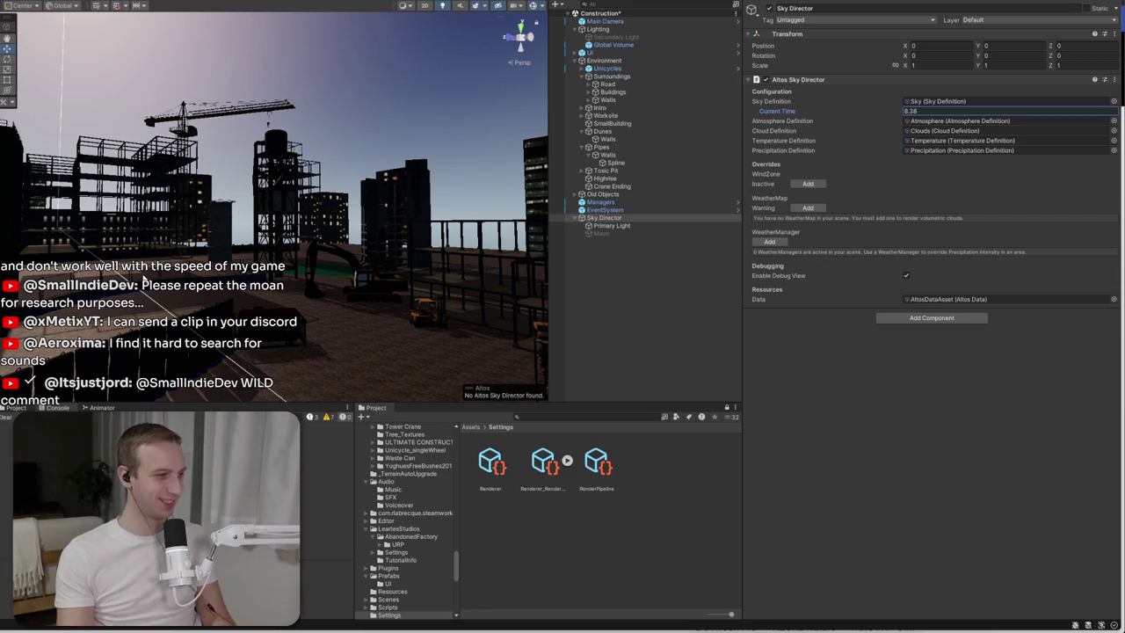
drag(144, 278, 359, 324)
key(f)
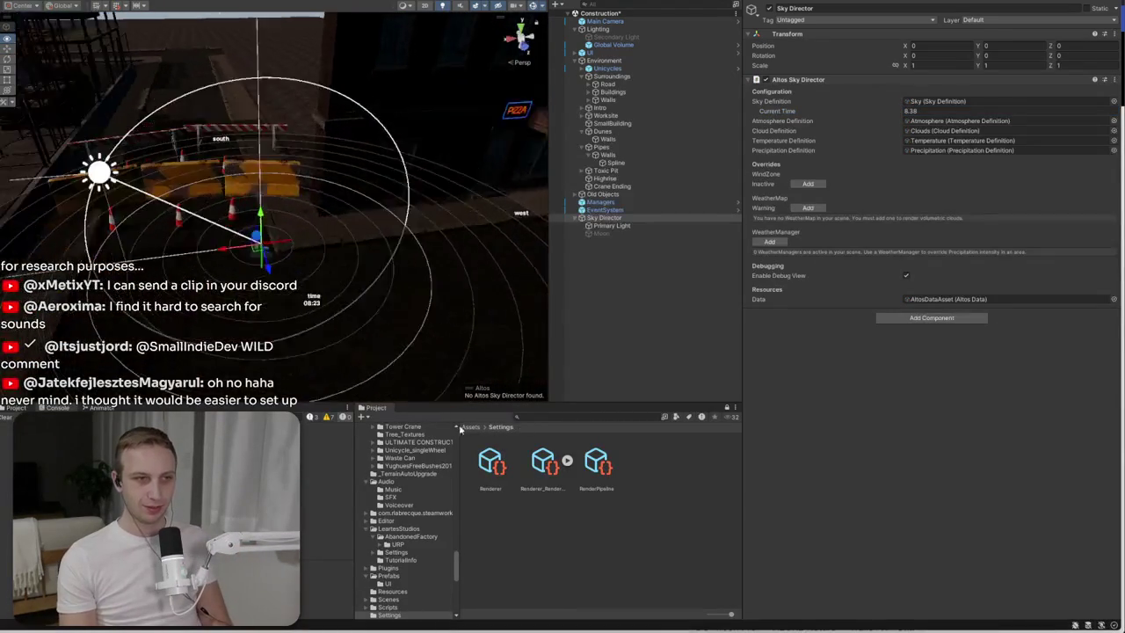
double_click(919, 112)
text(11.3)
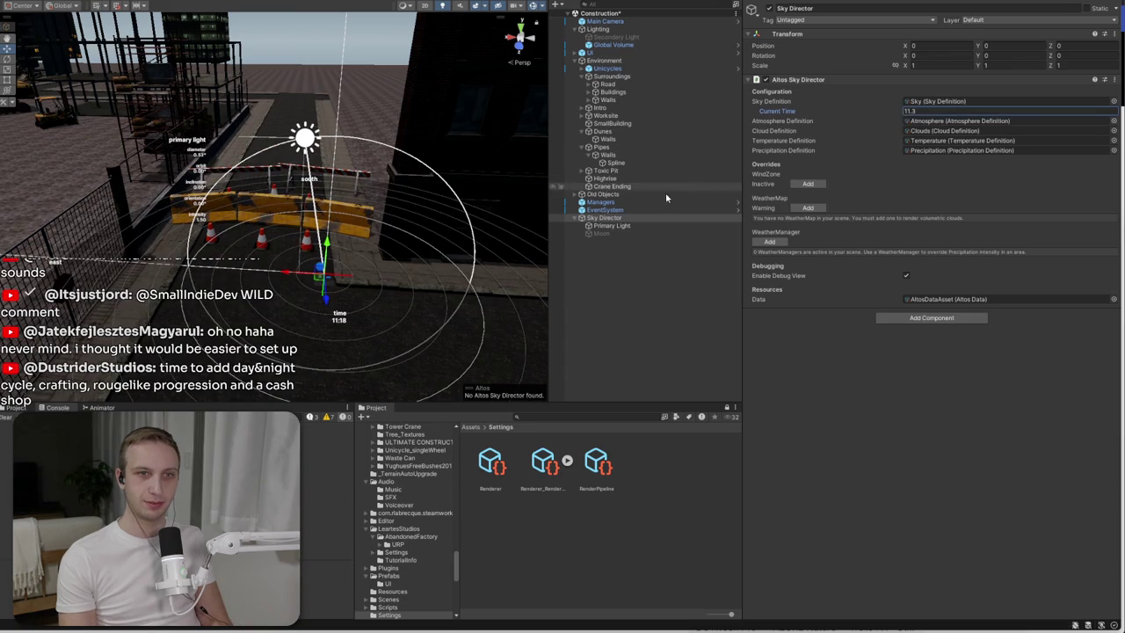
click(626, 226)
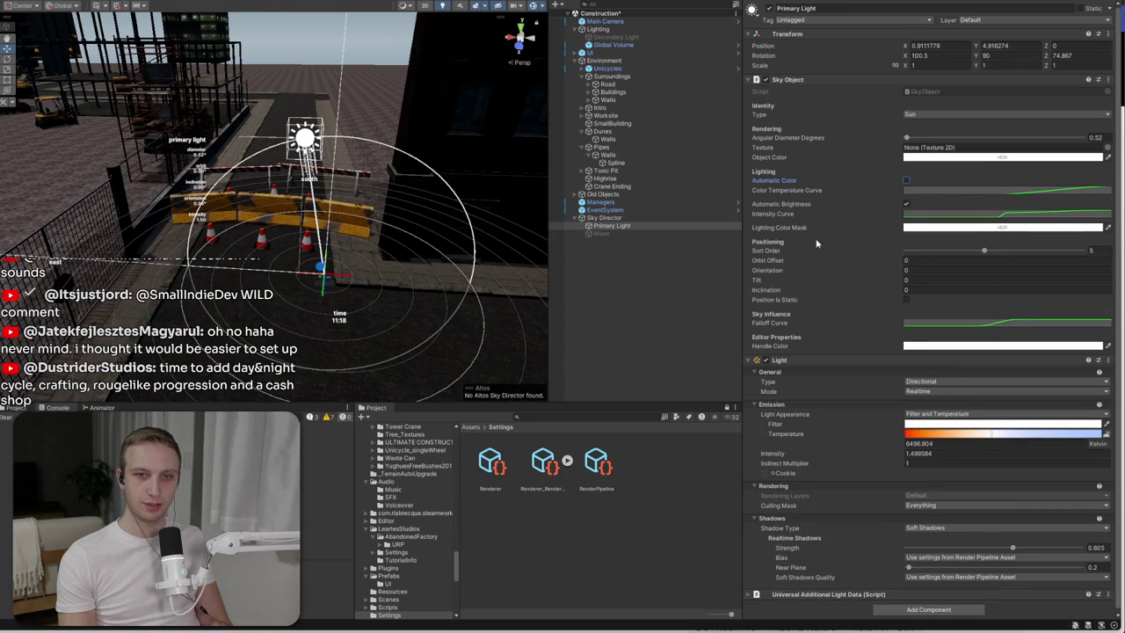
- Shrink Primary Light's sun Angular Diameter to 0.52
mouse_move(918, 139)
mouse_down()
mouse_move(1022, 139)
mouse_move(906, 139)
mouse_up()
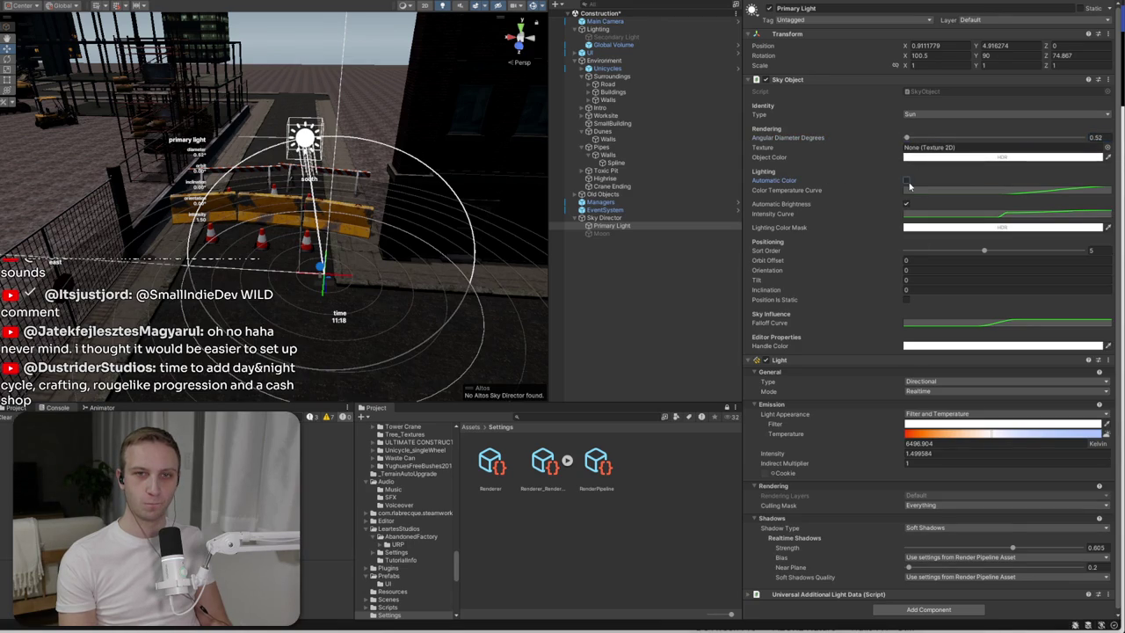
mouse_move(382, 246)
mouse_down()
mouse_move(346, 278)
mouse_move(677, 200)
mouse_move(210, 106)
mouse_move(246, 203)
mouse_up()
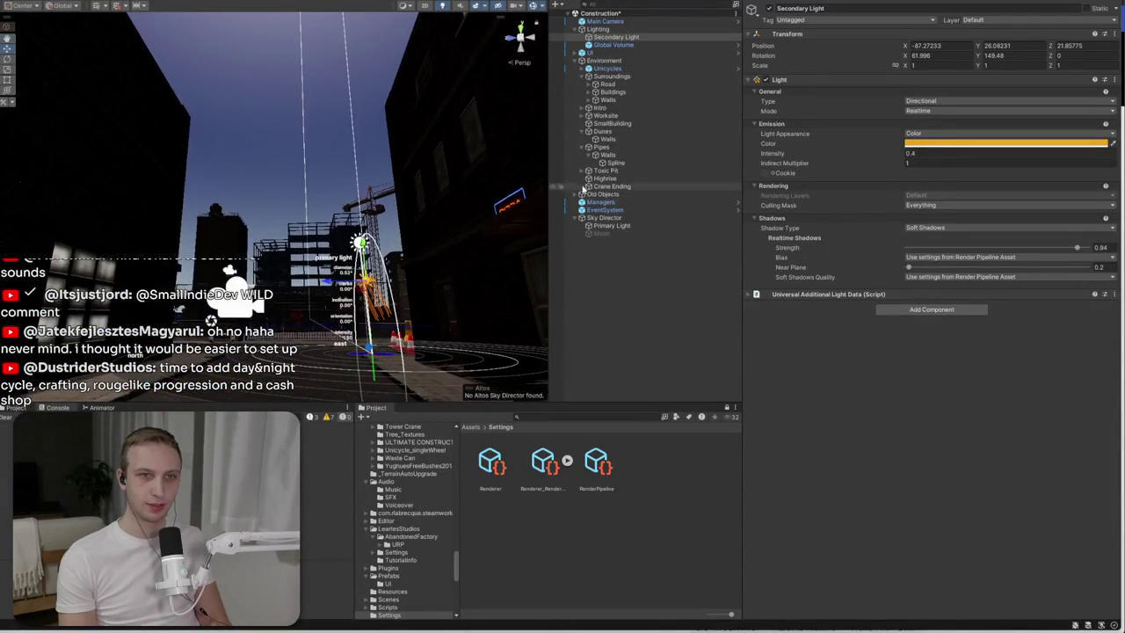
click(617, 226)
- Re-enable the Moon and scrub the Sky Director's Current Time to 10.98
click(615, 233)
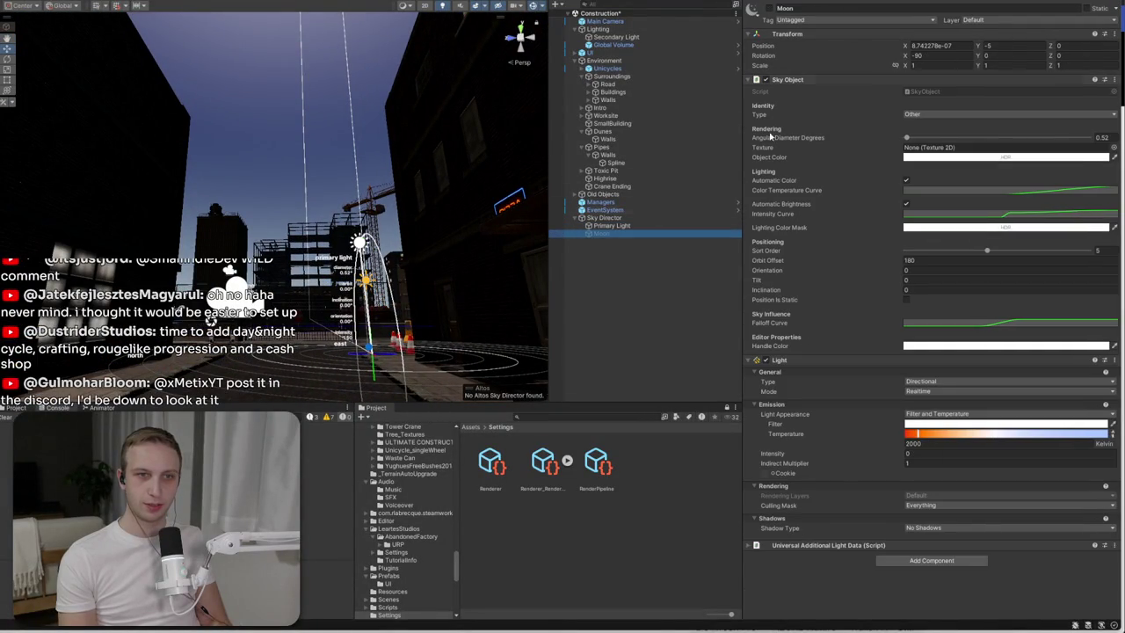
click(769, 8)
click(634, 218)
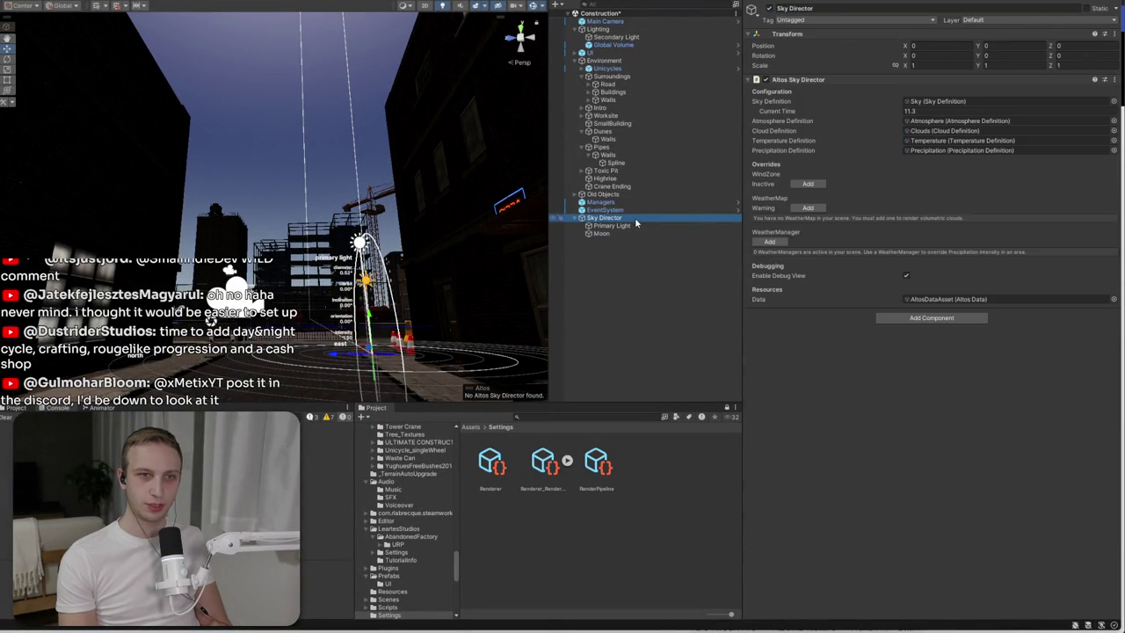
mouse_move(892, 117)
mouse_down()
mouse_move(816, 121)
mouse_move(918, 130)
mouse_move(854, 137)
mouse_up()
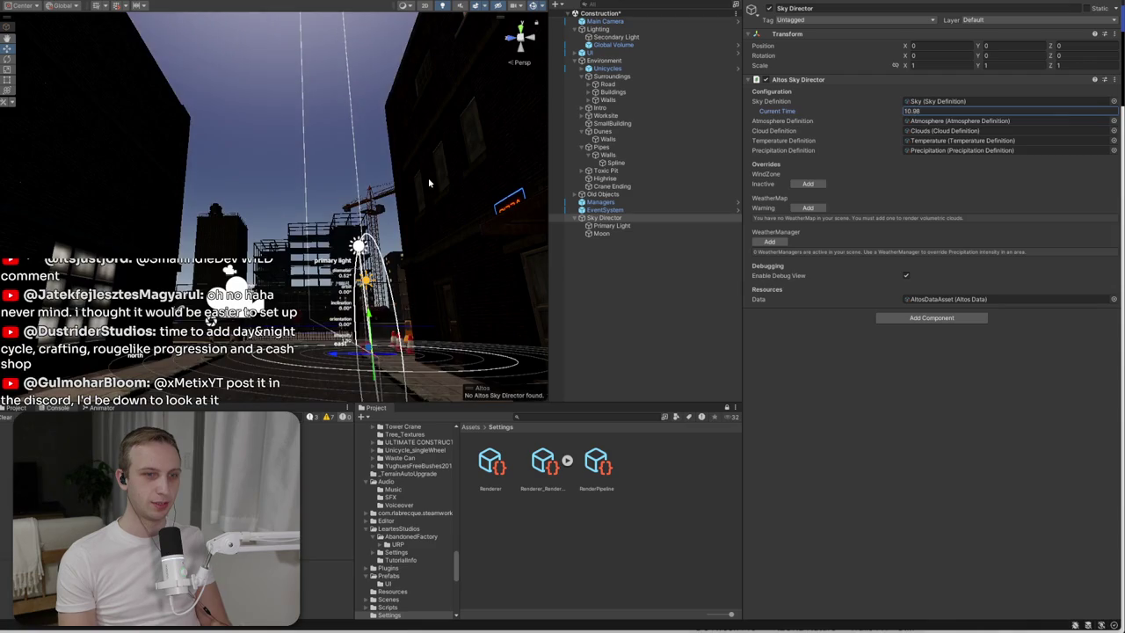
scroll(486, 182, down, 5)
key(alt+Tab)
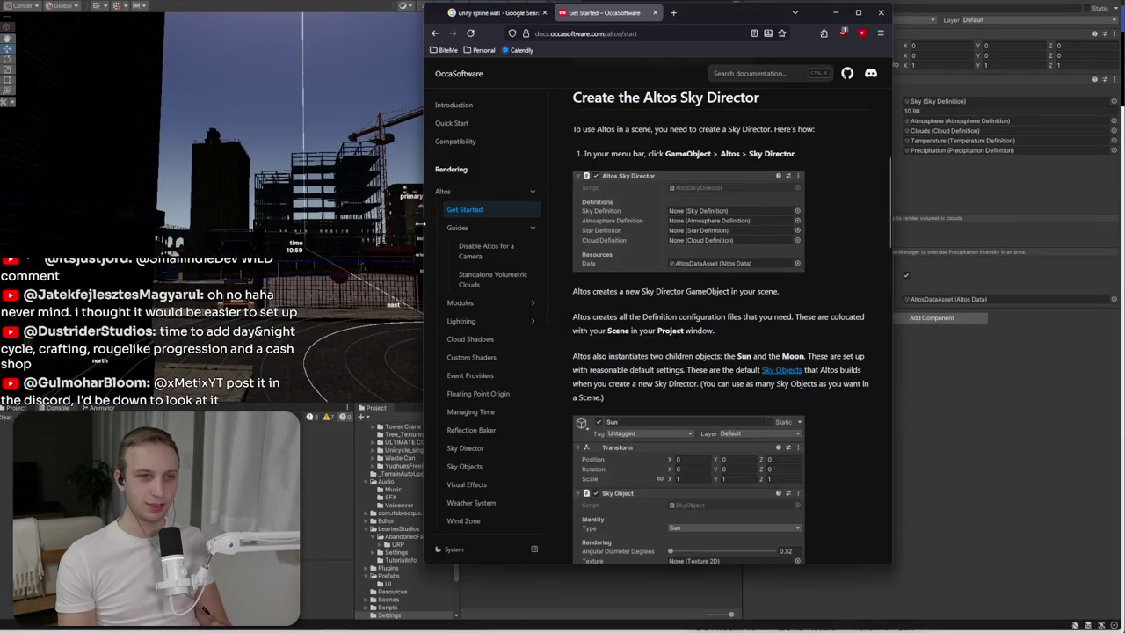
- Scroll the docs to 'Add the Volumetric Cloud component', then bring up Unity's Hierarchy create menu
scroll(527, 264, down, 1)
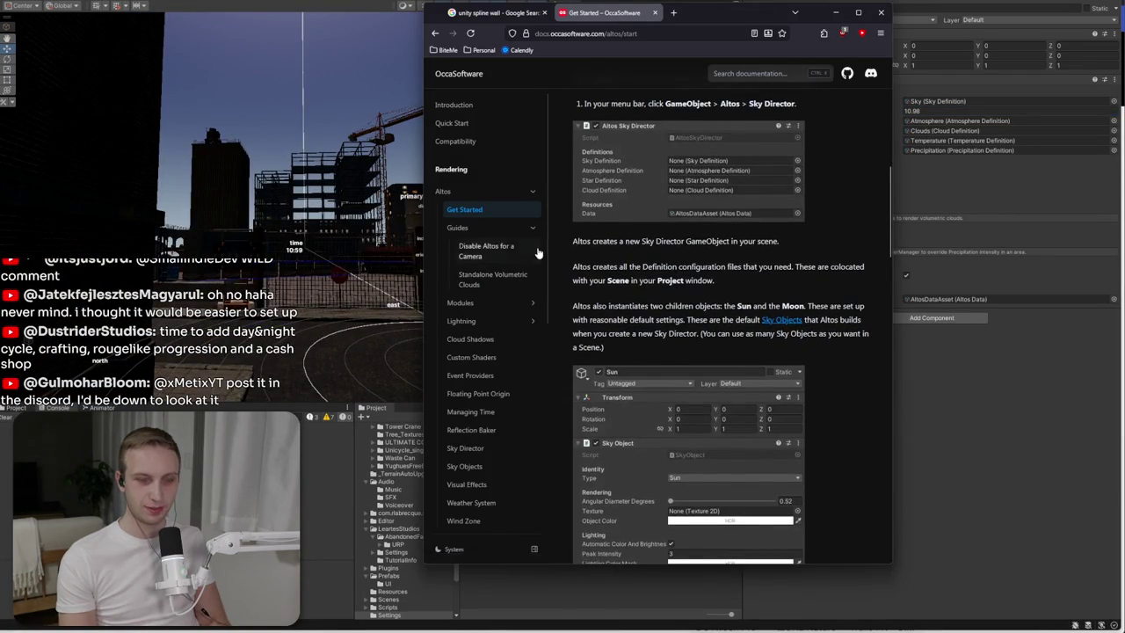
scroll(629, 255, down, 4)
scroll(628, 255, down, 1)
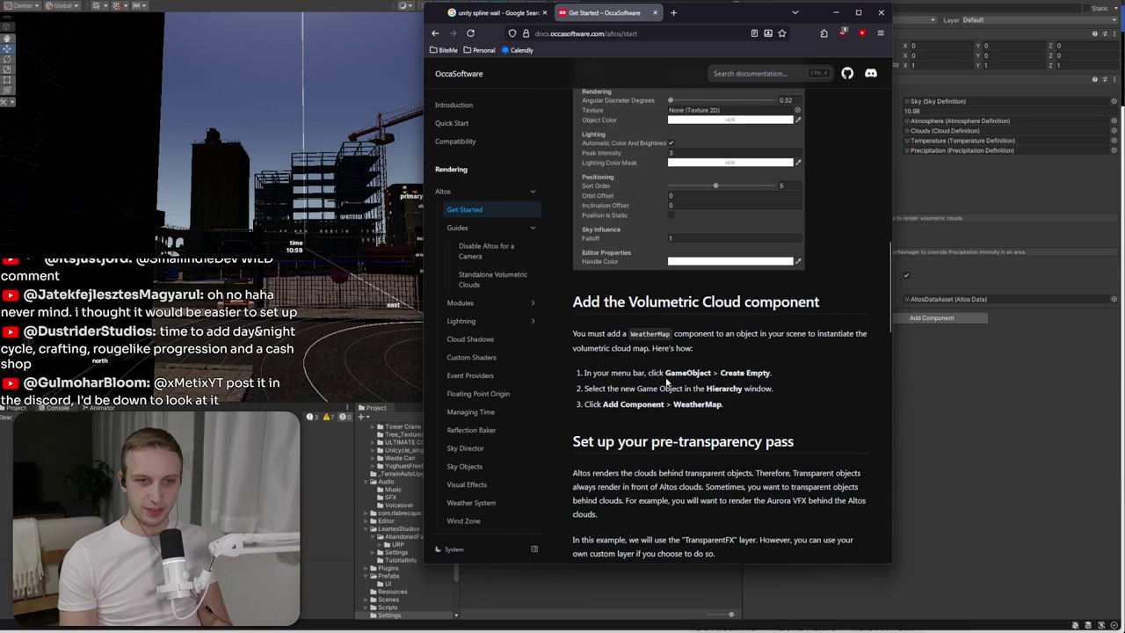
click(962, 423)
key(alt+Tab)
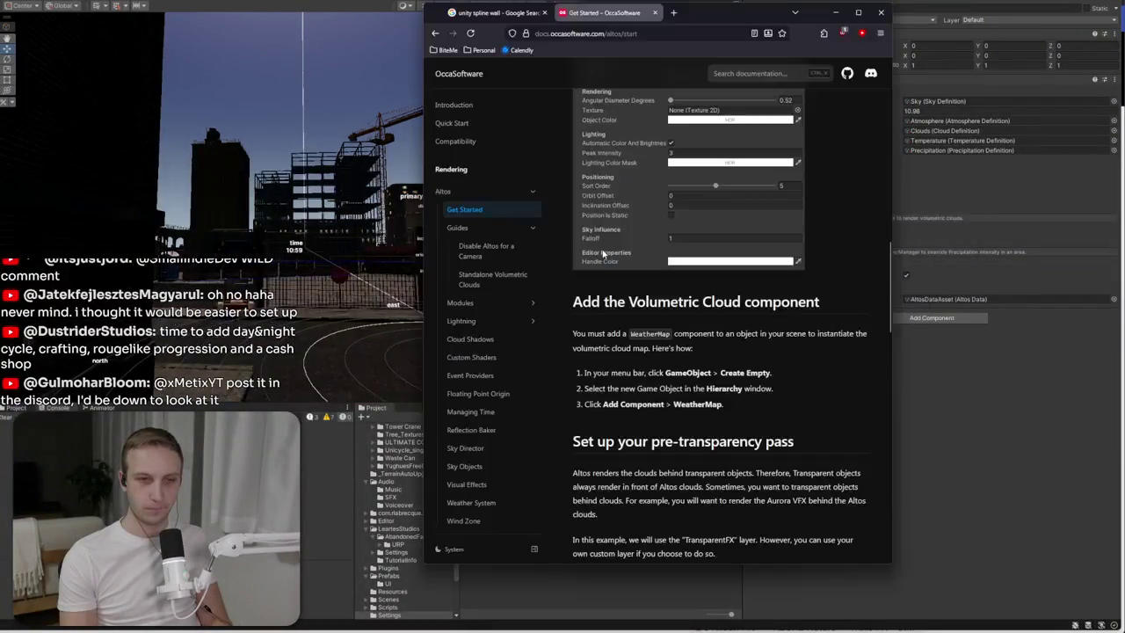
key(alt+Tab)
right_click(614, 269)
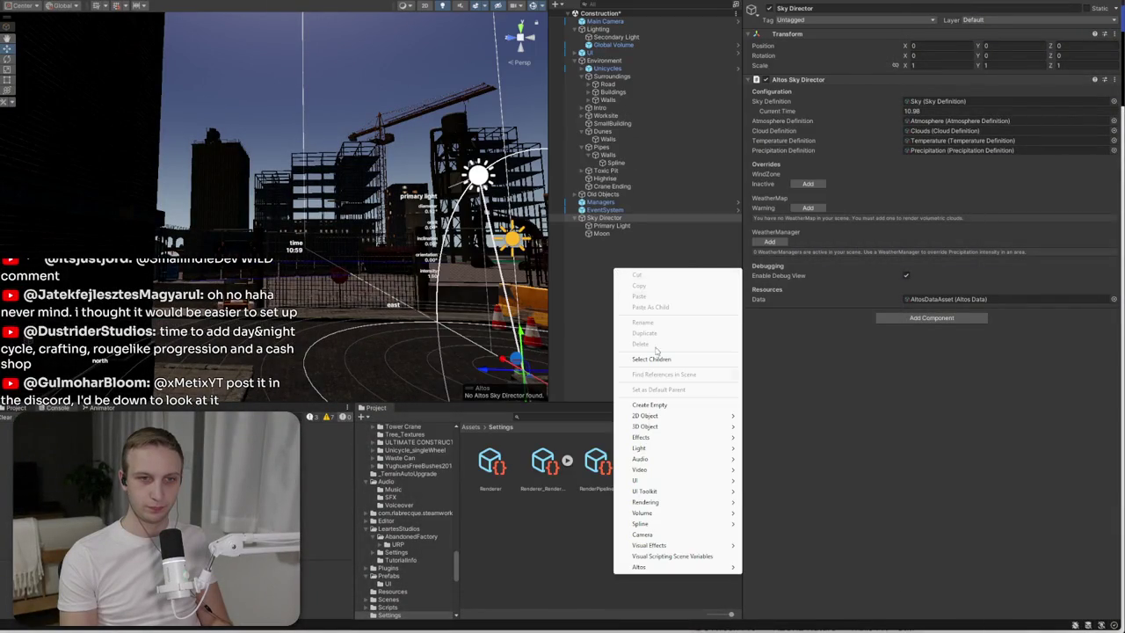
- Create an empty object named Weathermap and add the Weather Map component
click(665, 406)
key(alt+Tab)
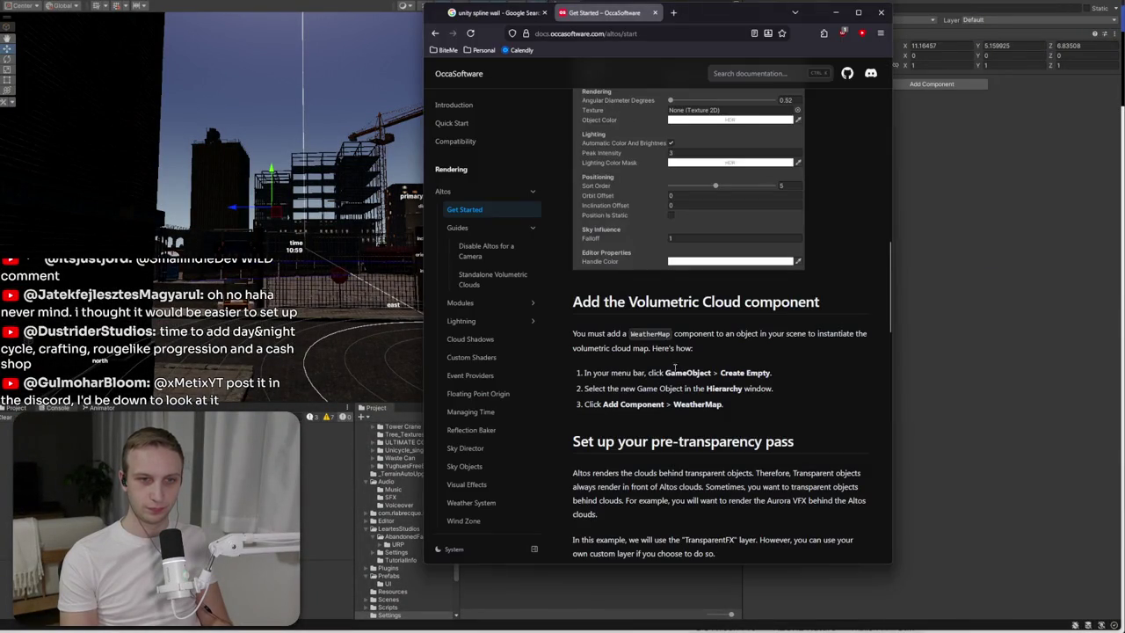
key(alt+Tab)
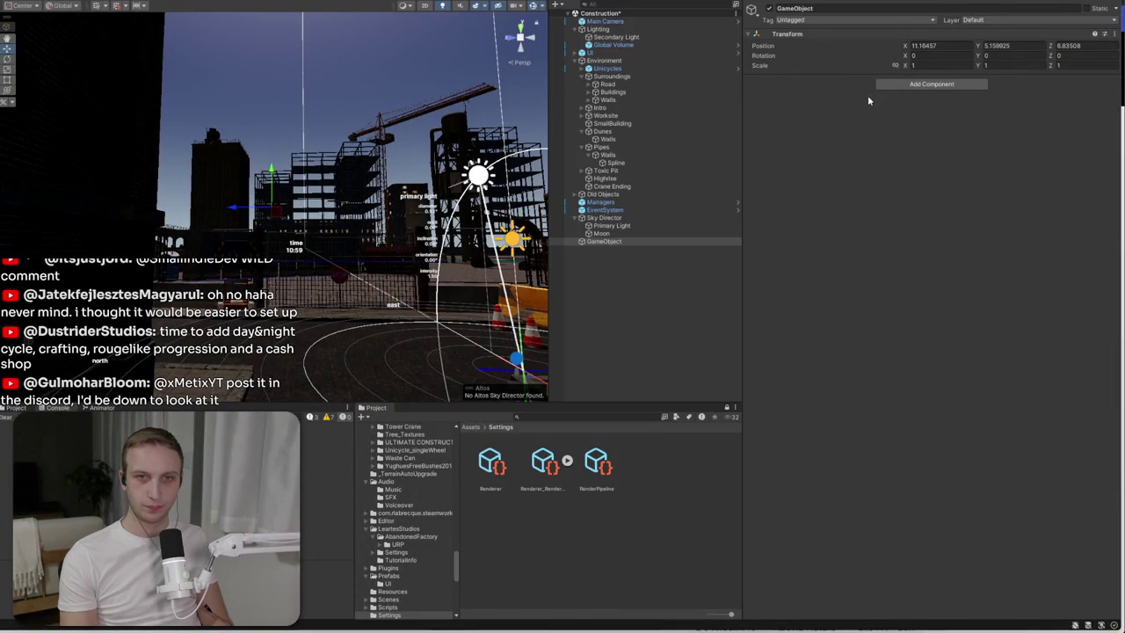
text(athermap)
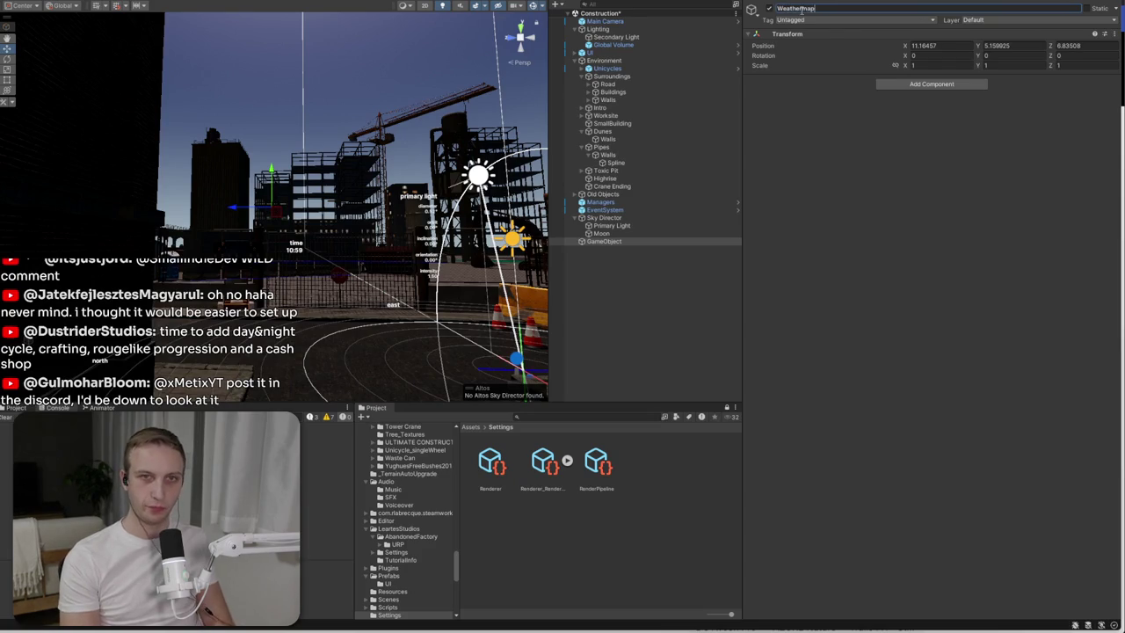
click(932, 84)
text(weather)
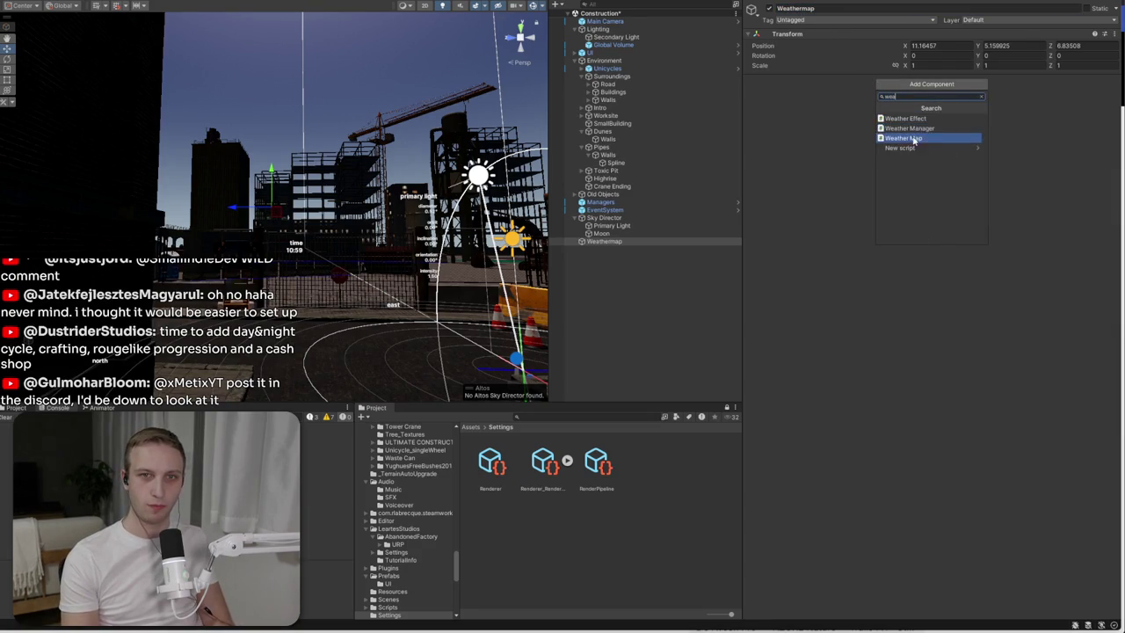
click(911, 143)
- Read the docs' Transparent Layer Mask filtering step and open the Renderer_Renderer data
key(alt+Tab)
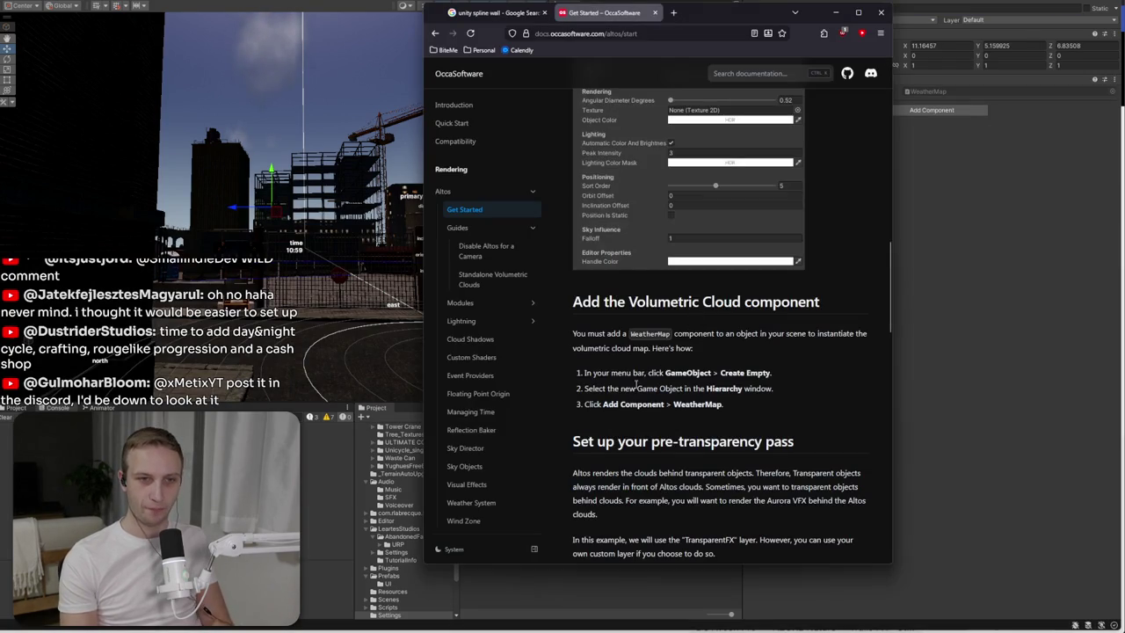
scroll(604, 388, down, 3)
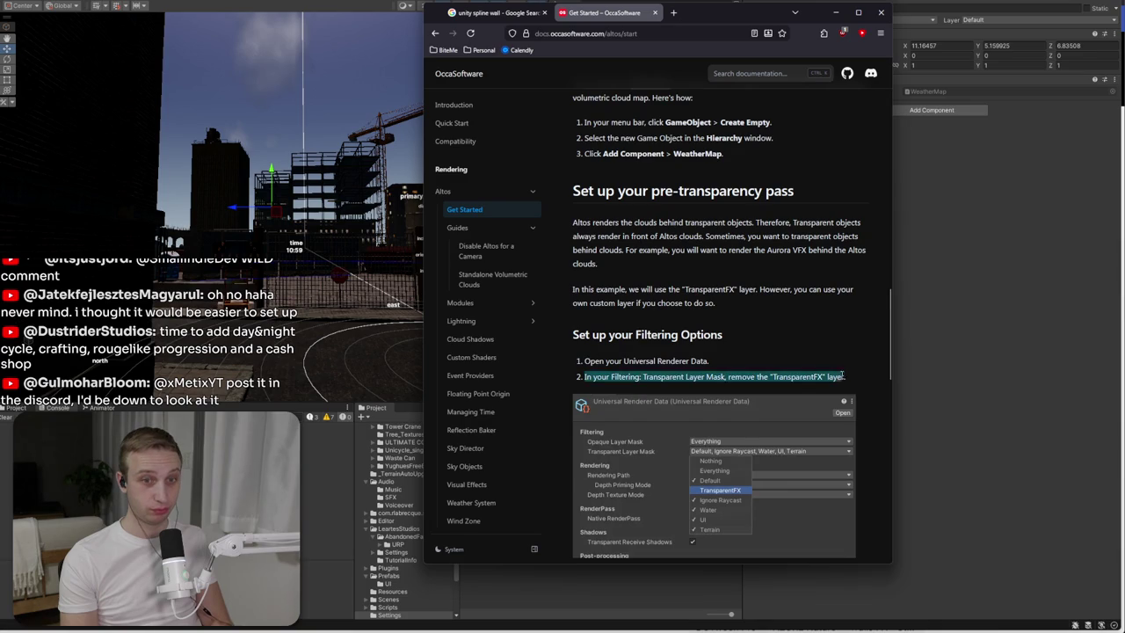
triple_click(865, 382)
scroll(822, 353, down, 1)
key(alt+Tab)
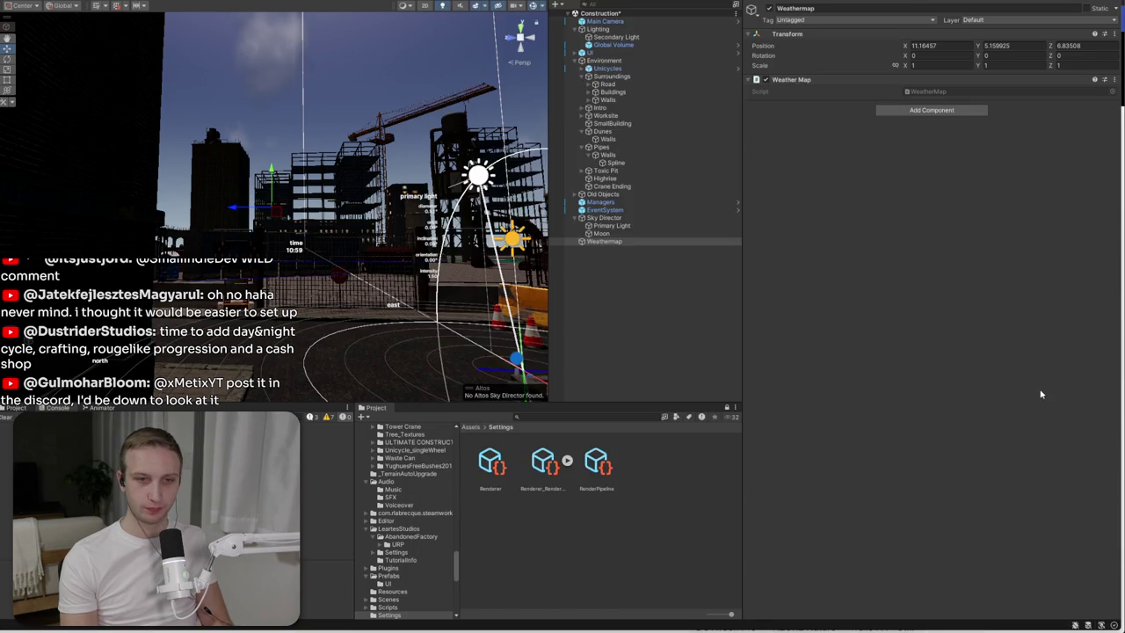
click(544, 460)
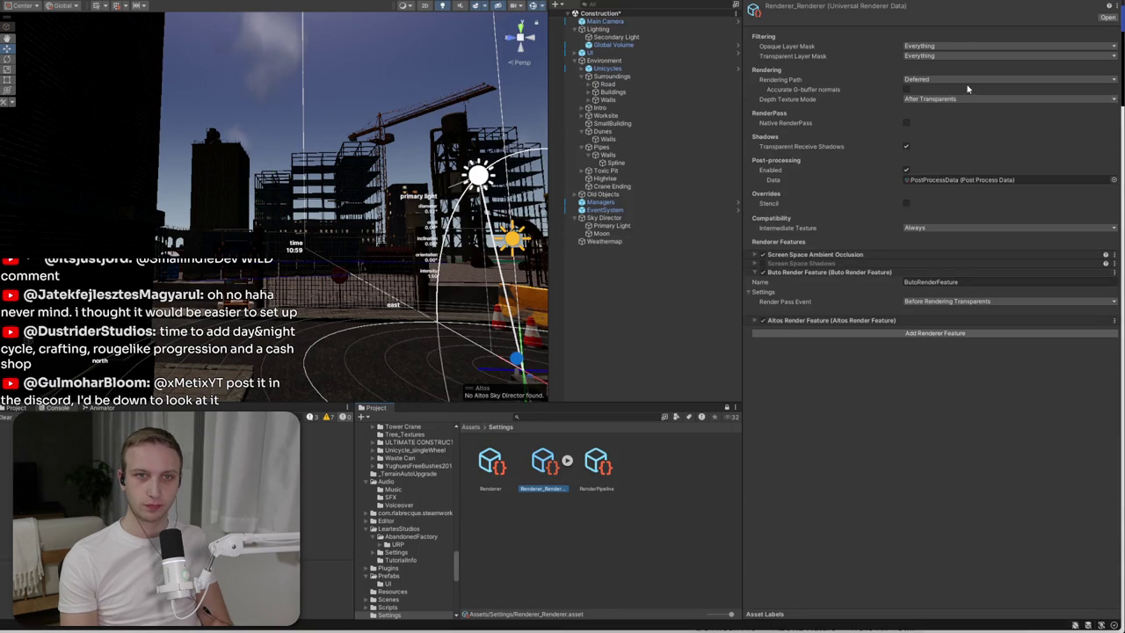
- Look up the Render Objects setup steps in the Altos docs
click(927, 57)
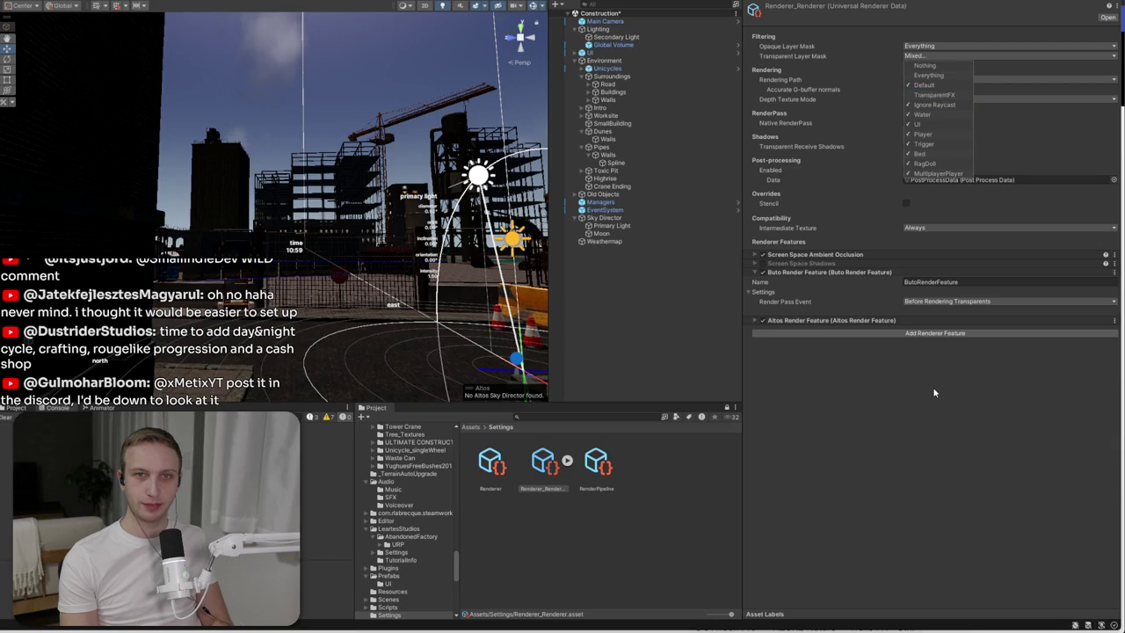
key(alt+Tab)
scroll(677, 369, down, 5)
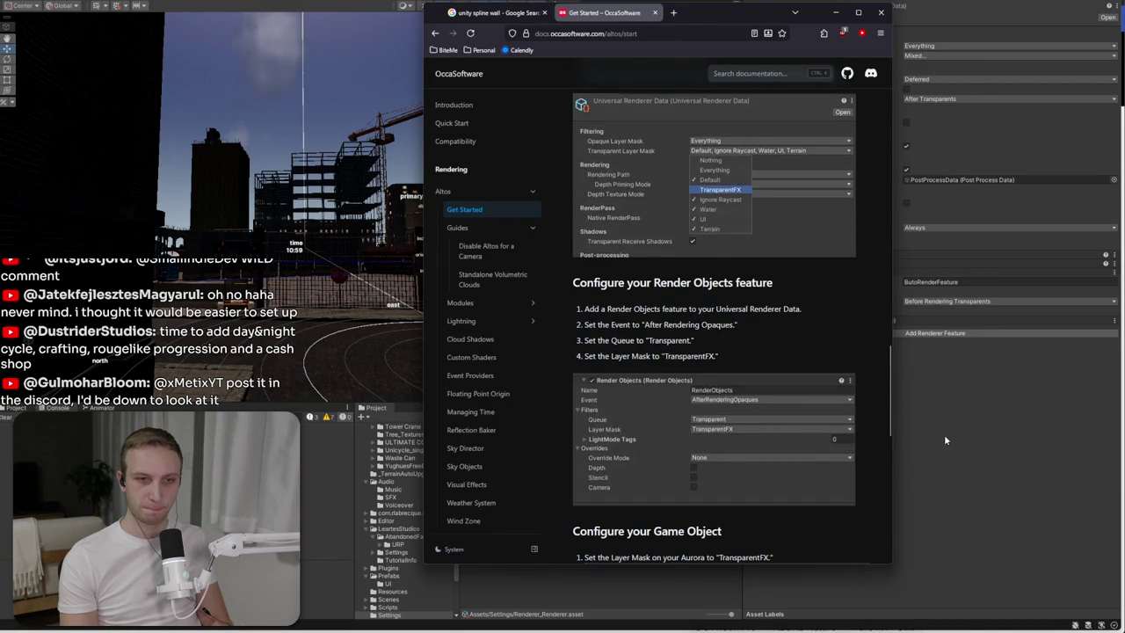
mouse_move(634, 309)
mouse_down()
mouse_move(646, 327)
mouse_move(694, 341)
mouse_move(749, 303)
mouse_up()
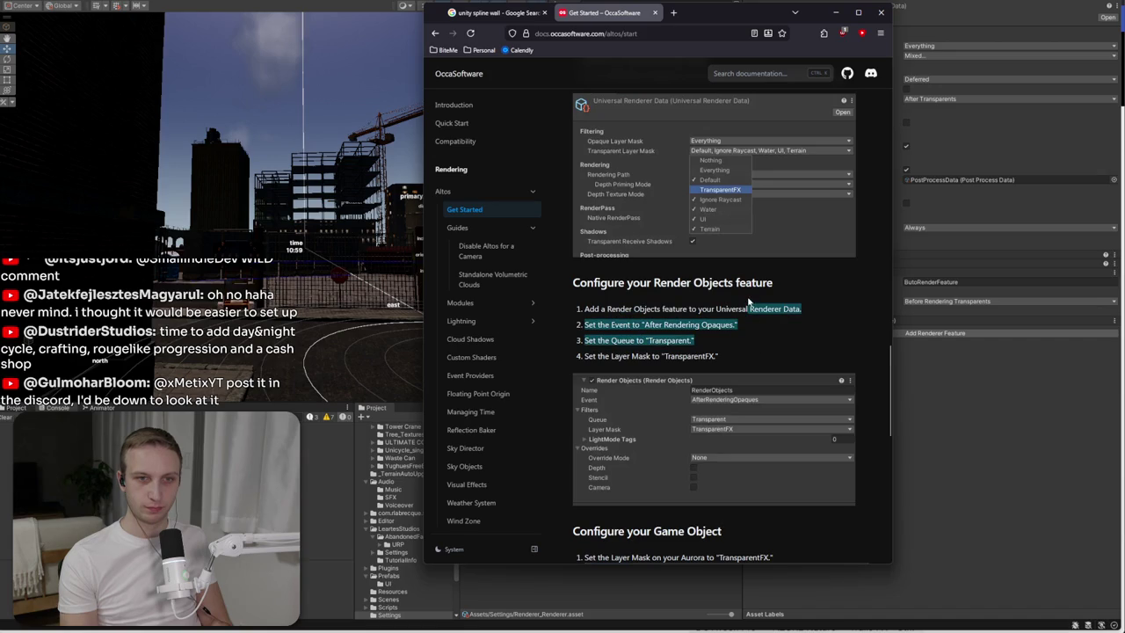
key(alt+Tab)
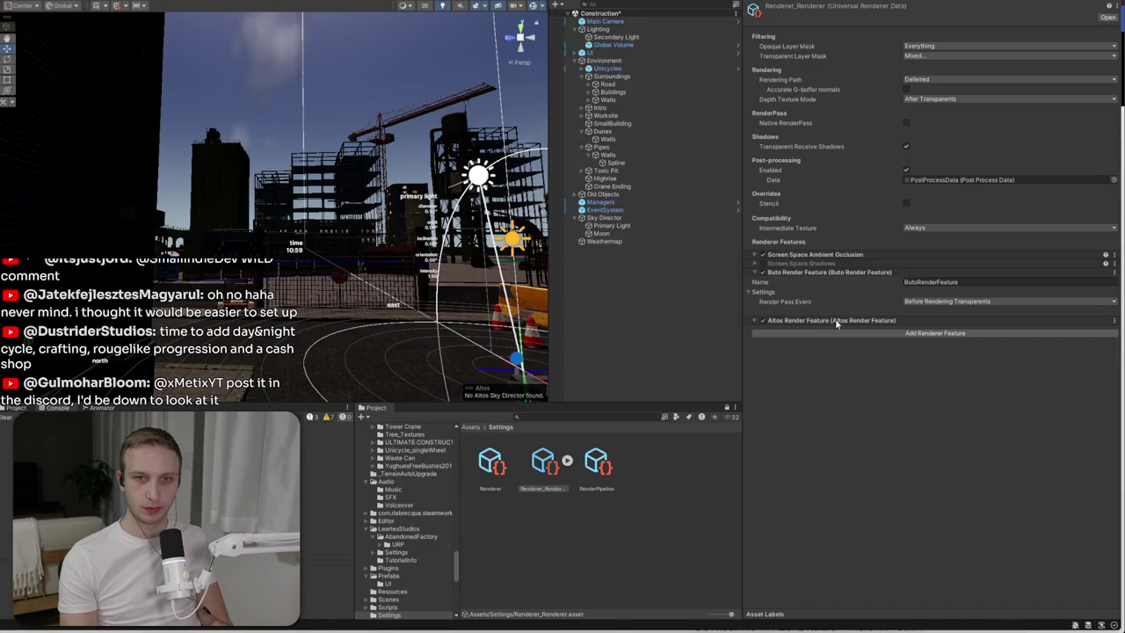
- Add a Render Objects renderer feature to Renderer_Renderer and expand its settings
click(846, 323)
click(846, 353)
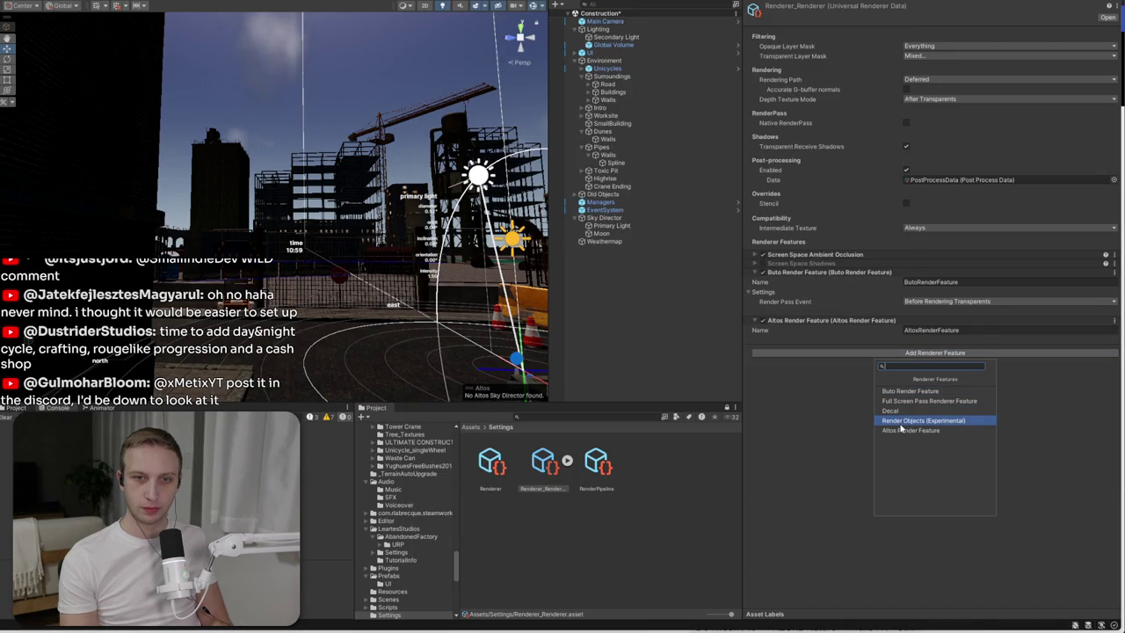
key(alt+Tab)
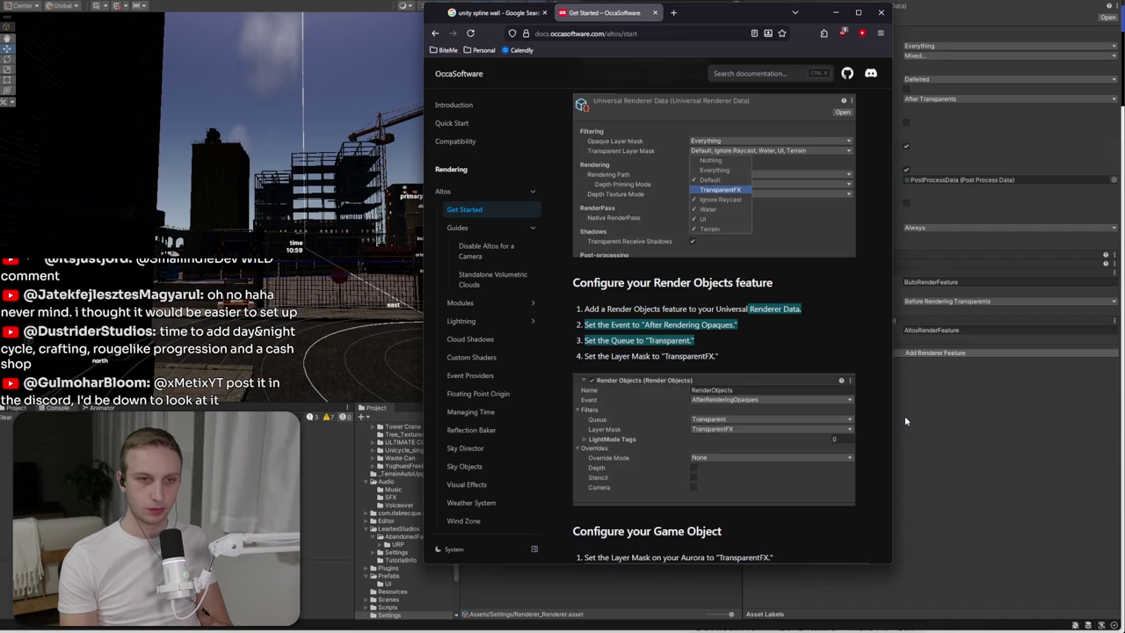
click(903, 421)
click(934, 352)
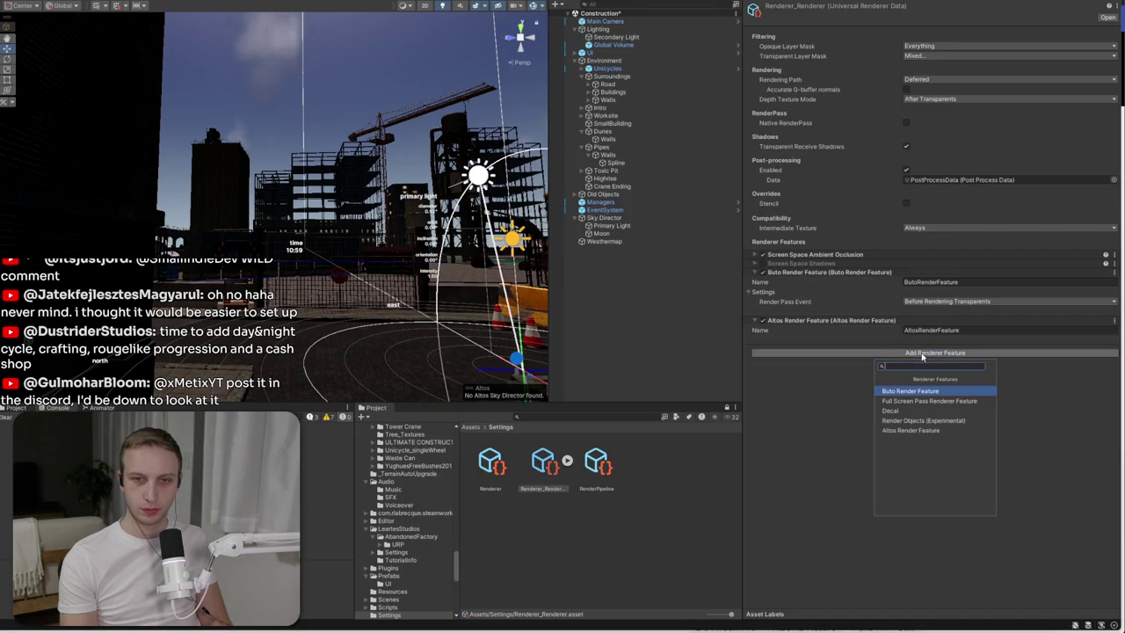
click(918, 421)
click(782, 349)
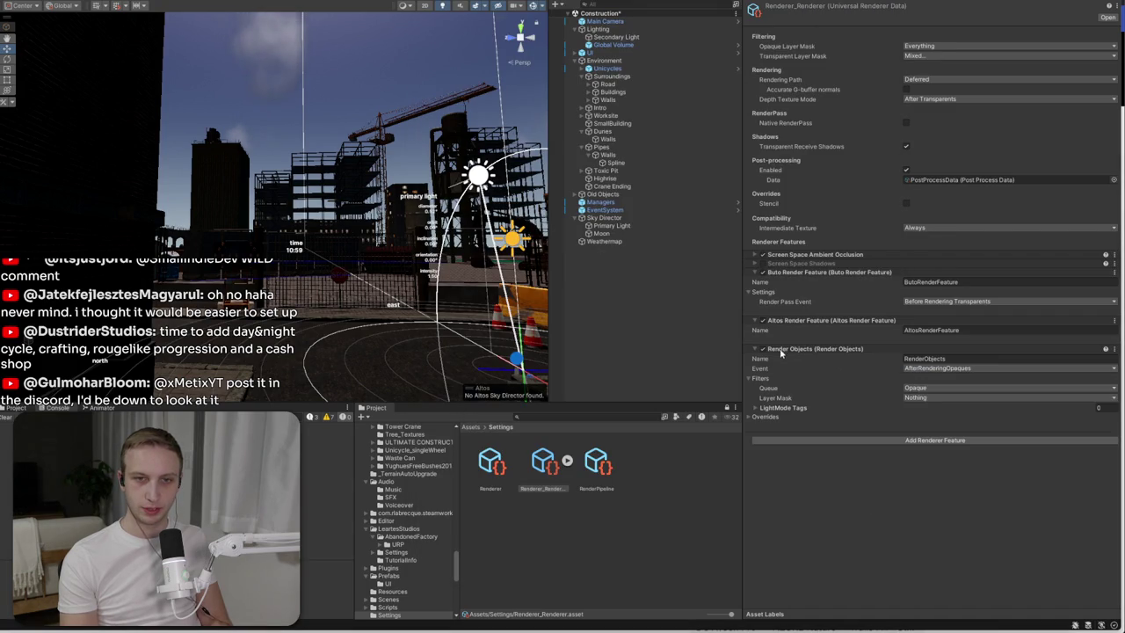
- Set the Render Objects queue to Transparent and layer mask to TransparentFX
key(alt+Tab)
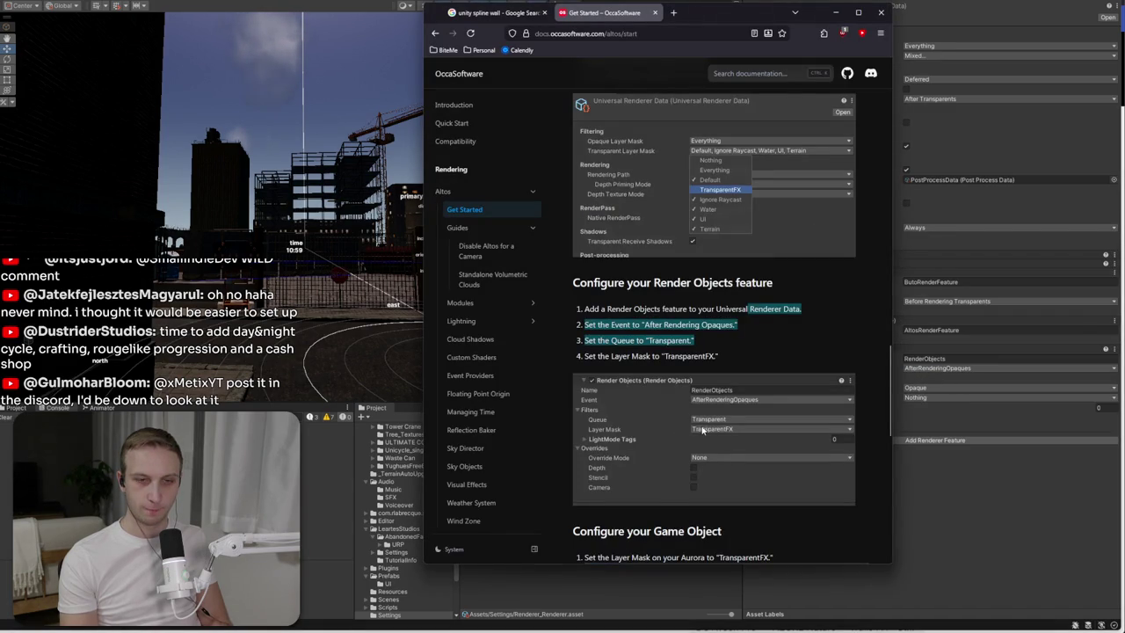
click(928, 397)
click(923, 388)
click(923, 409)
click(923, 398)
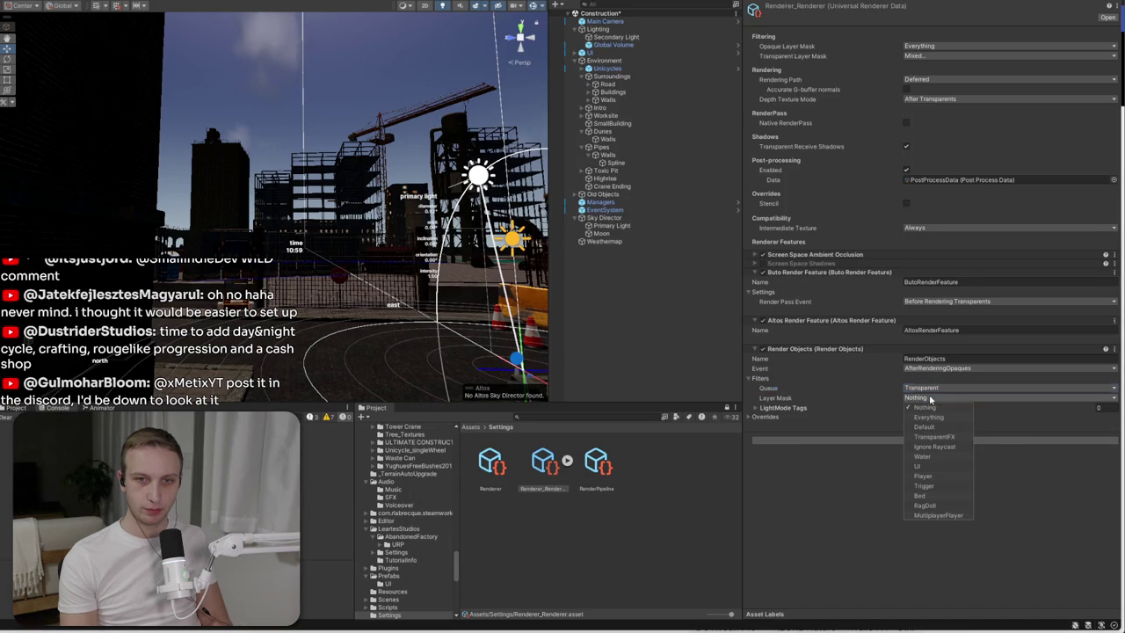
click(944, 440)
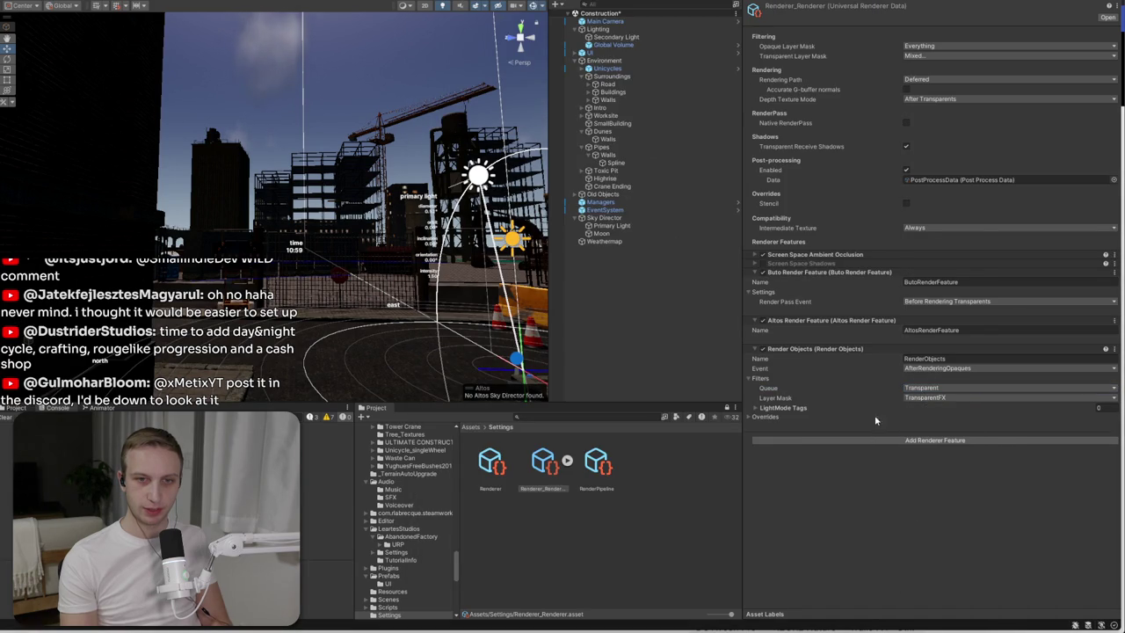
key(alt+Tab)
scroll(638, 372, down, 1)
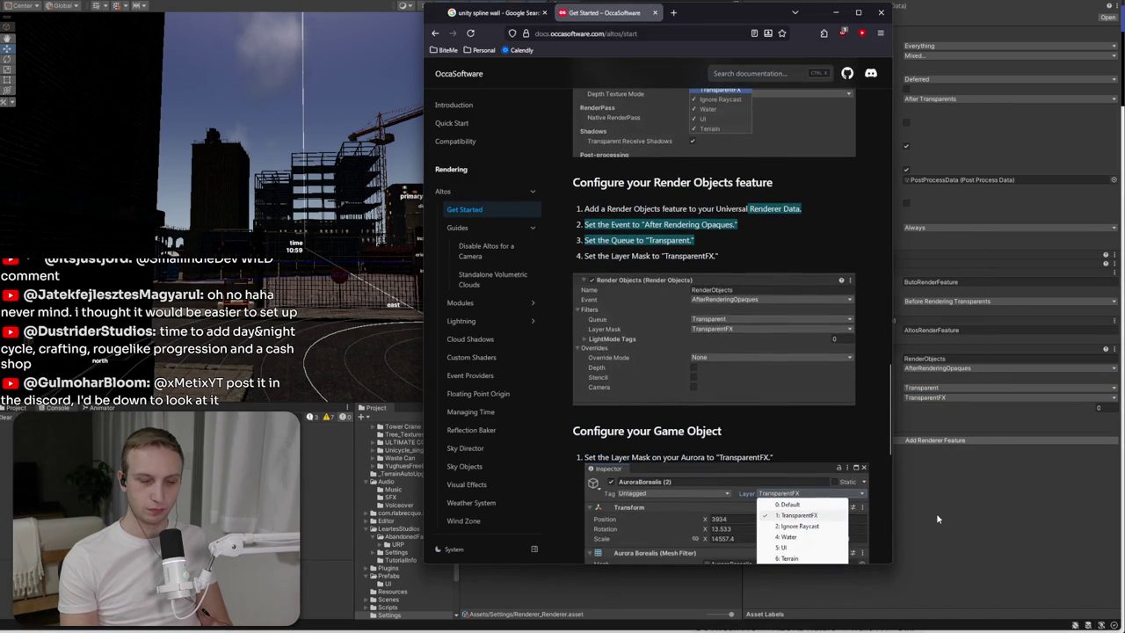
- Read the docs' Render Objects, Game Object layer and Aurora VFX sections
scroll(708, 492, down, 2)
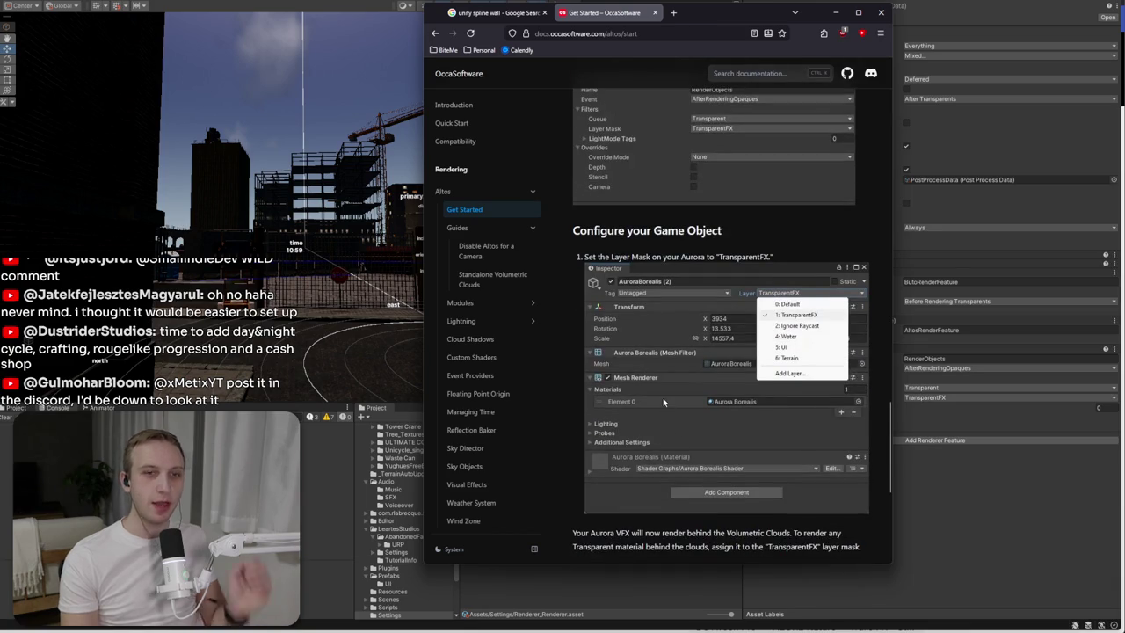
scroll(663, 402, up, 3)
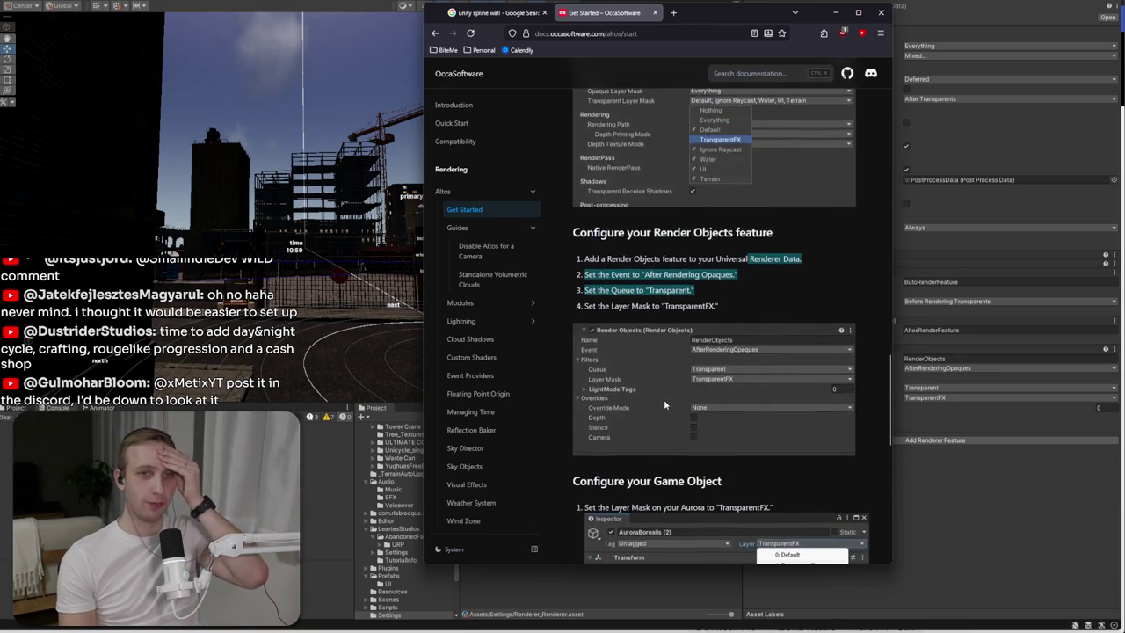
scroll(663, 399, up, 4)
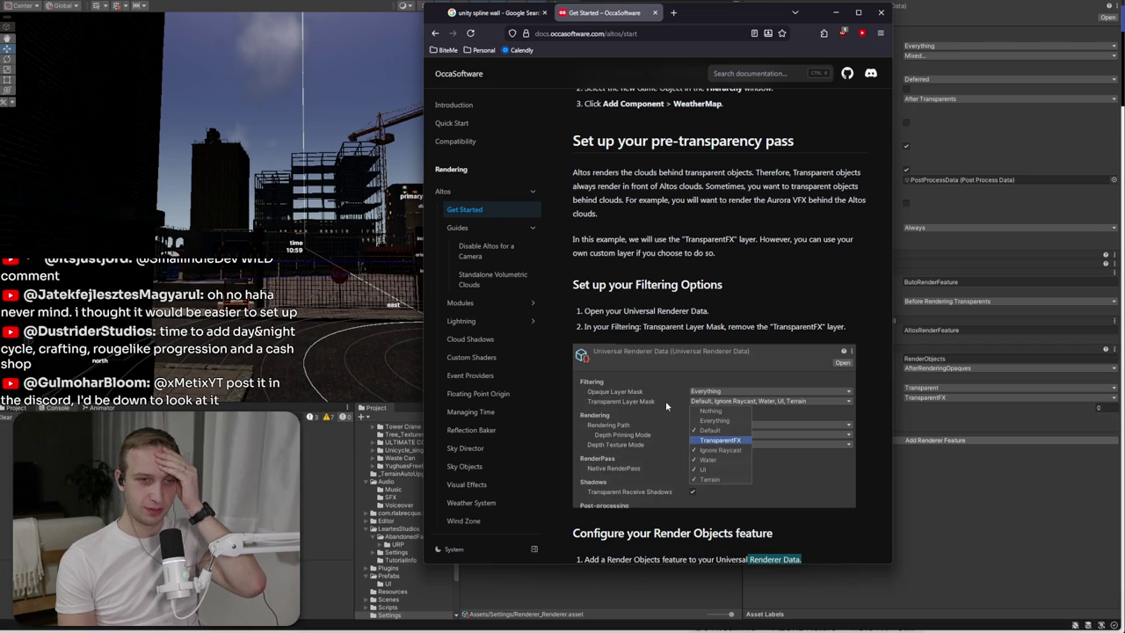
scroll(665, 401, down, 4)
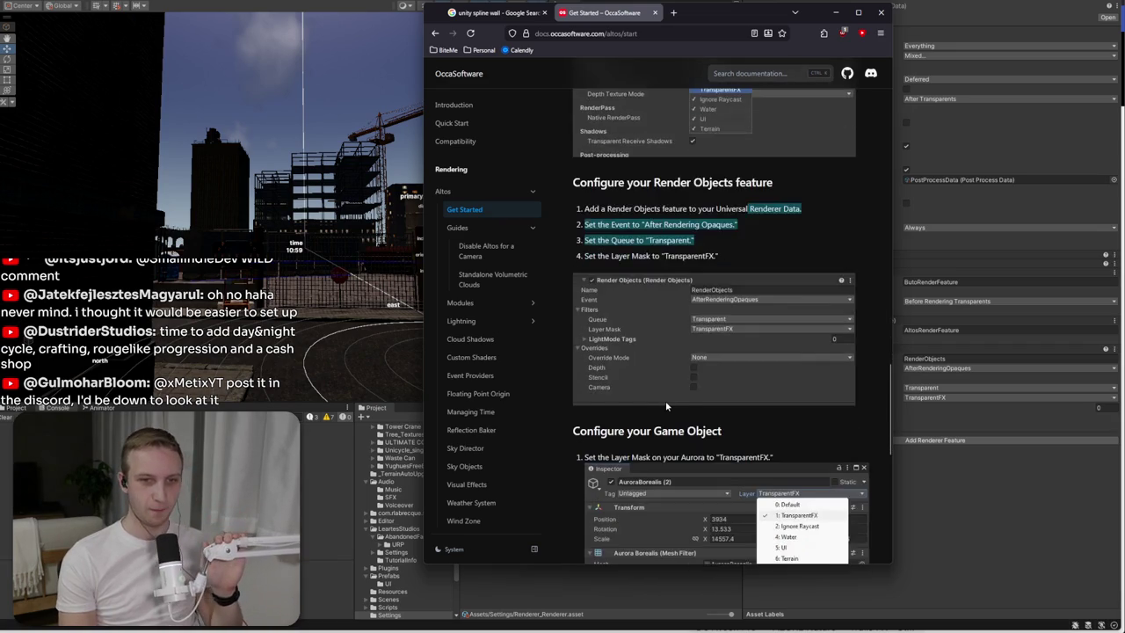
scroll(665, 401, down, 5)
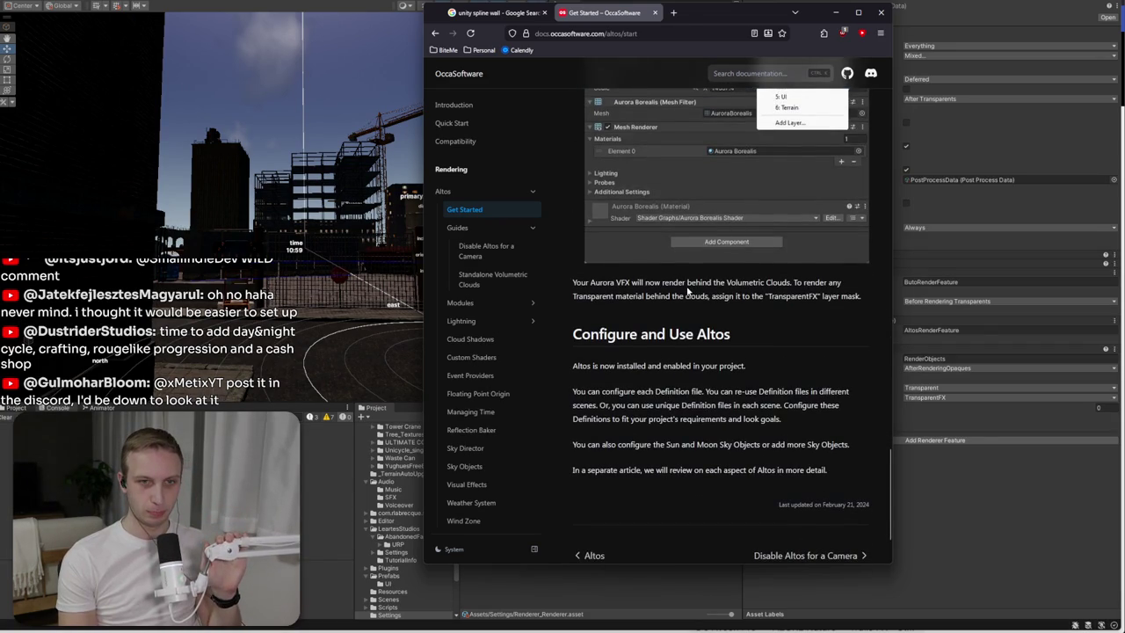
triple_click(688, 291)
scroll(691, 430, up, 2)
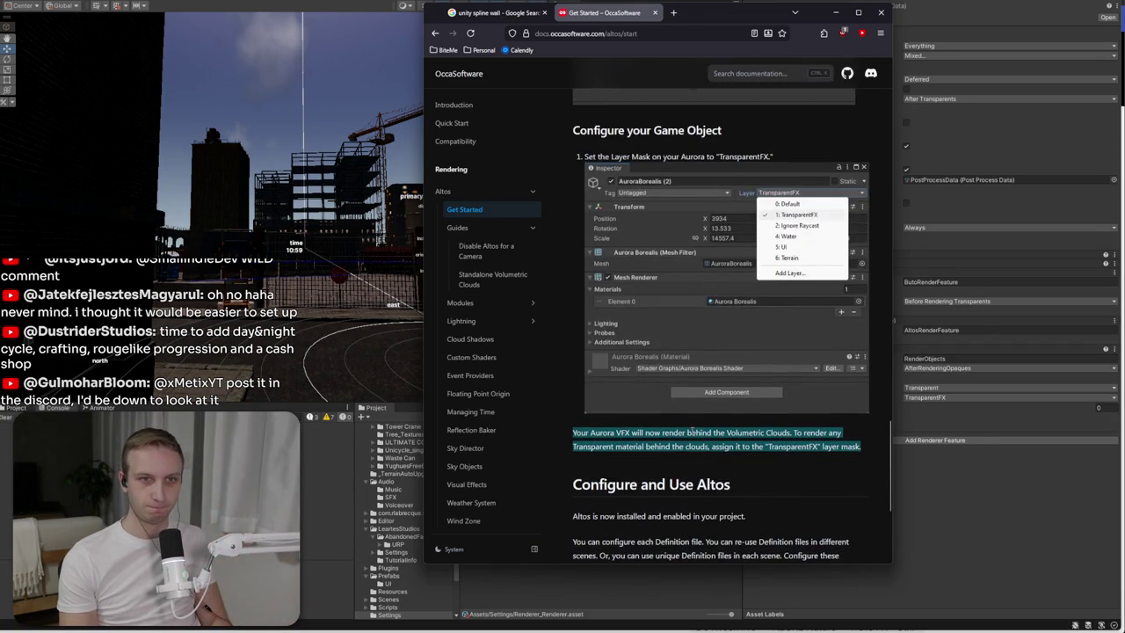
click(1020, 553)
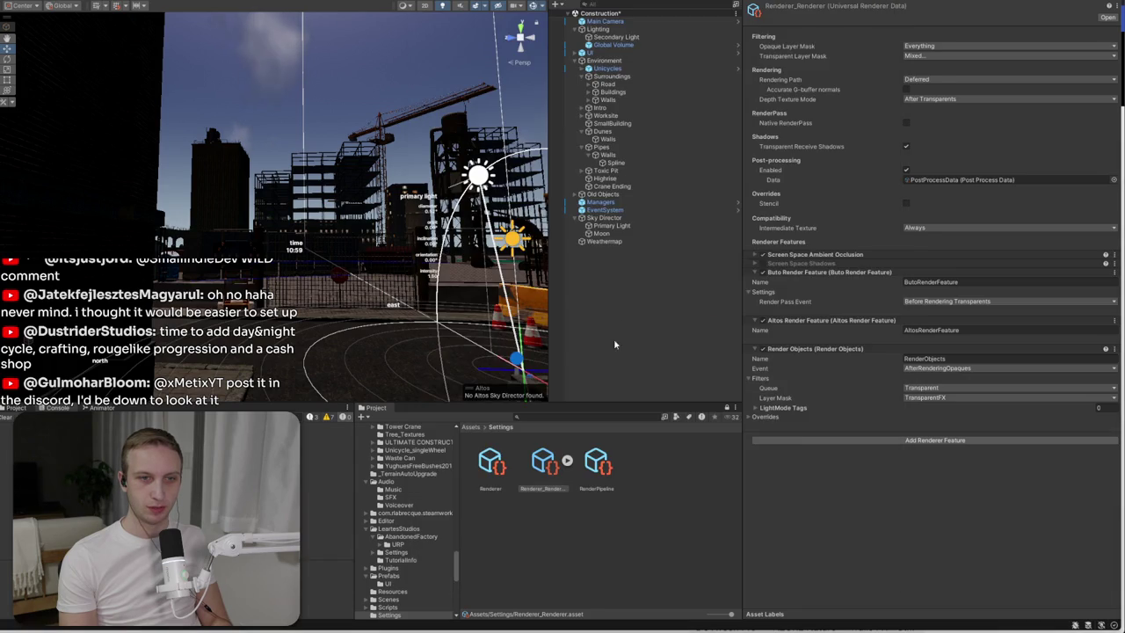
- Add an Altos Sky Object under Sky Director, leaving its type as Other
click(611, 293)
right_click(612, 292)
mouse_move(678, 601)
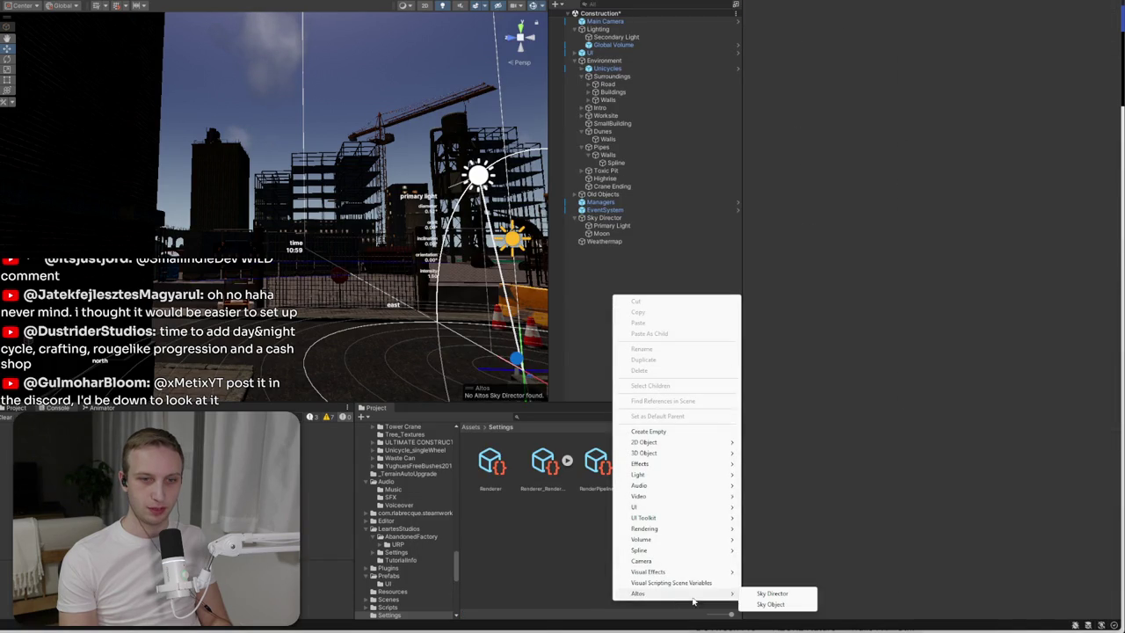
click(812, 603)
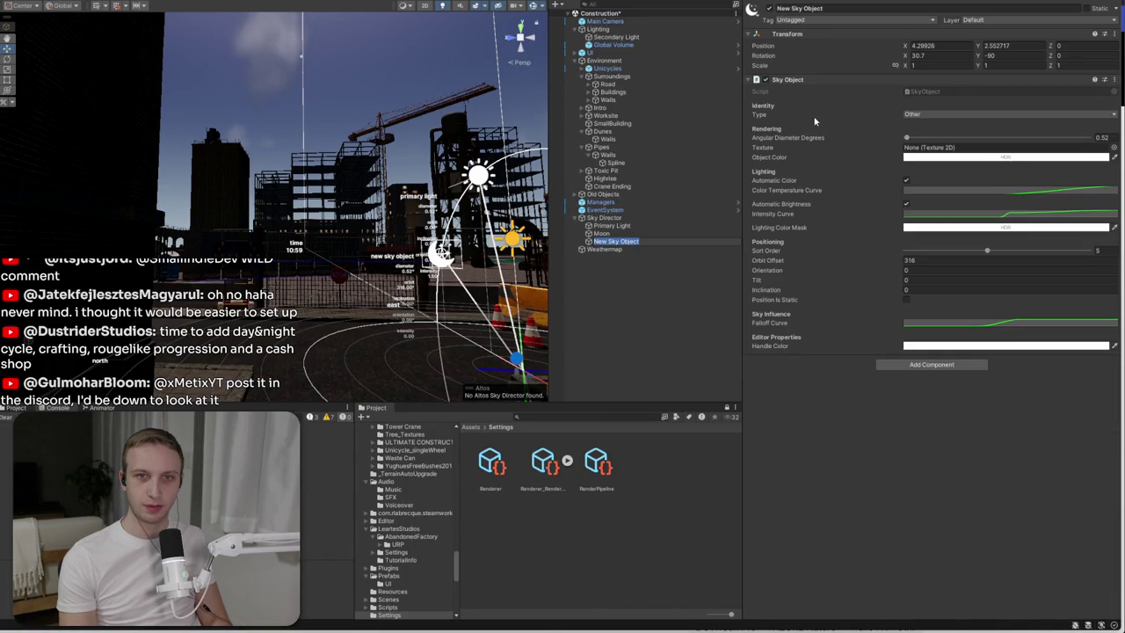
click(914, 114)
click(918, 128)
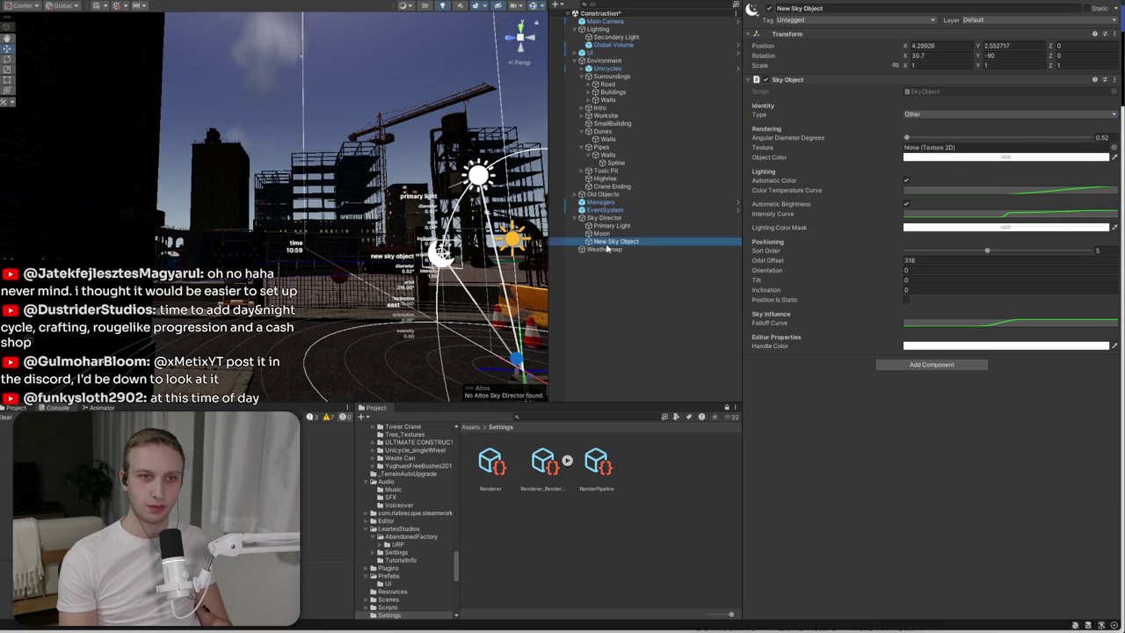
click(626, 259)
- Create an empty GameObject and cancel an Add Component search without adding anything
right_click(600, 257)
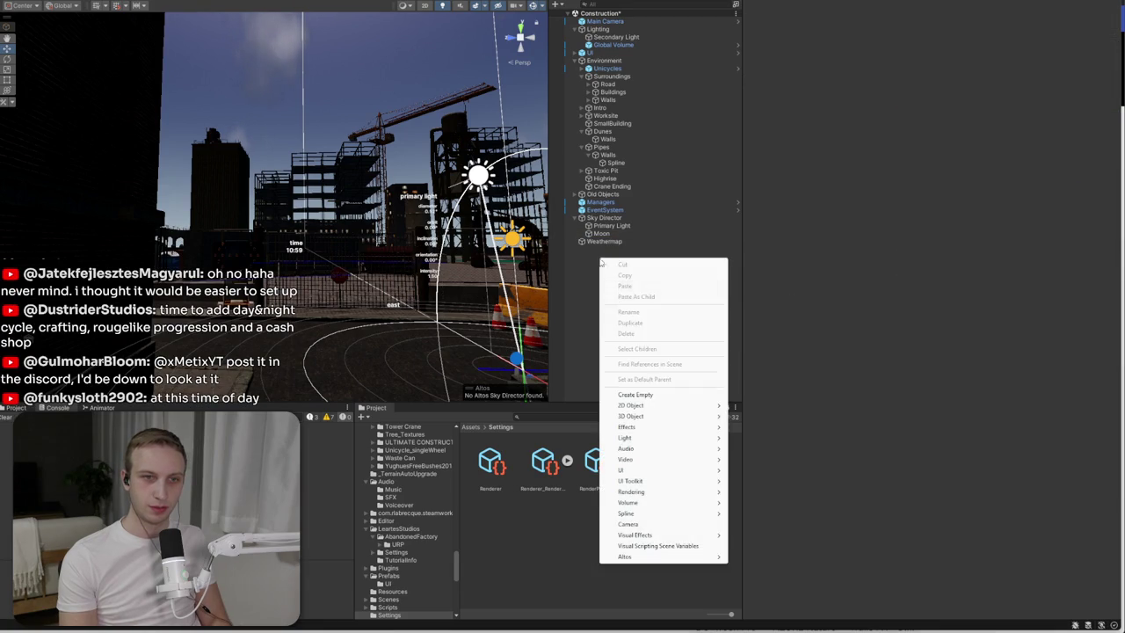
click(635, 395)
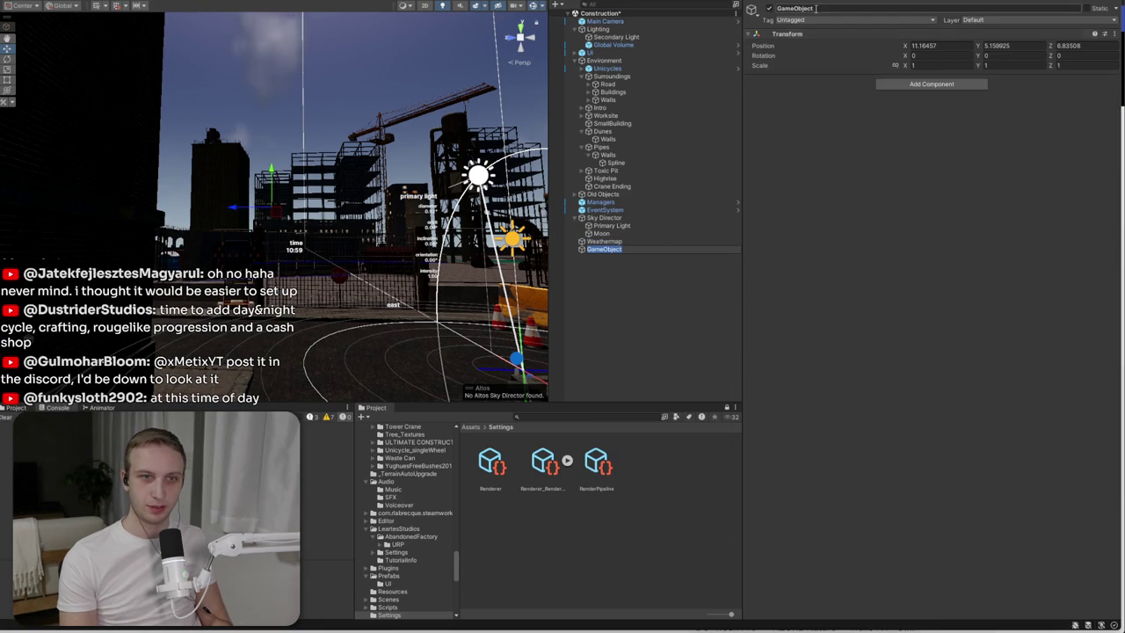
click(914, 84)
text(Auy)
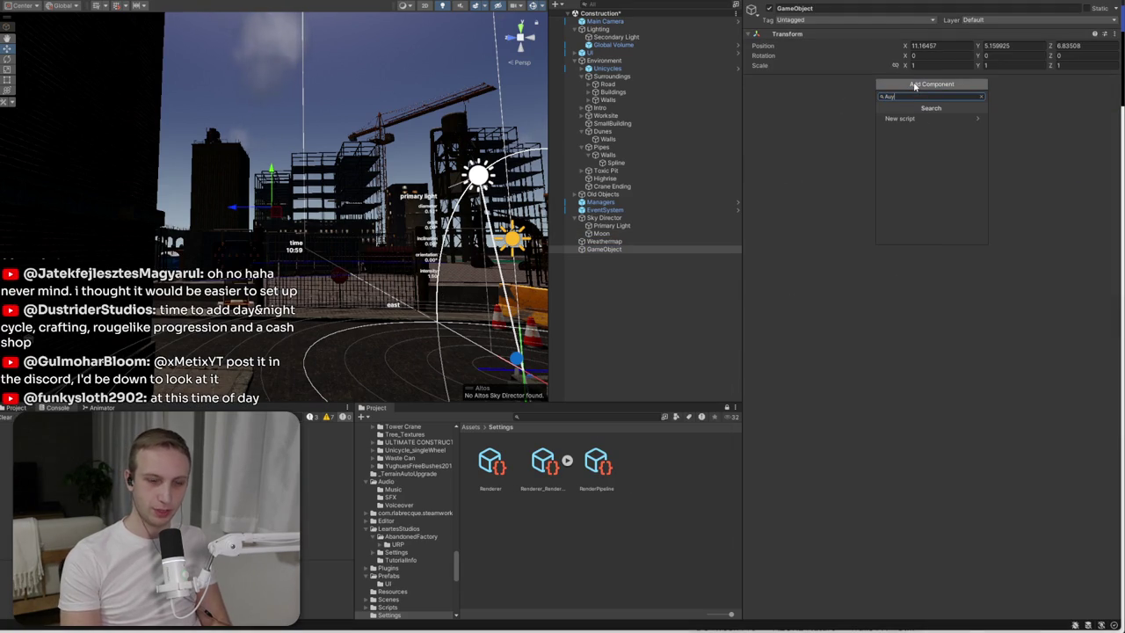
key(BackSpace)
text(ro)
key(BackSpace)
key(BackSpace)
key(BackSpace)
key(Escape)
key(alt+Tab)
scroll(675, 370, down, 1)
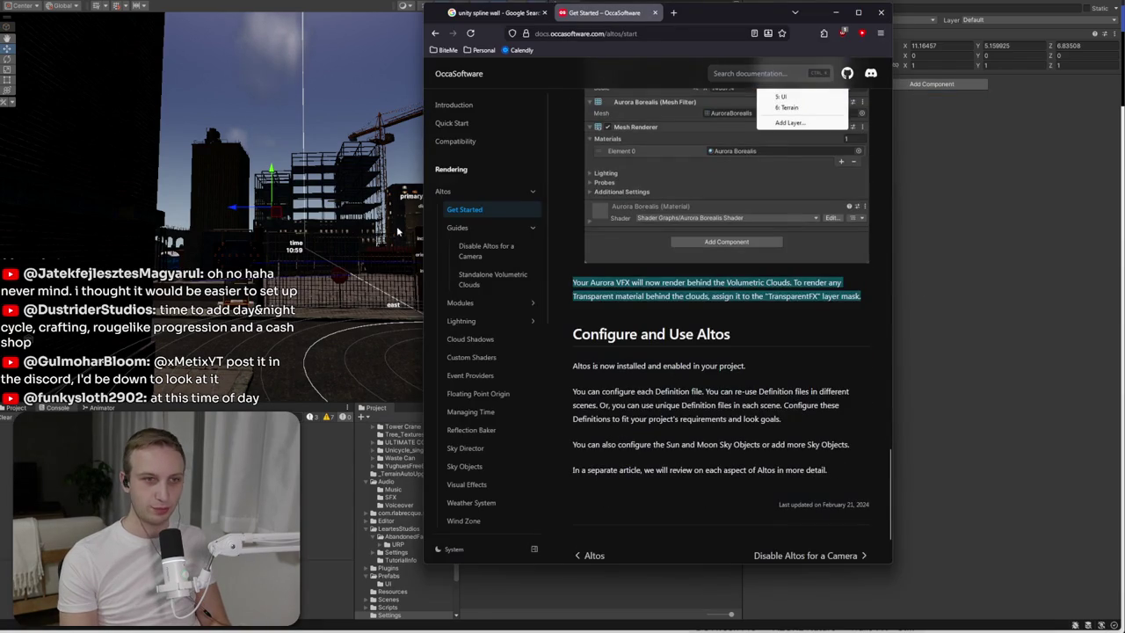
- Read the Definition files overview and the Atmosphere Definition docs page
drag(648, 367, 666, 420)
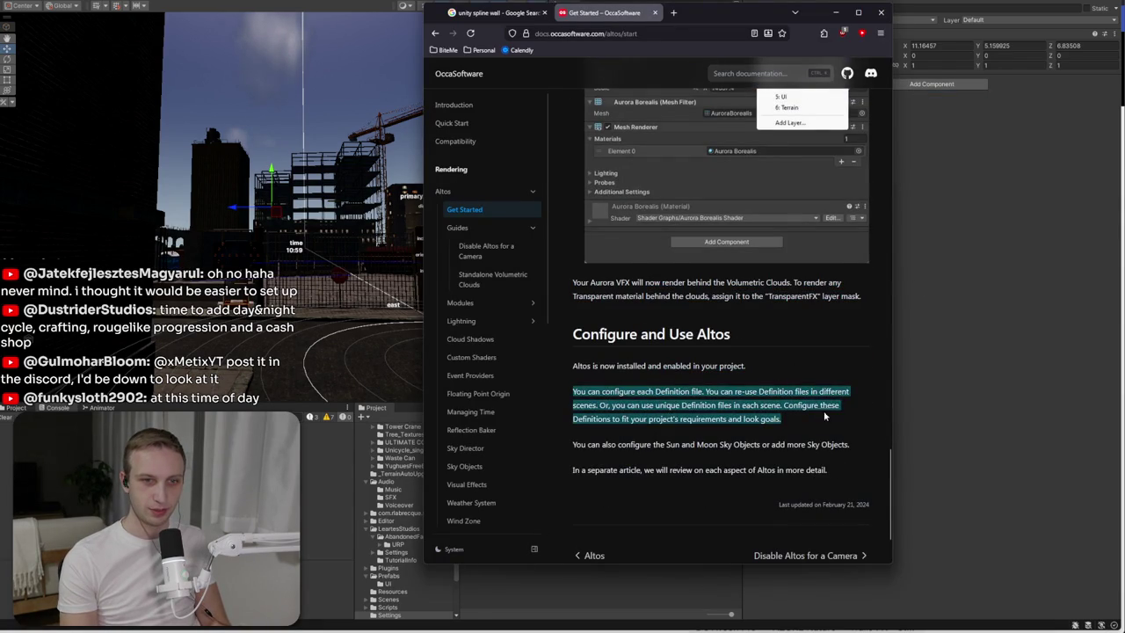
click(826, 419)
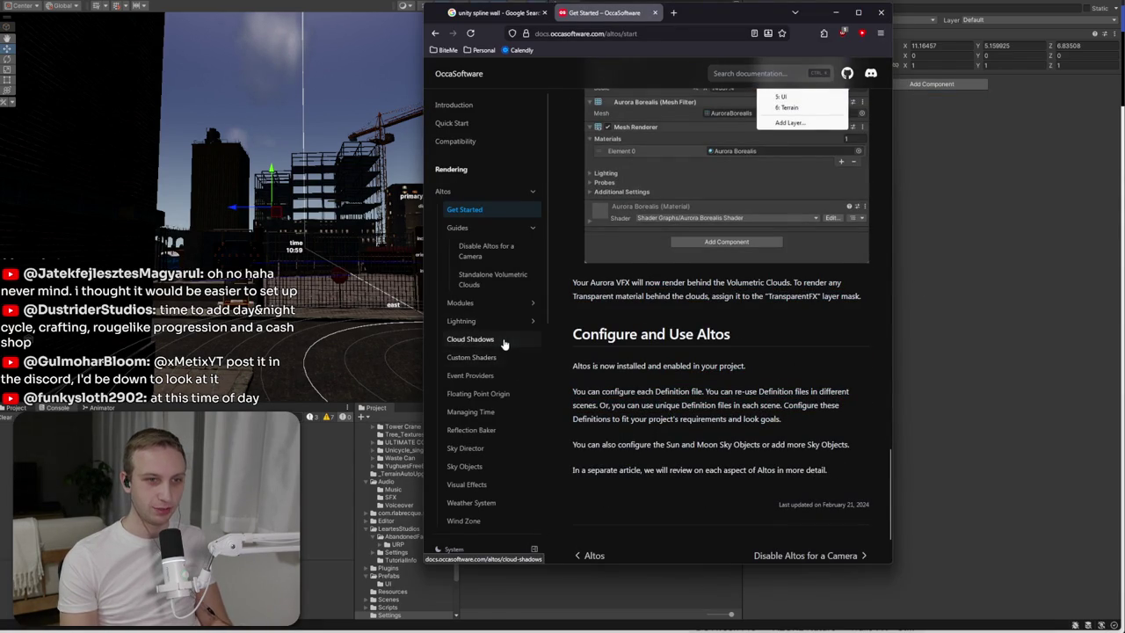
click(506, 304)
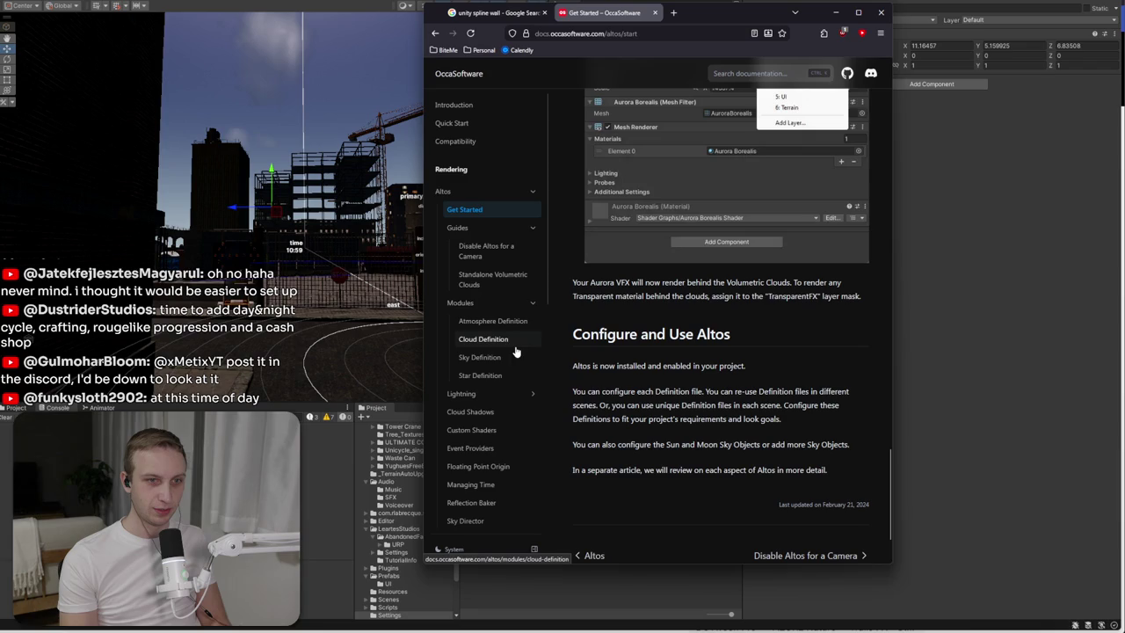
click(508, 325)
drag(685, 230, 810, 244)
click(686, 324)
scroll(686, 323, down, 3)
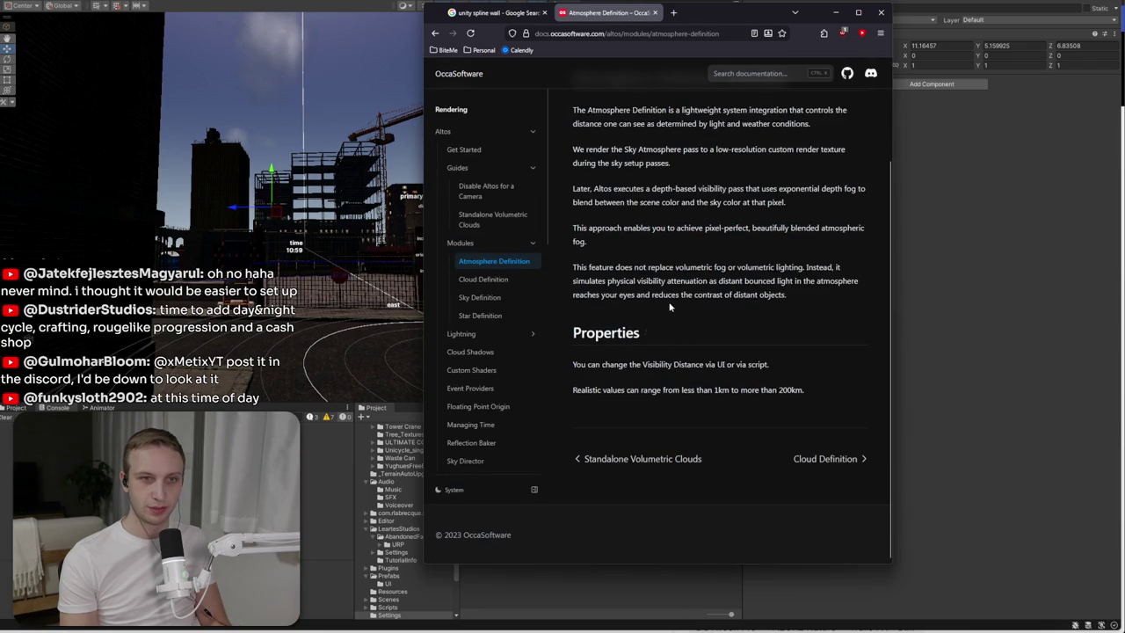
scroll(670, 306, up, 3)
mouse_move(650, 358)
mouse_down()
mouse_move(621, 263)
mouse_move(638, 282)
mouse_up()
click(622, 266)
click(636, 282)
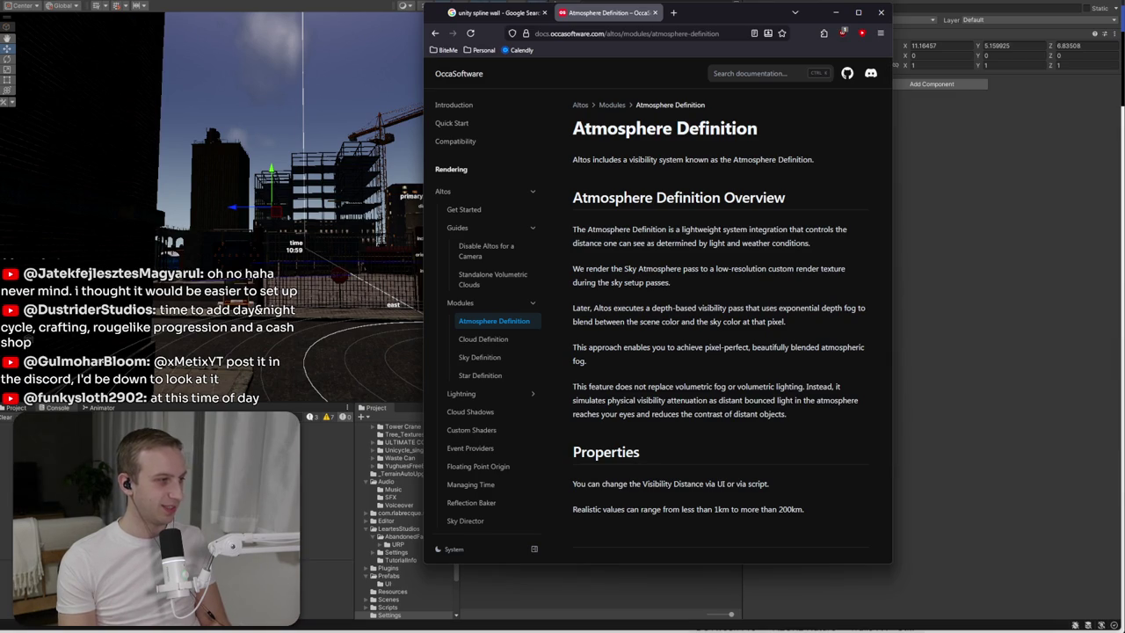
- Back in Unity, inspect the new GameObject and the Weathermap object
click(994, 314)
click(595, 251)
mouse_move(352, 220)
mouse_down()
mouse_move(360, 175)
mouse_move(365, 227)
mouse_move(365, 176)
mouse_move(369, 254)
mouse_move(395, 264)
mouse_up()
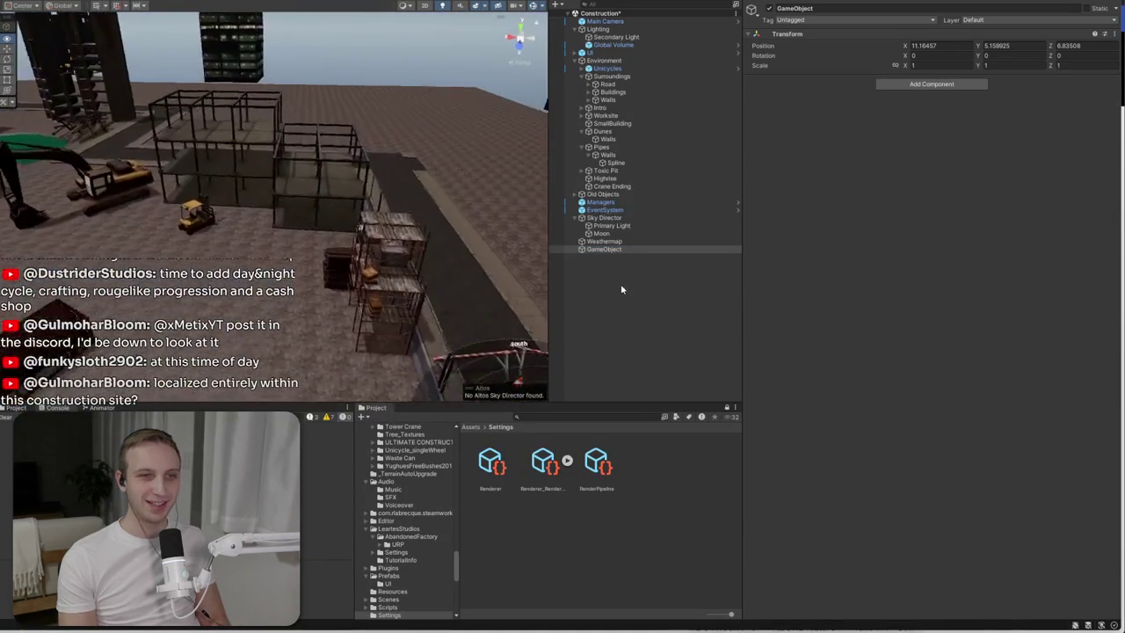
click(593, 251)
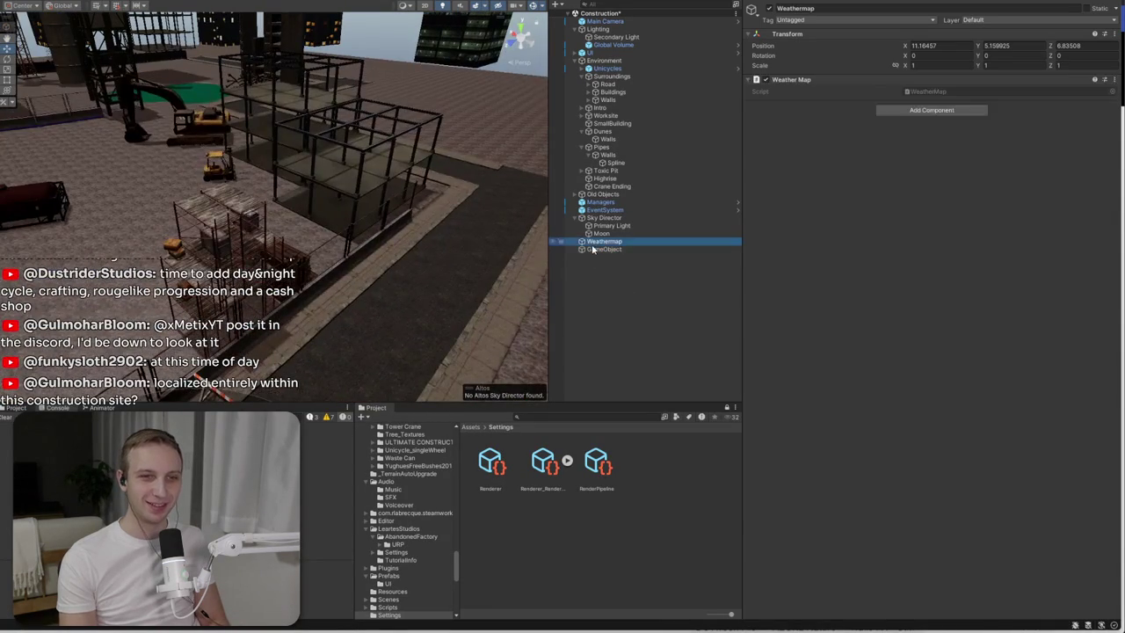
click(592, 241)
- Read the overview on the Altos Cloud Definition docs page
key(alt+Tab)
click(490, 340)
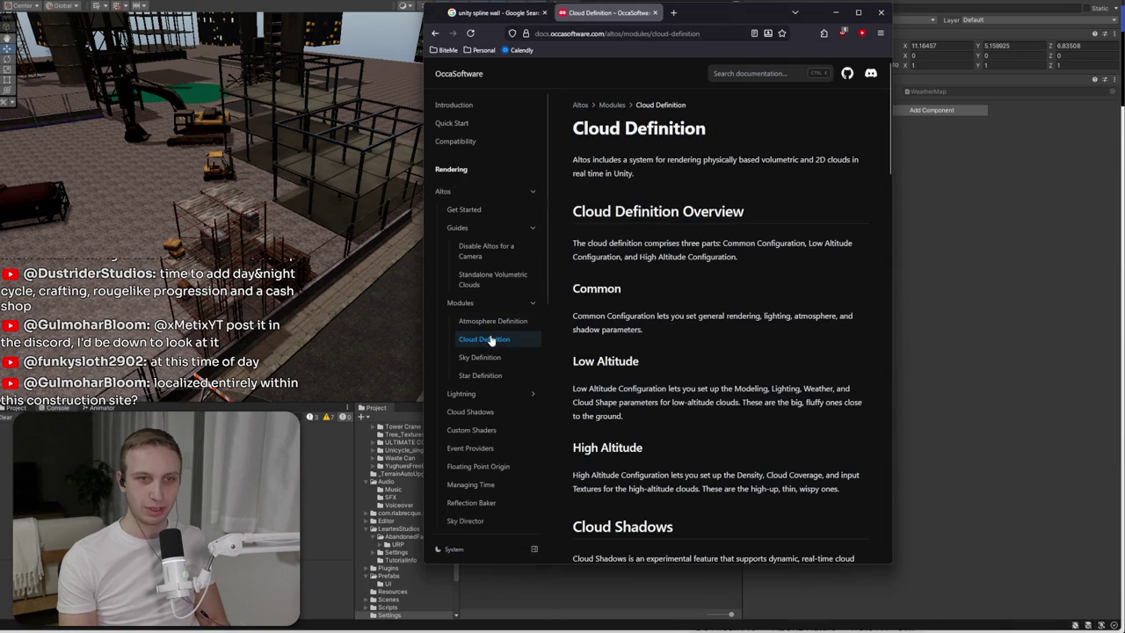
scroll(660, 240, down, 7)
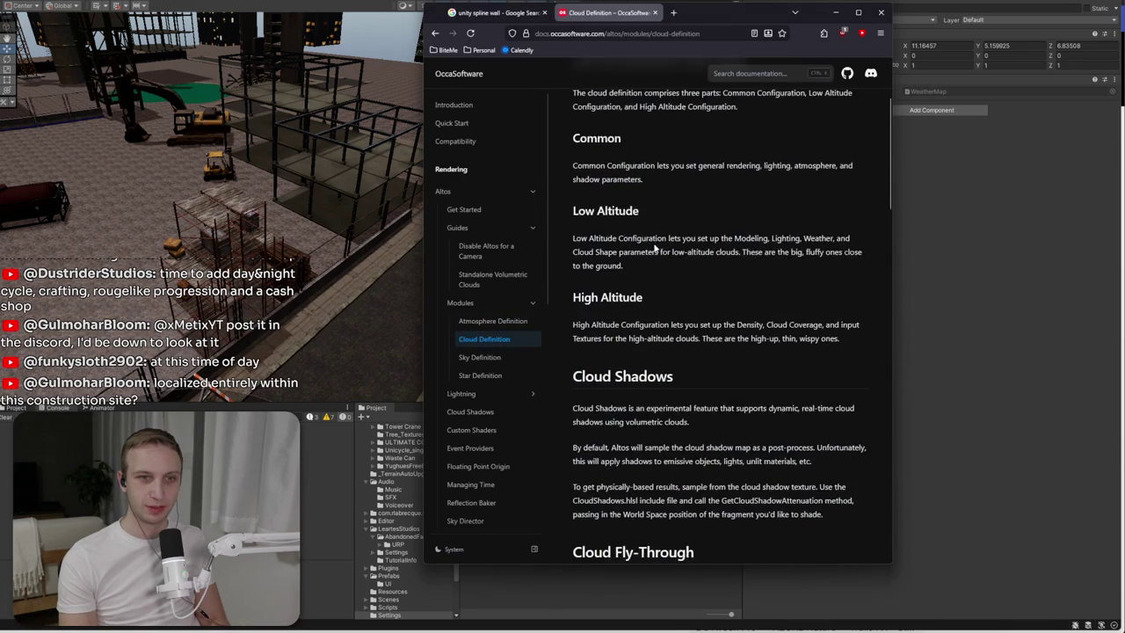
scroll(653, 246, up, 6)
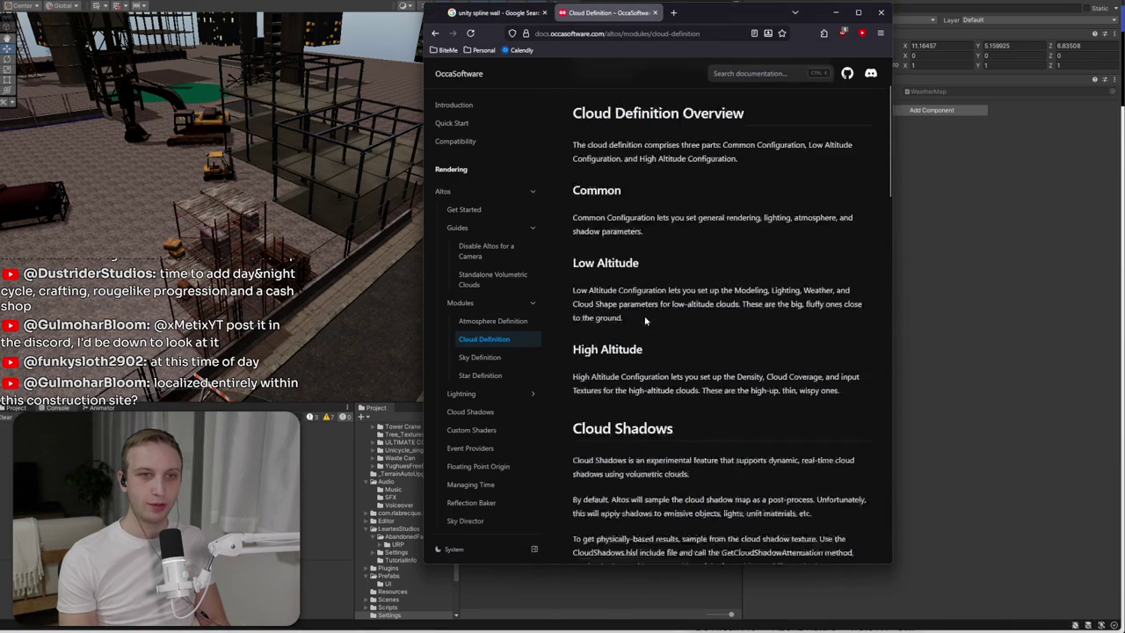
triple_click(646, 175)
click(660, 171)
drag(704, 227, 720, 269)
- Cancel a 'cloud' component search and select Sky Director to view its settings
click(944, 113)
click(949, 110)
text(cloud)
key(BackSpace)
click(606, 226)
key(Up)
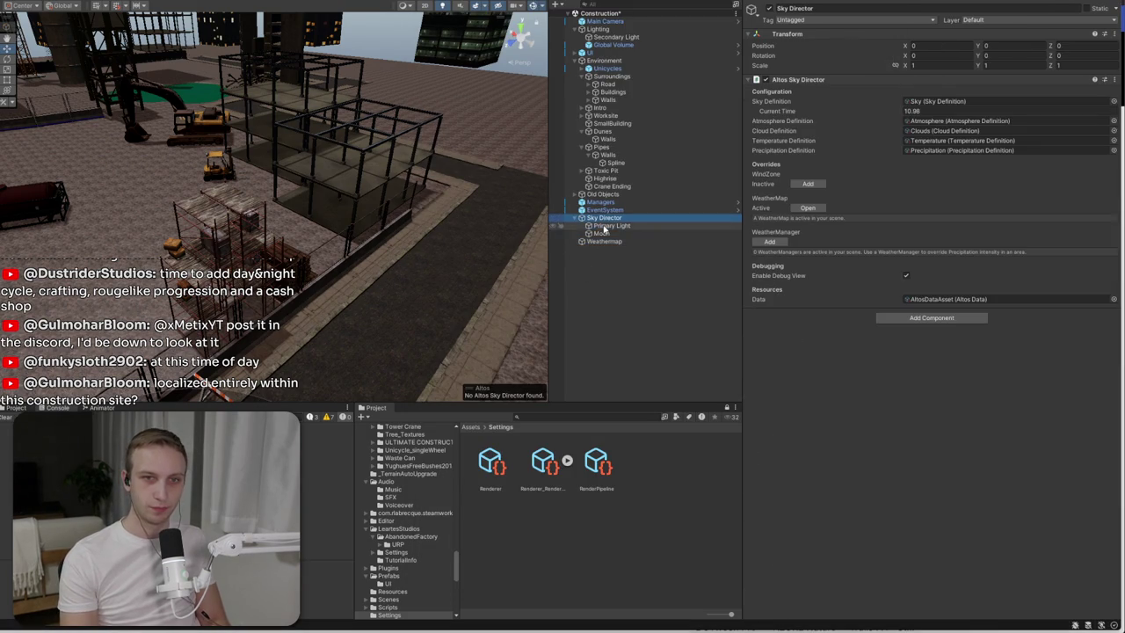
- Check WeatherMap, select the Sky Director's Clouds asset (altitude 600, thickness 4000), and tilt the view skyward
click(804, 209)
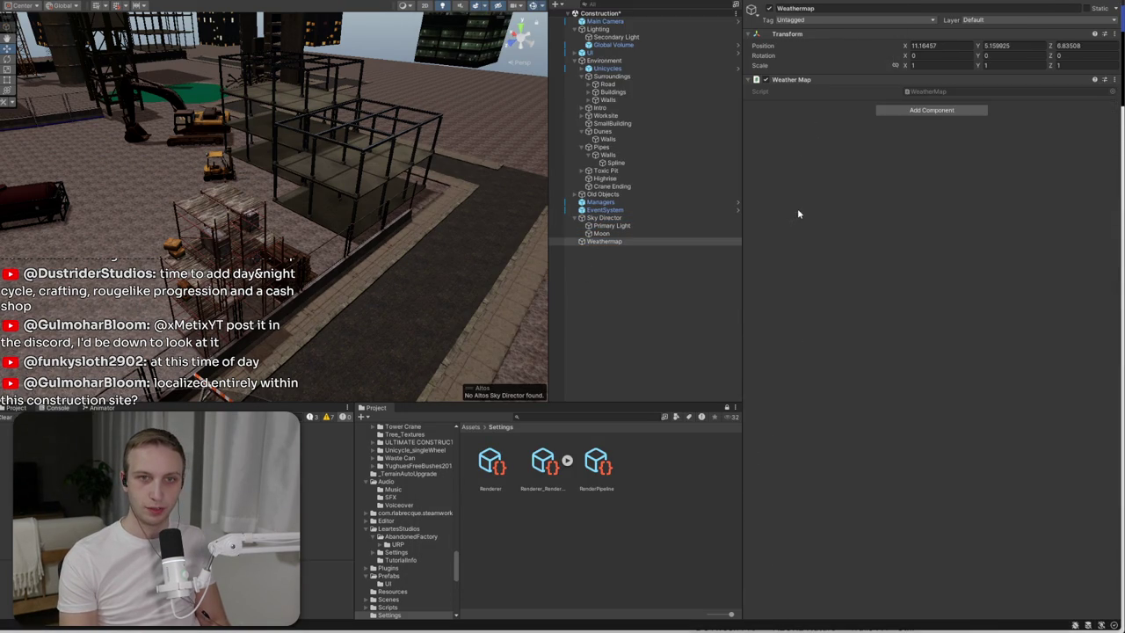
click(604, 218)
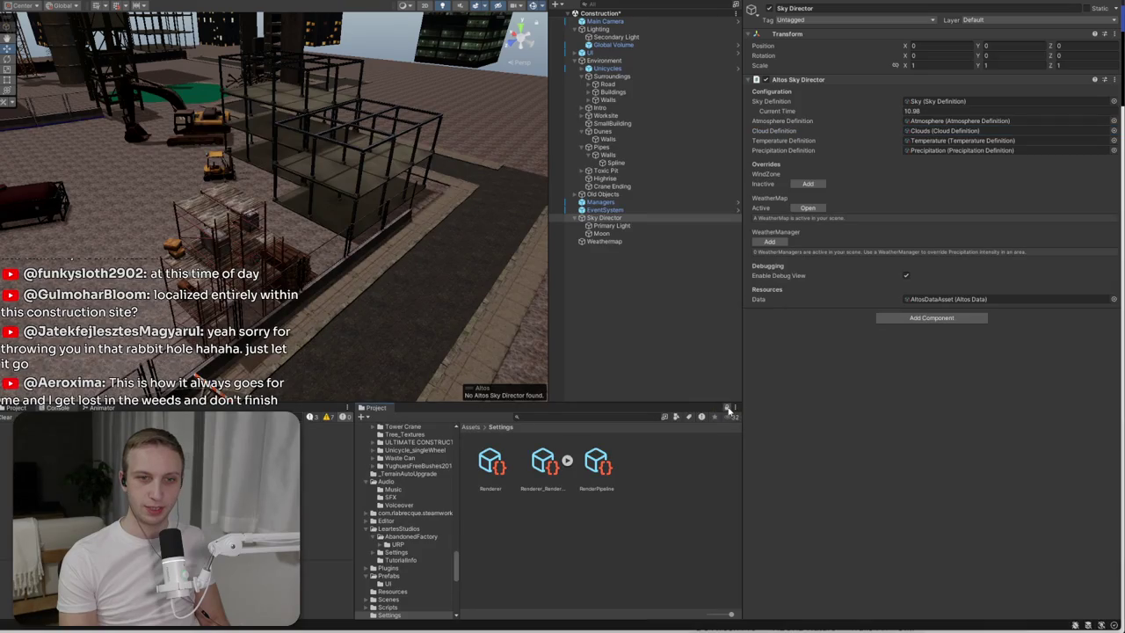
click(945, 130)
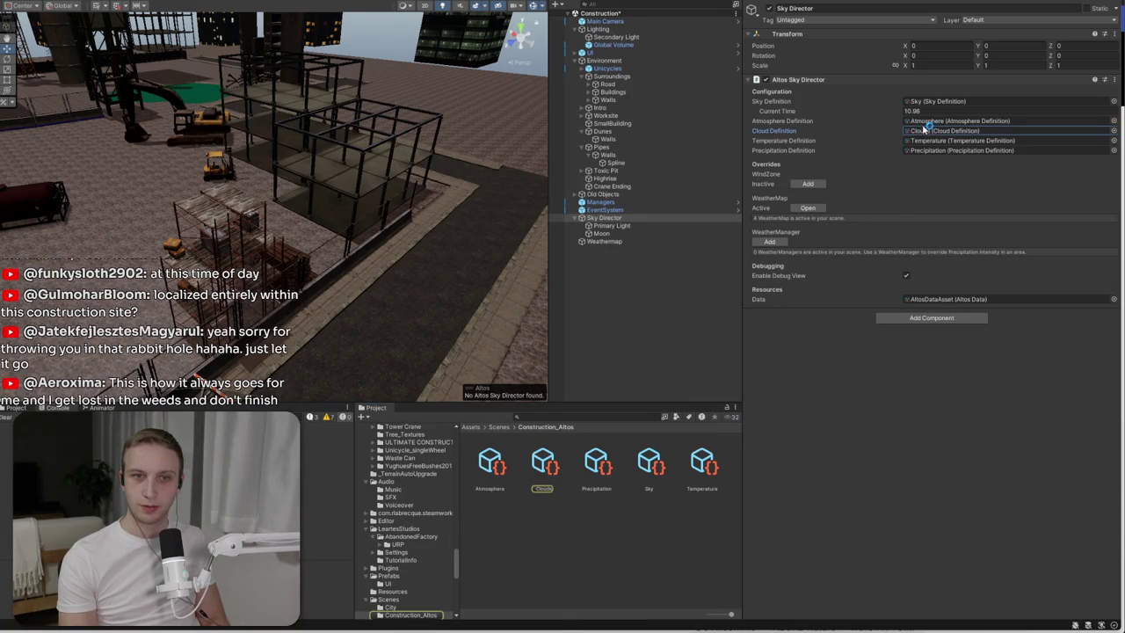
click(564, 466)
drag(396, 299, 383, 297)
drag(493, 204, 254, 131)
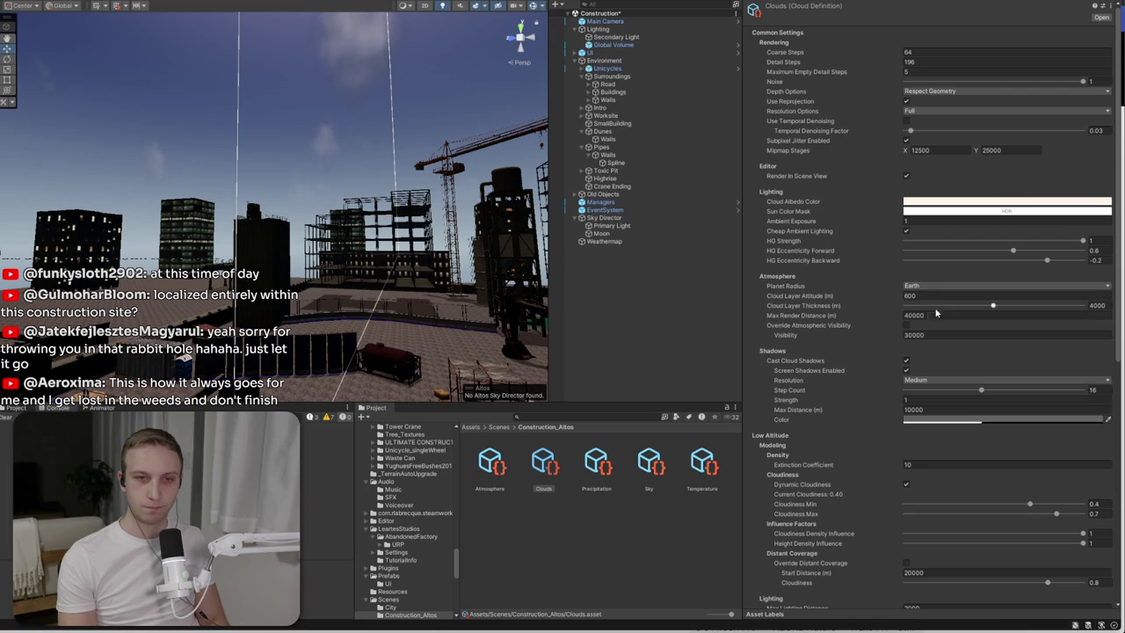
scroll(897, 342, down, 3)
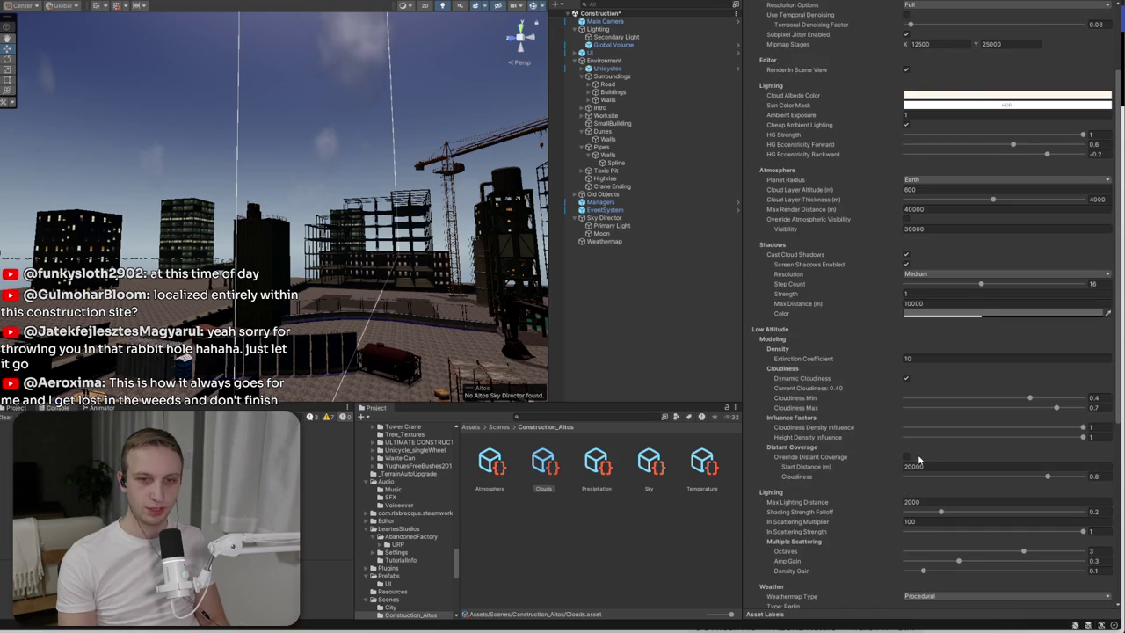
scroll(918, 466, down, 7)
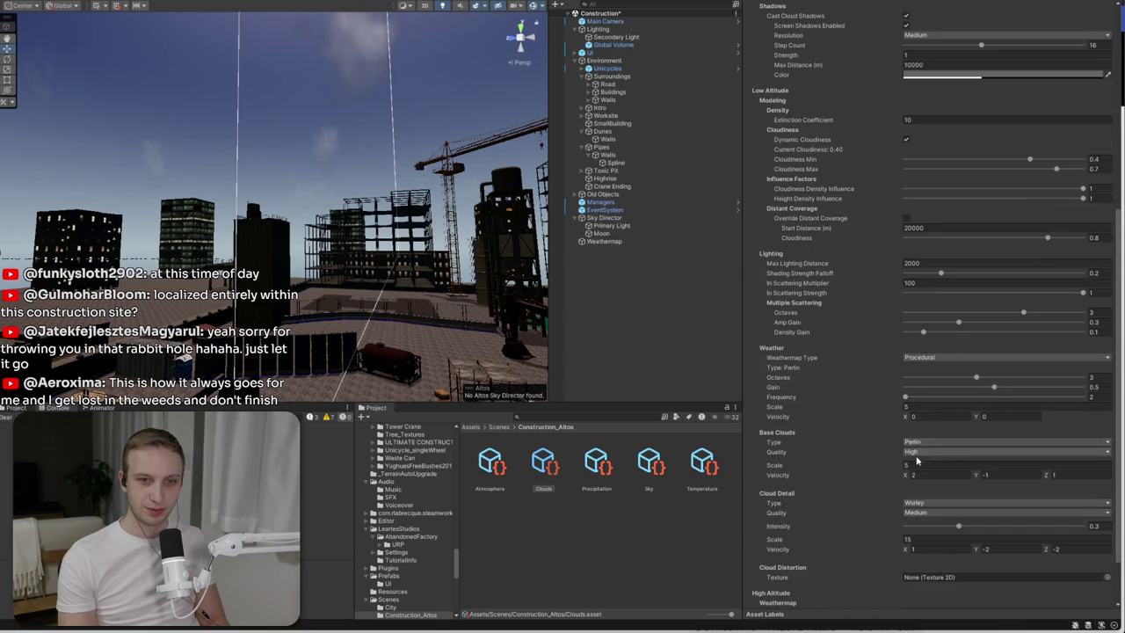
drag(895, 469, 947, 466)
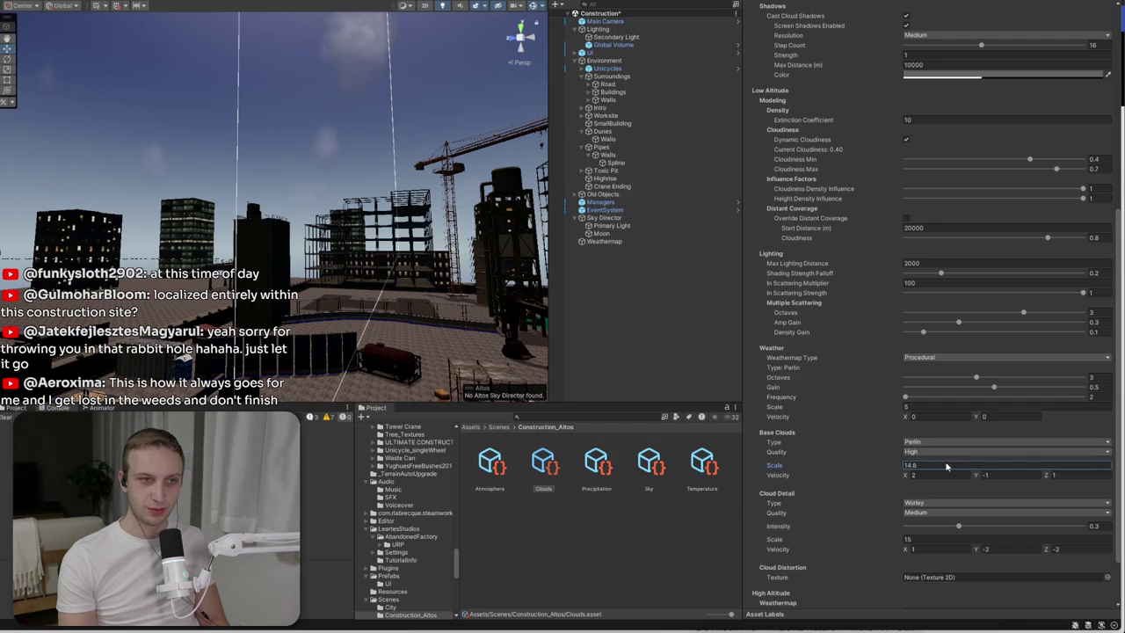
text(5)
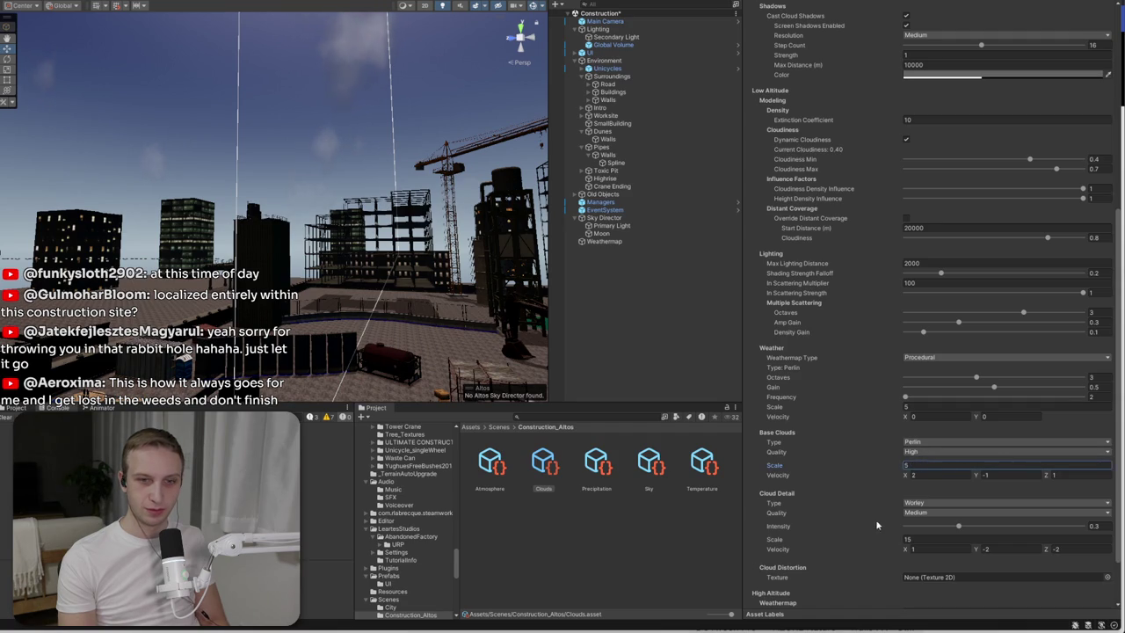
scroll(875, 528, down, 3)
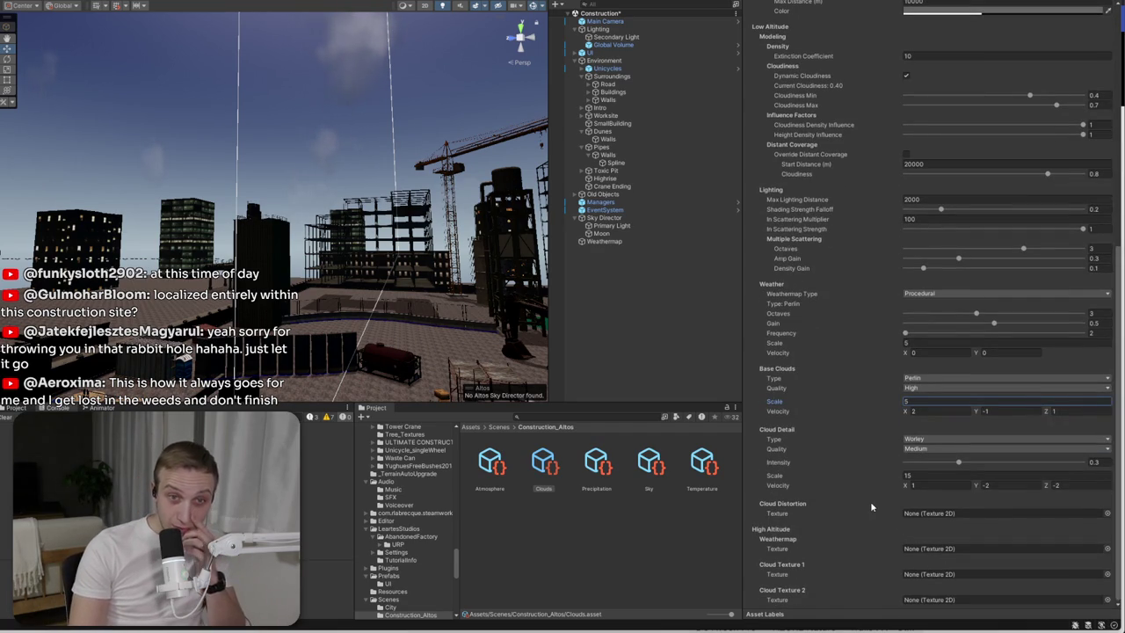
scroll(862, 510, up, 1)
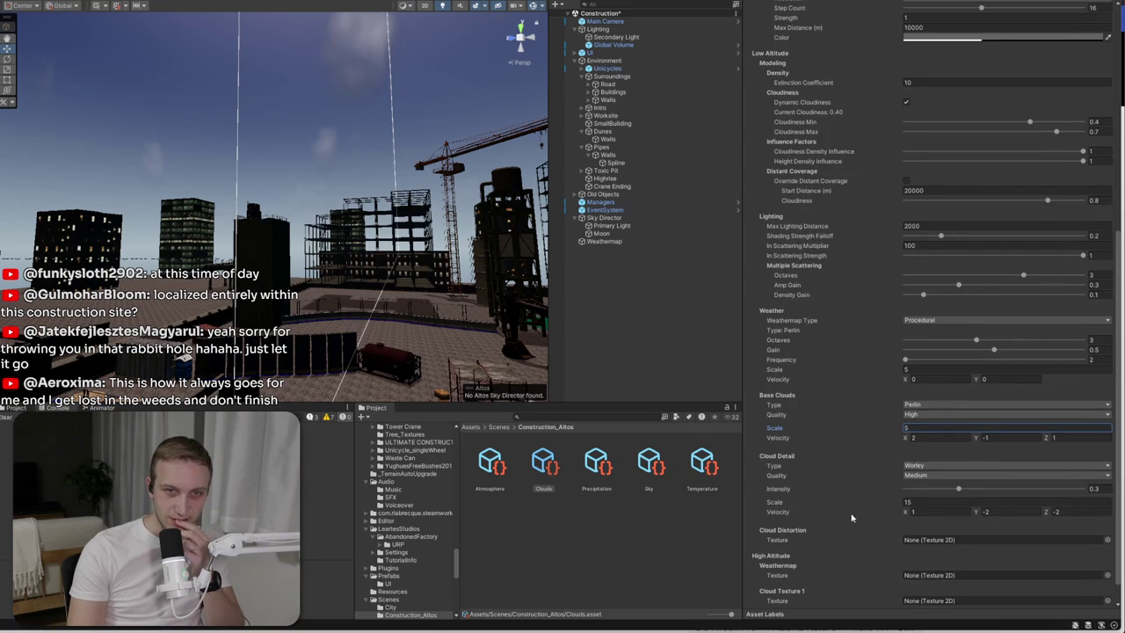
scroll(851, 518, up, 1)
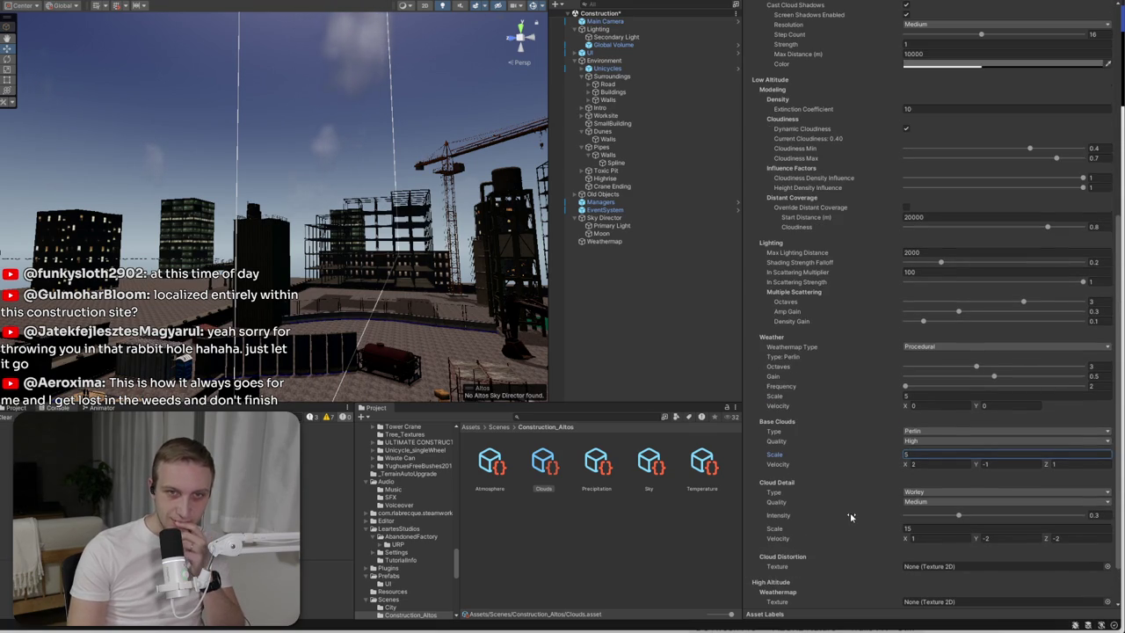
scroll(851, 519, up, 3)
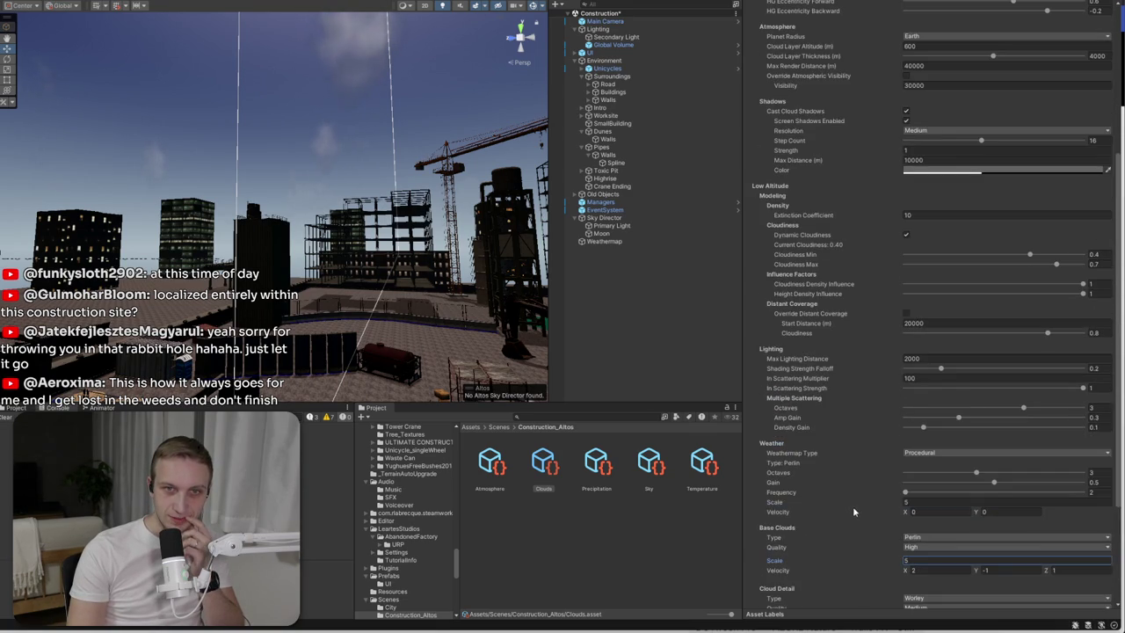
scroll(784, 321, up, 2)
scroll(784, 322, up, 4)
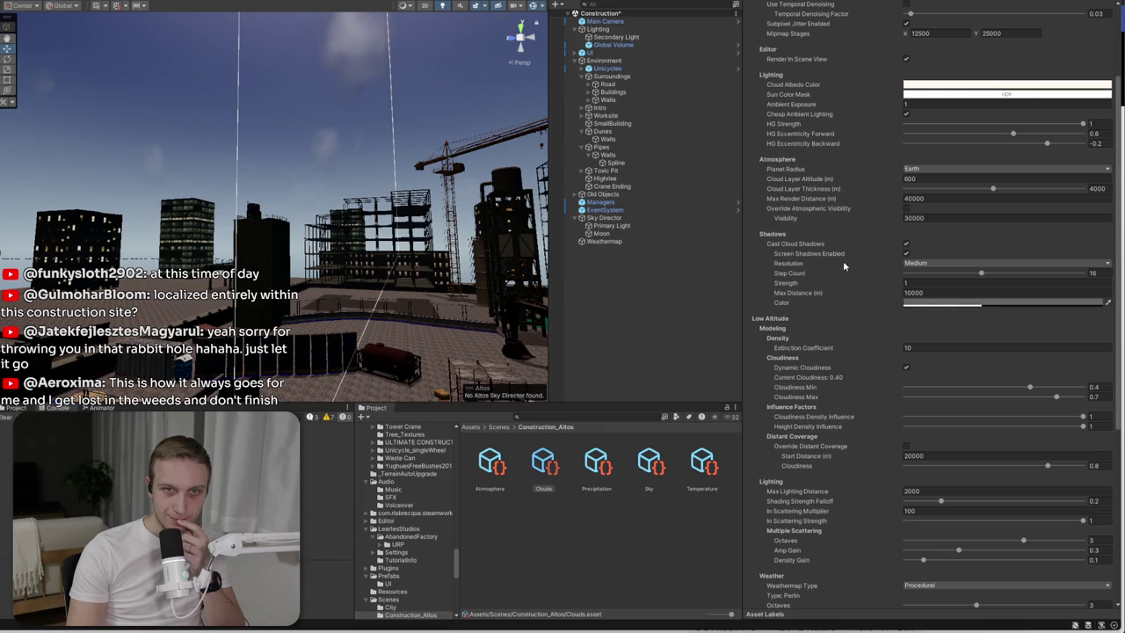
scroll(842, 263, up, 2)
scroll(818, 277, up, 2)
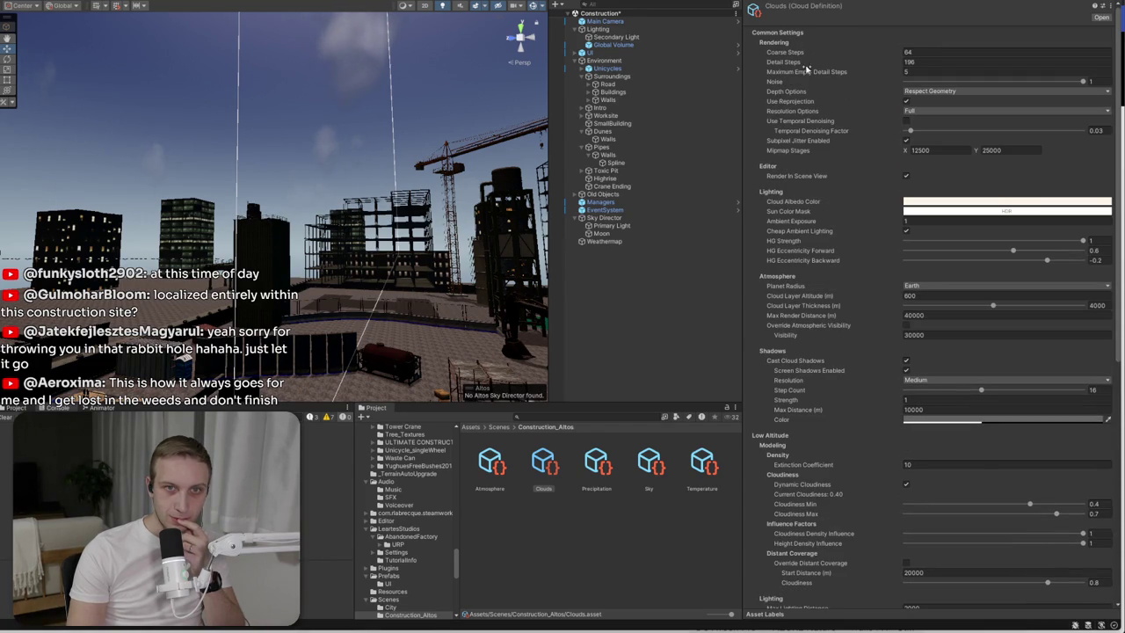
- Keep Maximum Empty Detail Steps at 5 and lower Cloud Layer Altitude to 100
drag(876, 75, 1016, 79)
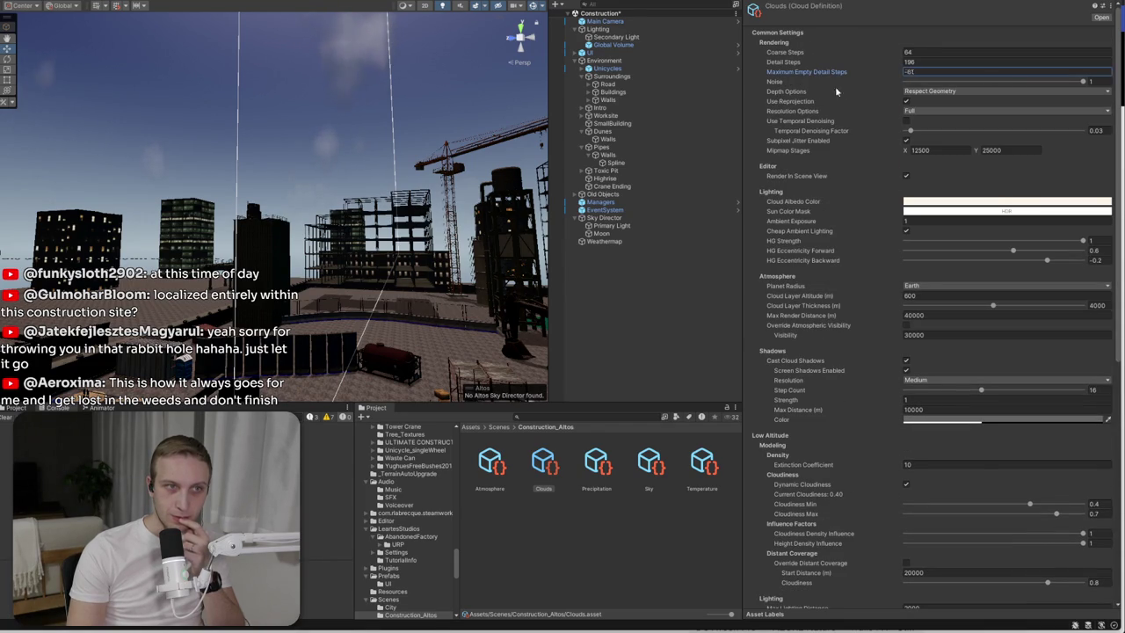
key(ctrl+z)
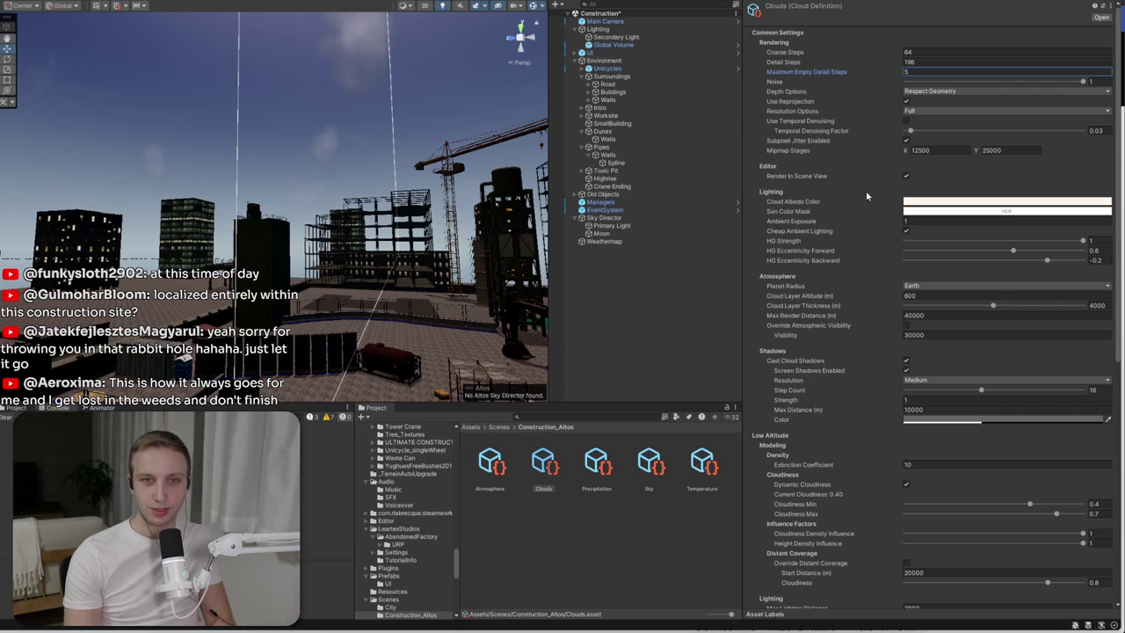
drag(849, 301, 868, 302)
text(30)
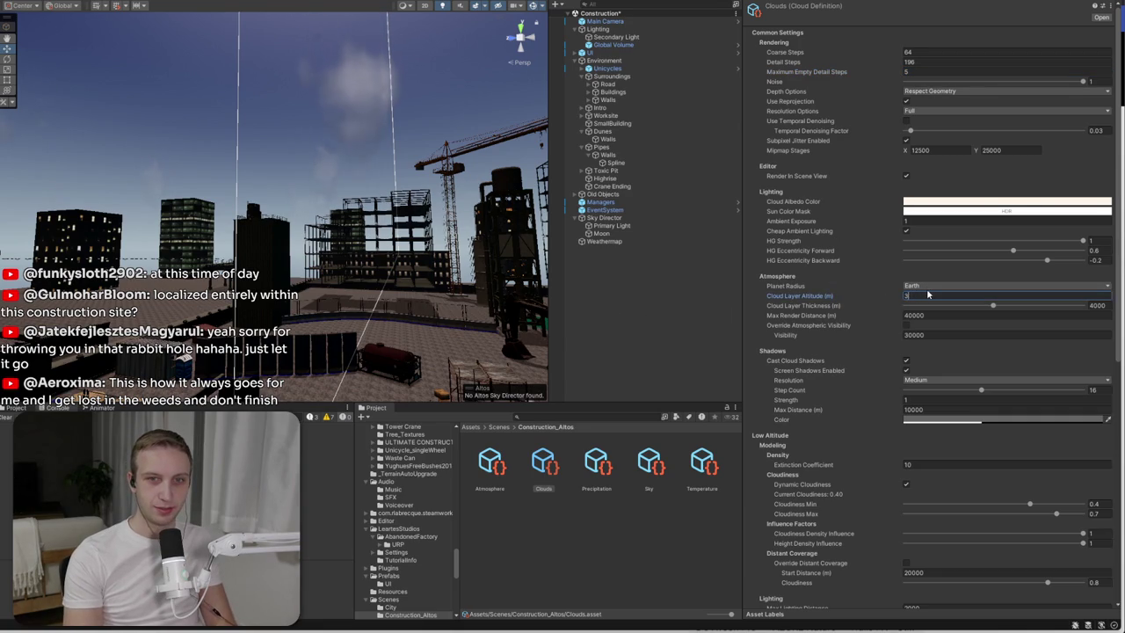
text(0)
key(Return)
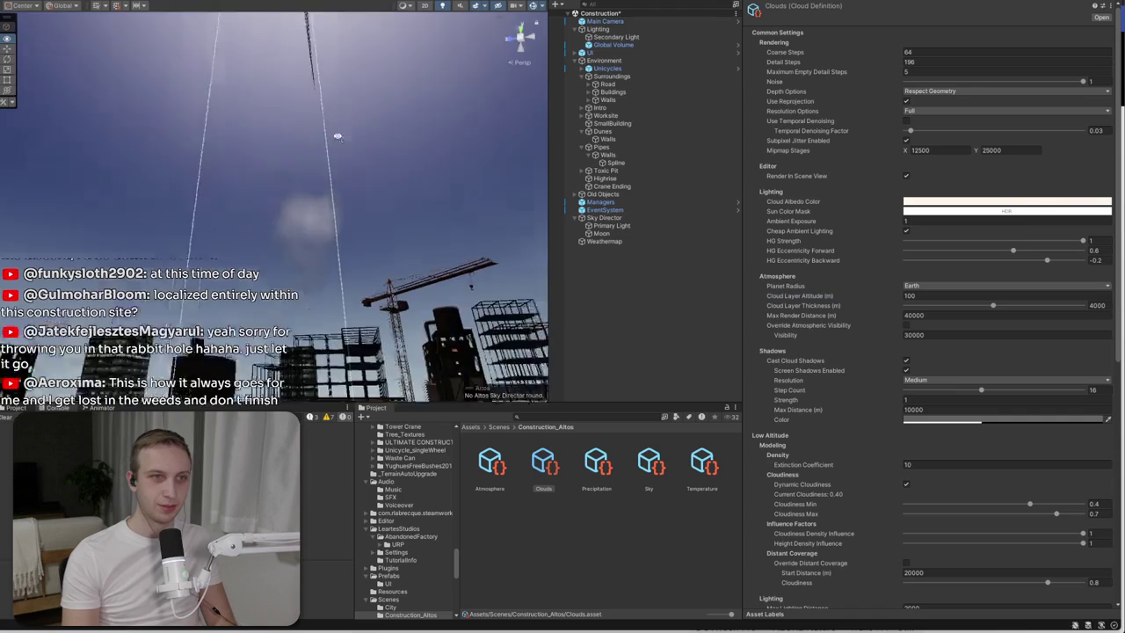
mouse_move(397, 181)
mouse_down()
mouse_move(582, 226)
mouse_move(774, 224)
mouse_up()
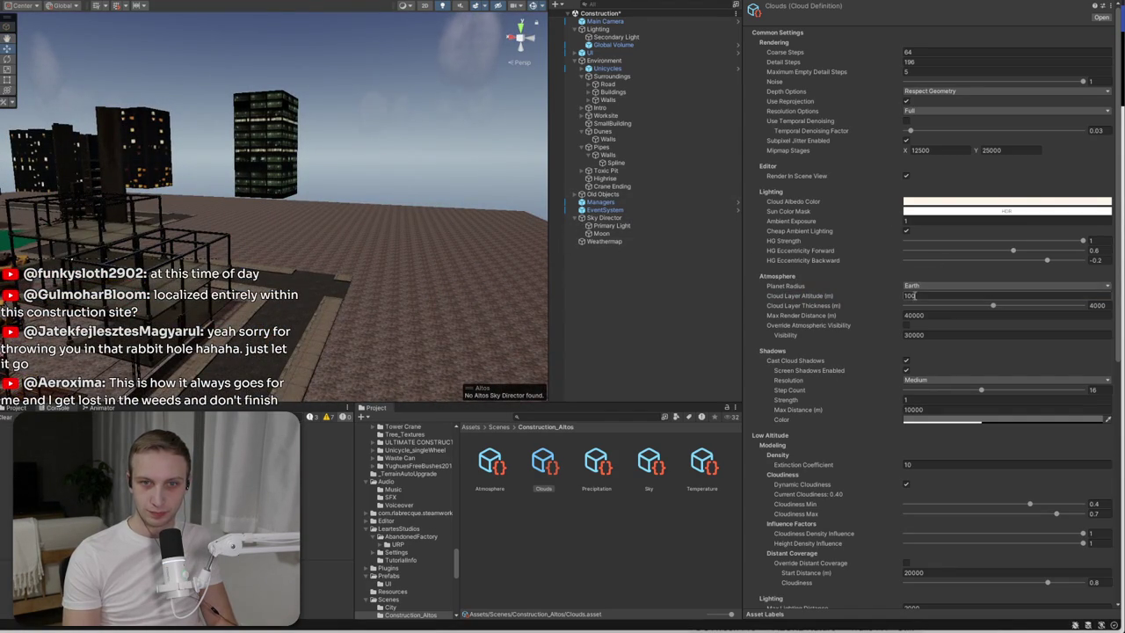
- Trial-edit cloud thickness, max render distance and Extinction Coefficient, restoring extinction to 10
mouse_move(1006, 309)
mouse_down()
mouse_move(929, 306)
mouse_move(902, 321)
mouse_move(993, 323)
mouse_up()
click(914, 318)
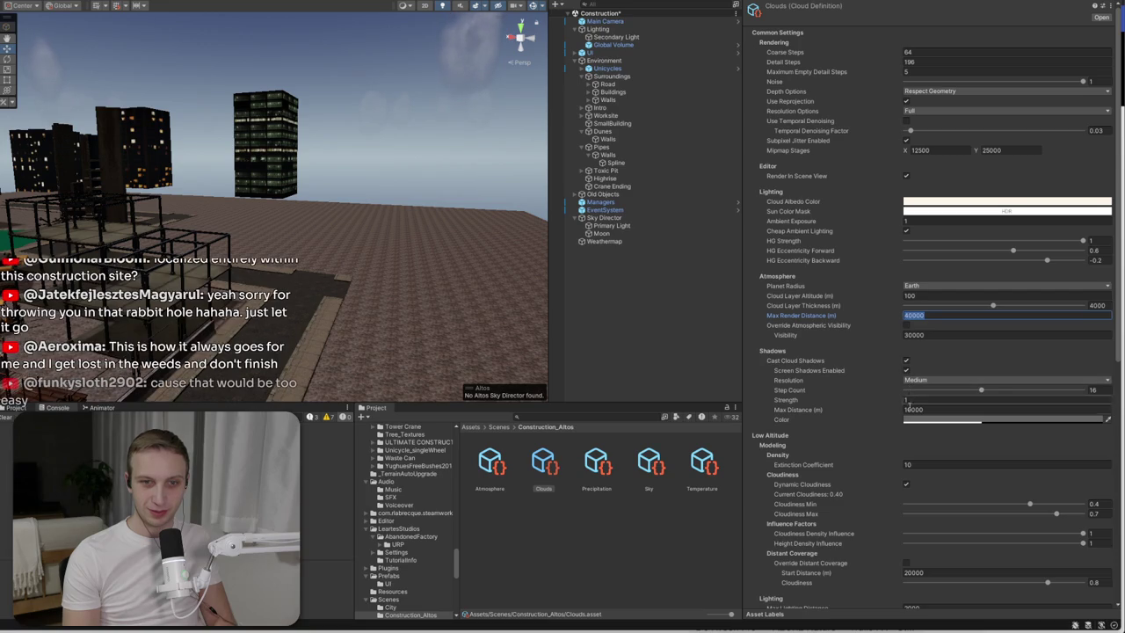
scroll(824, 430, down, 2)
drag(896, 390, 1075, 387)
key(ctrl+z)
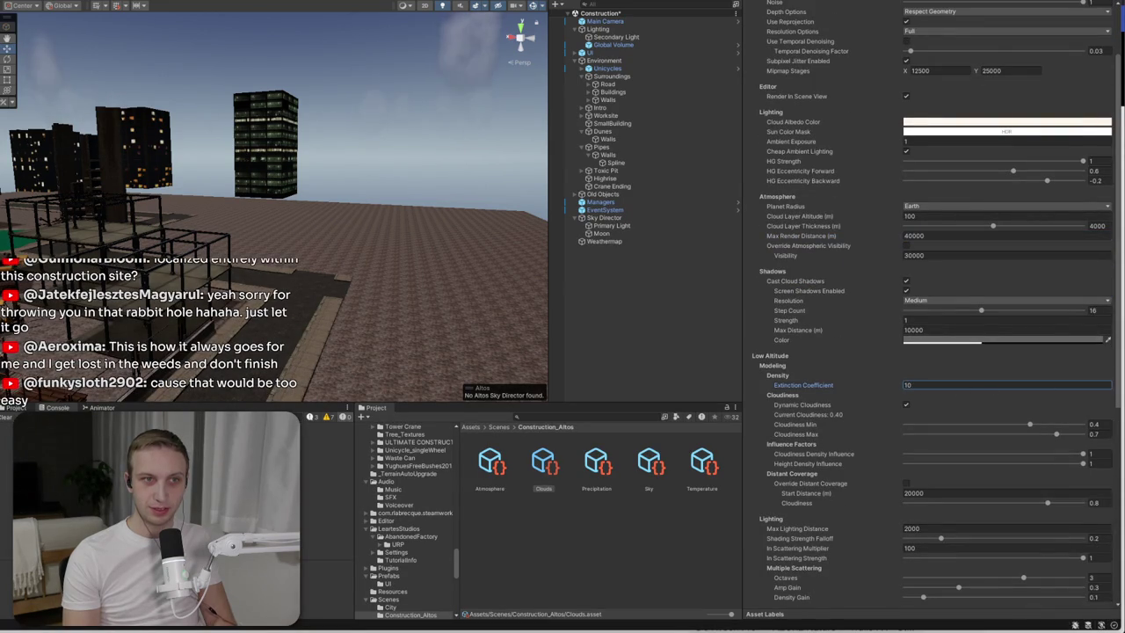
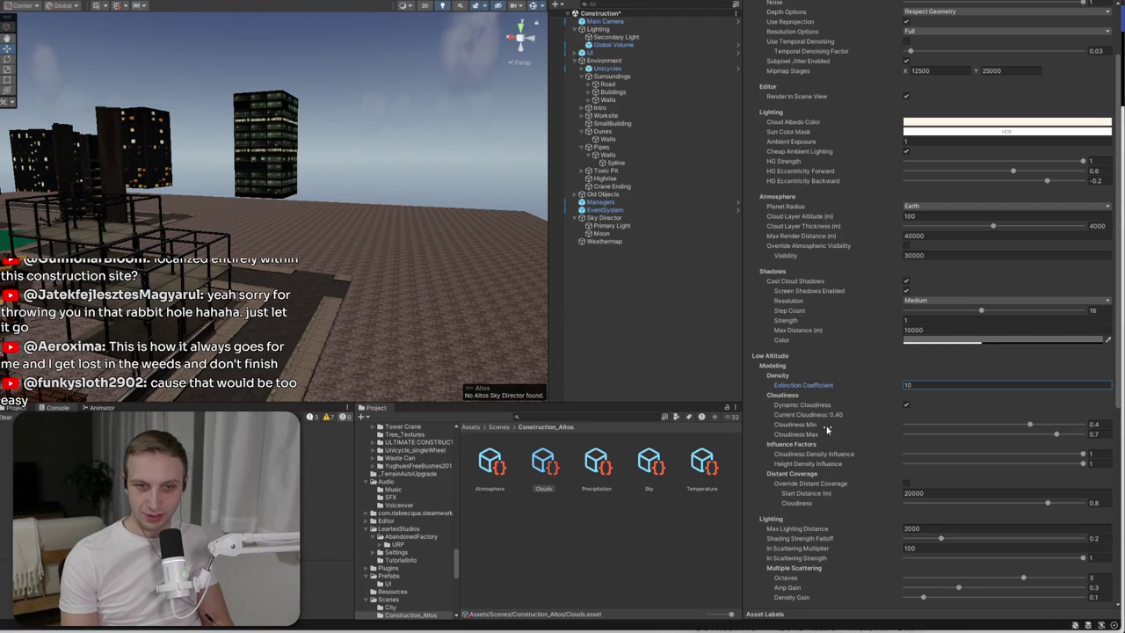
- Turn off Dynamic Cloudiness and set Cloudiness to about 0.73
click(907, 406)
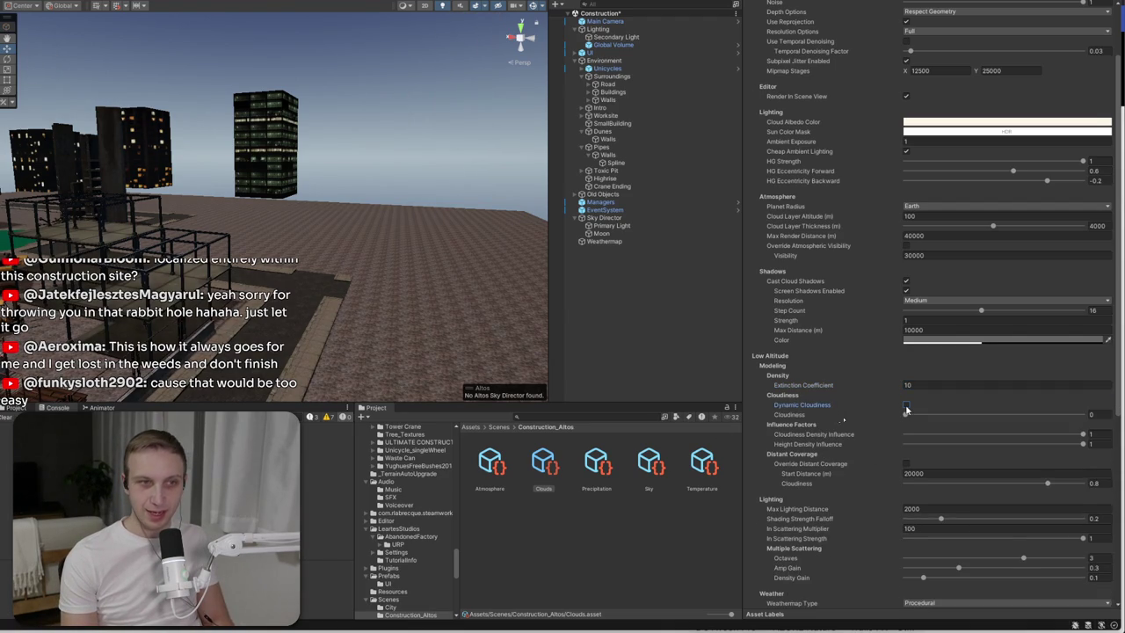
drag(906, 414, 1084, 414)
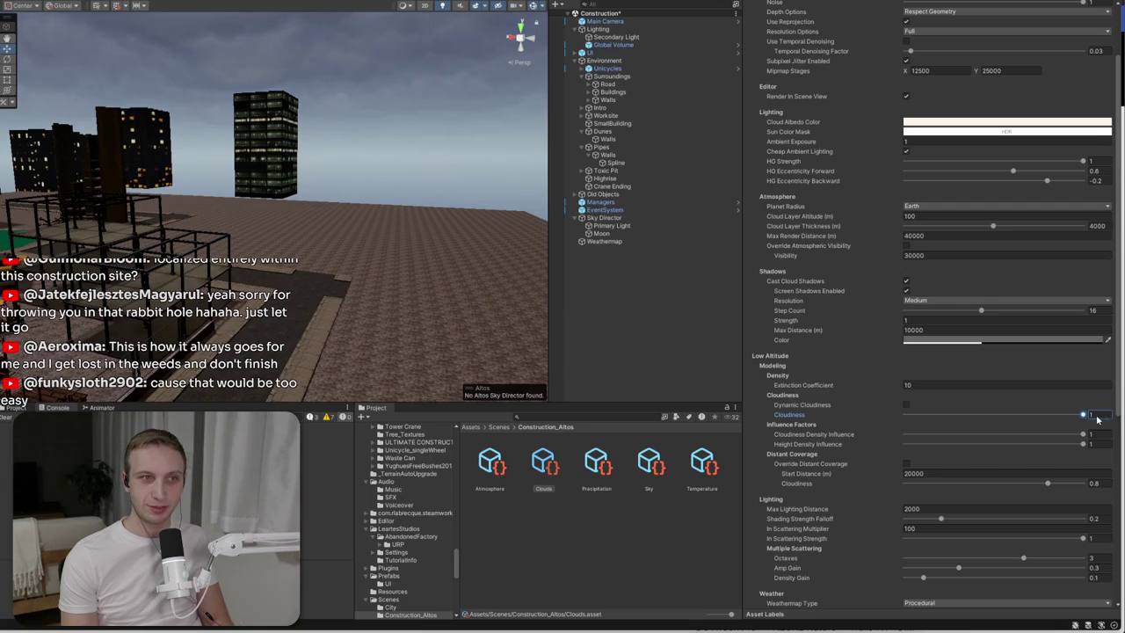
mouse_move(490, 292)
mouse_down()
mouse_move(294, 299)
mouse_move(290, 342)
mouse_up()
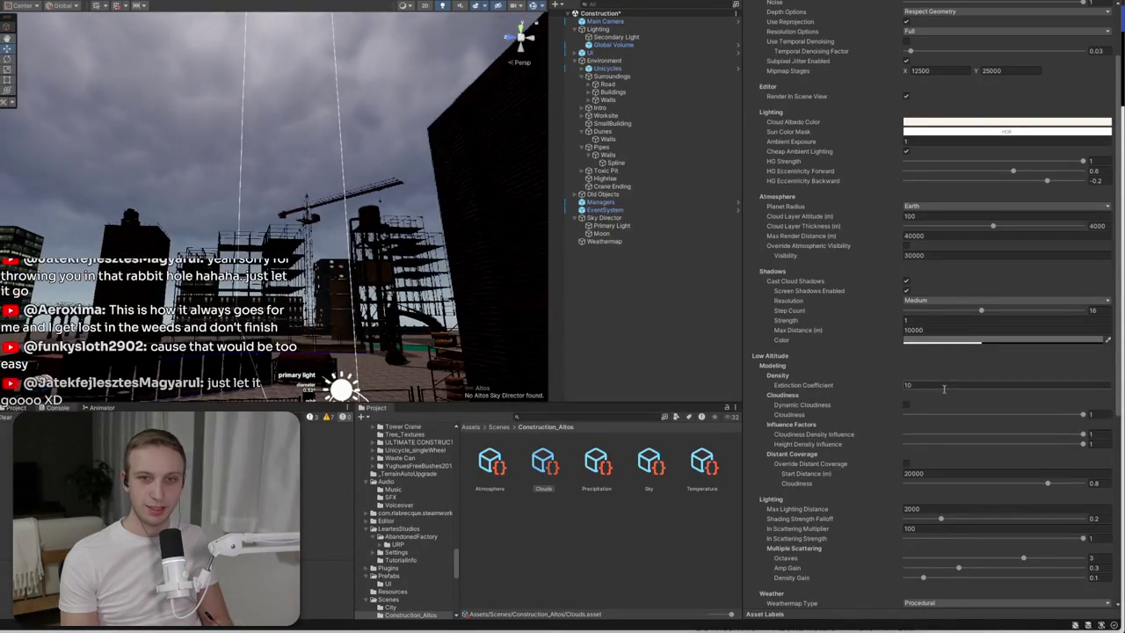
drag(1055, 417, 1034, 417)
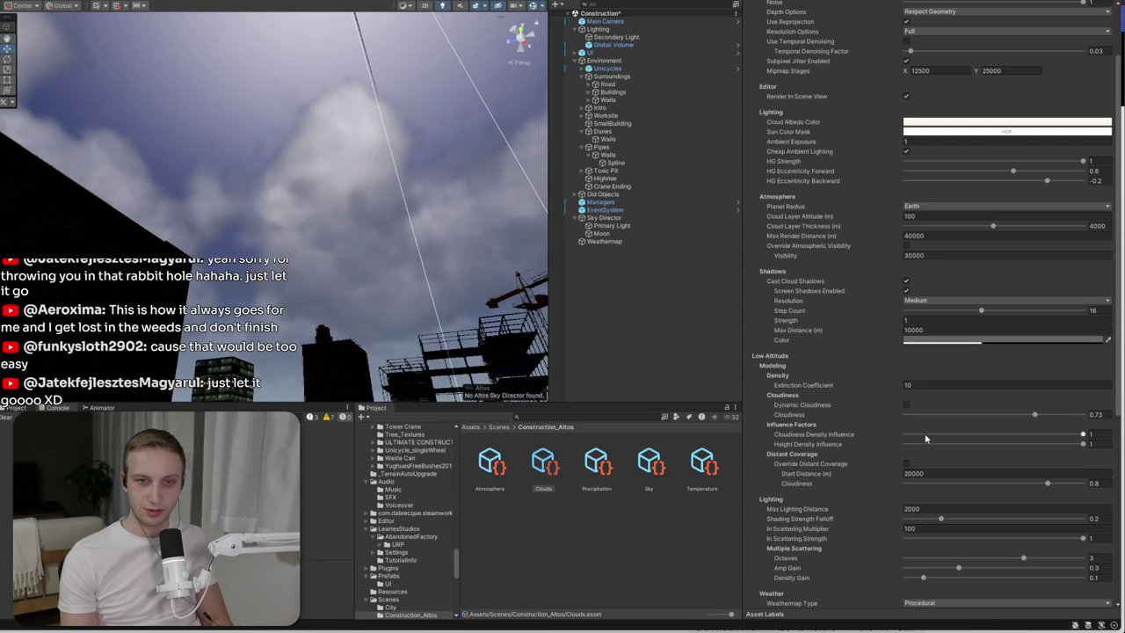
- Raise the cloud layer altitude to 500 and bring up the Atmosphere definition
click(934, 217)
text(500)
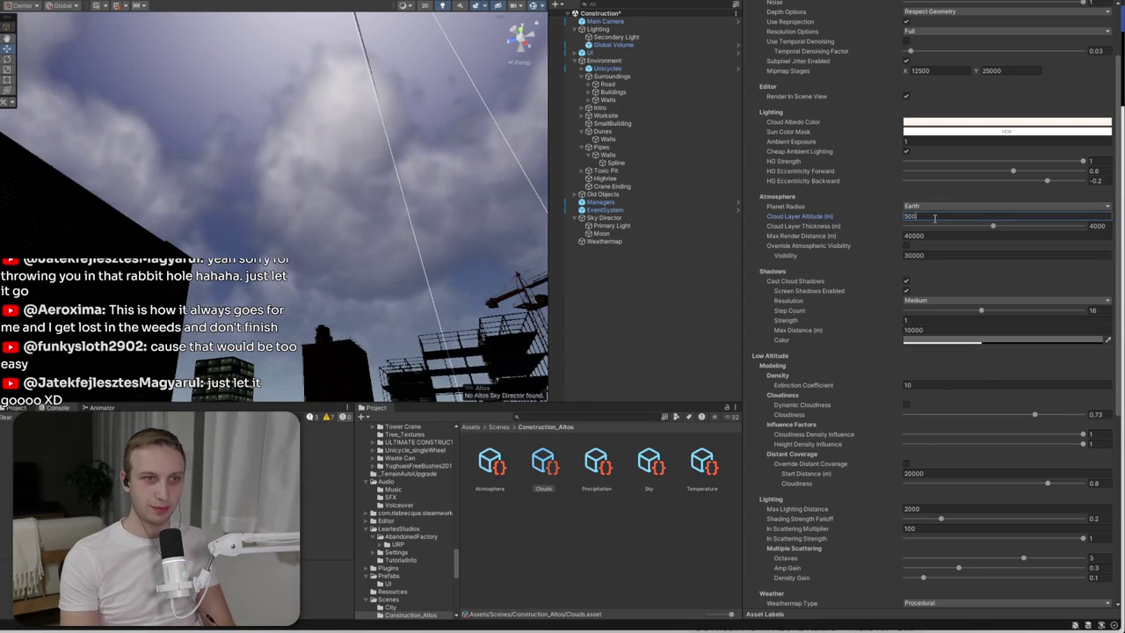
scroll(800, 200, up, 3)
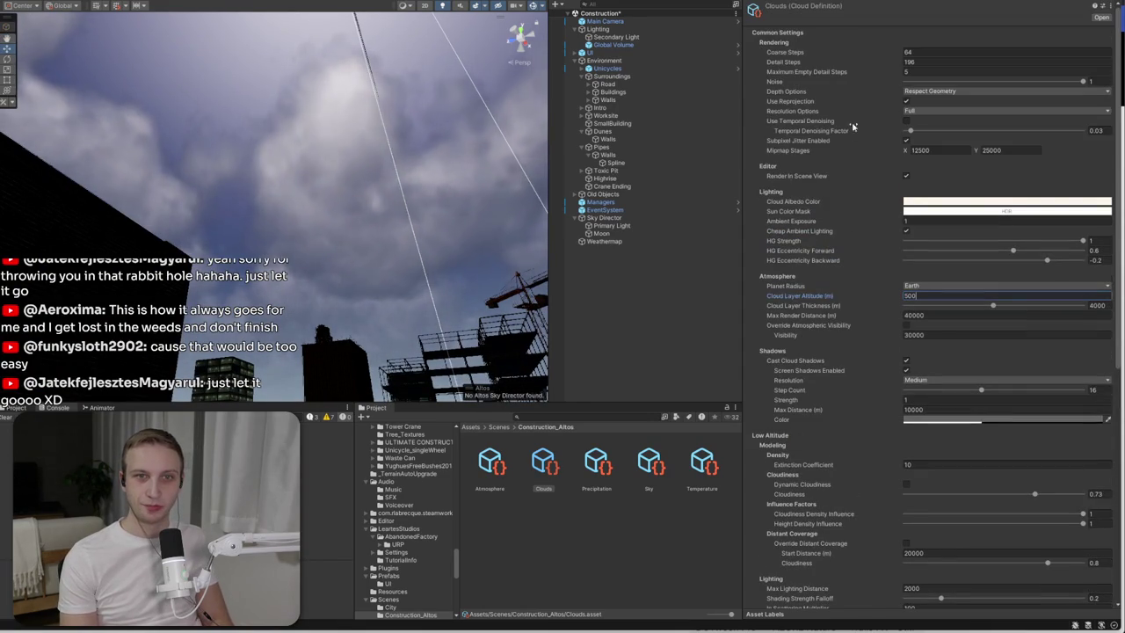
scroll(868, 383, down, 5)
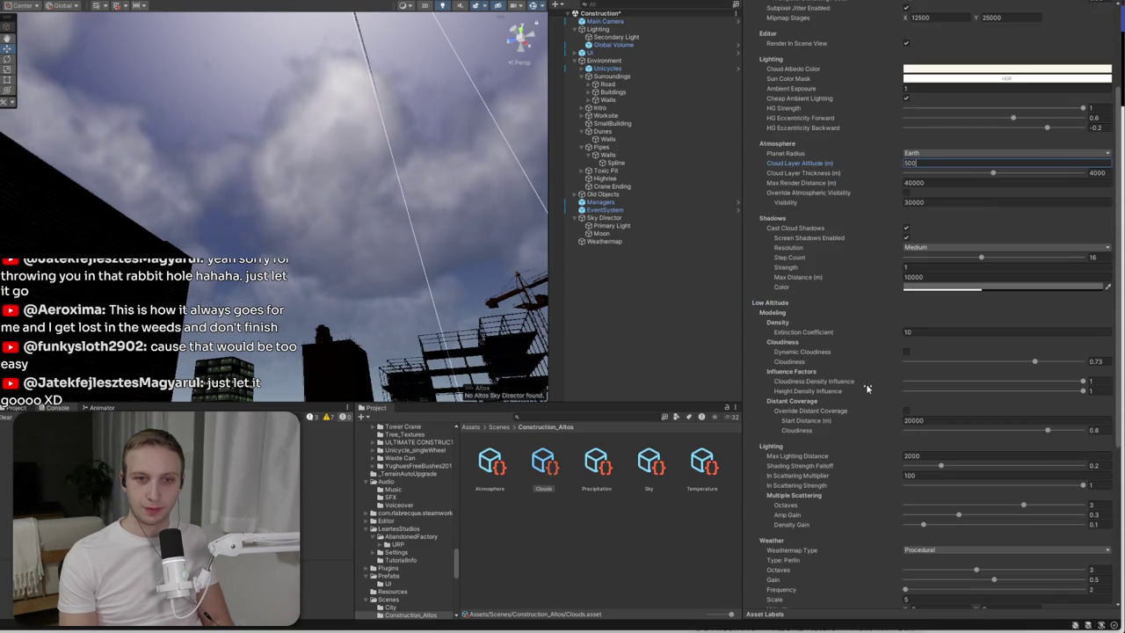
click(510, 482)
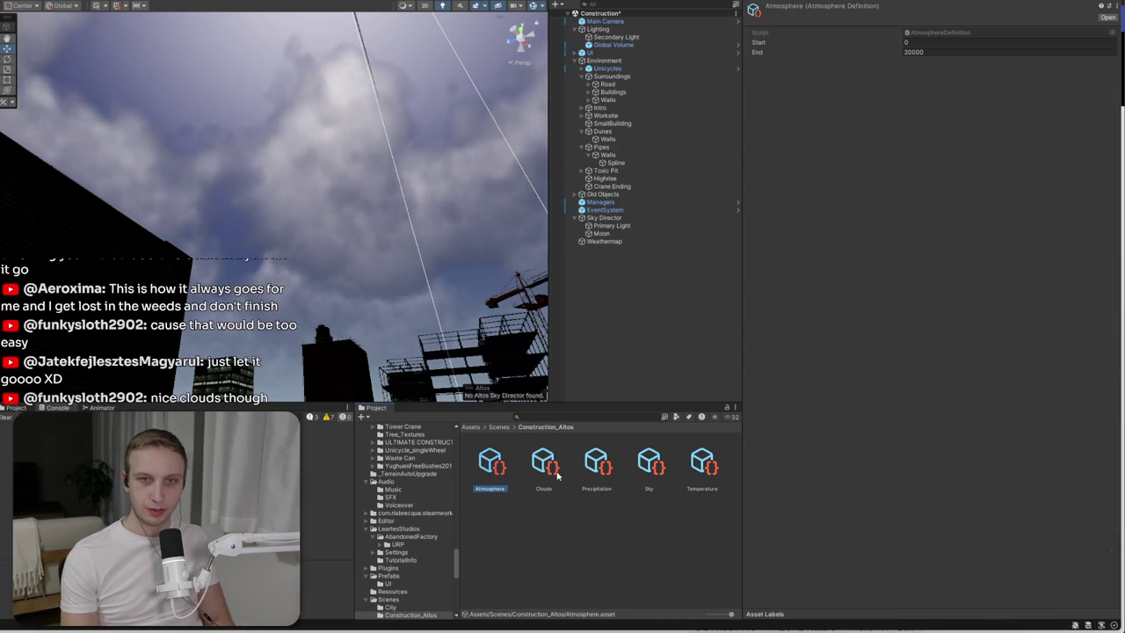
- Return to the Clouds definition, clear the selection and swing the view to a site overview
click(552, 471)
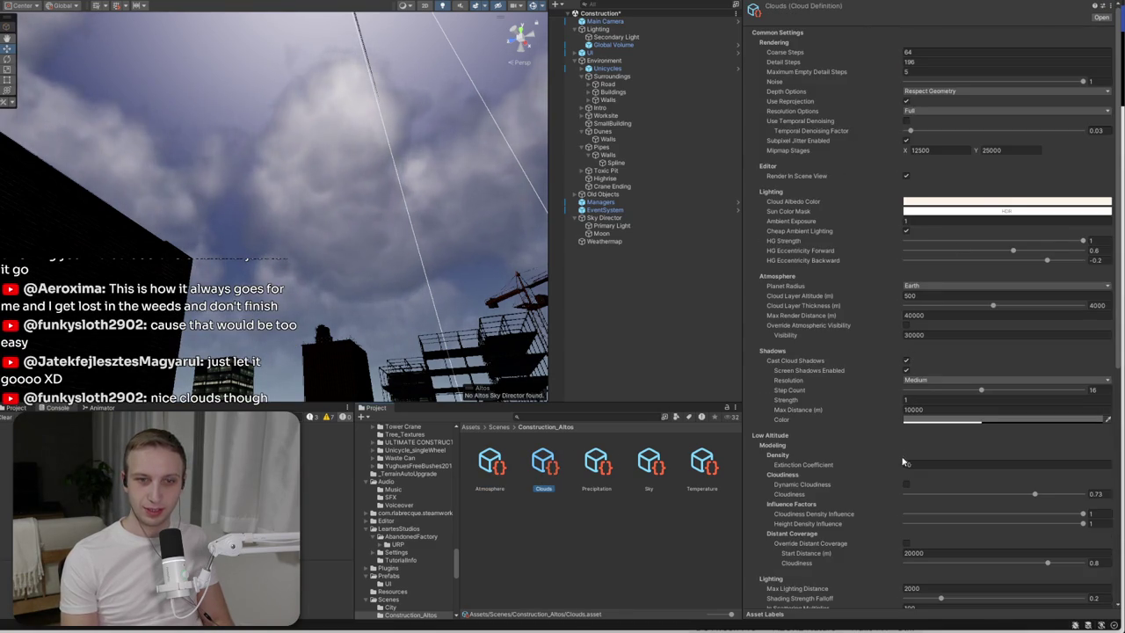
click(604, 209)
click(405, 336)
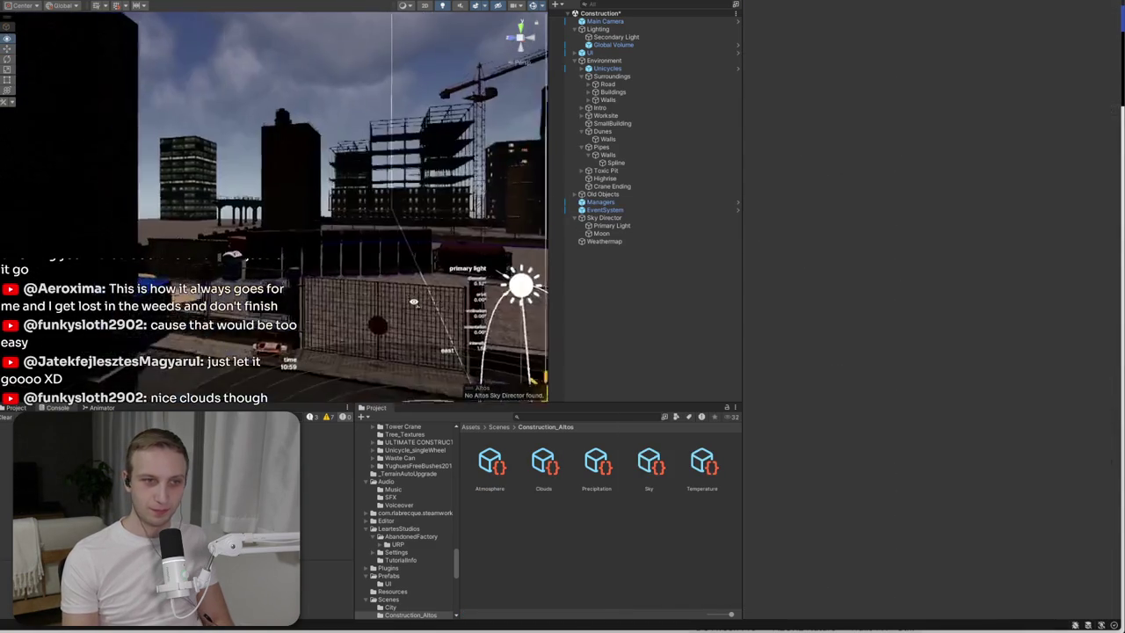
mouse_move(405, 336)
mouse_down()
mouse_move(584, 346)
mouse_move(537, 161)
mouse_move(642, 196)
mouse_up()
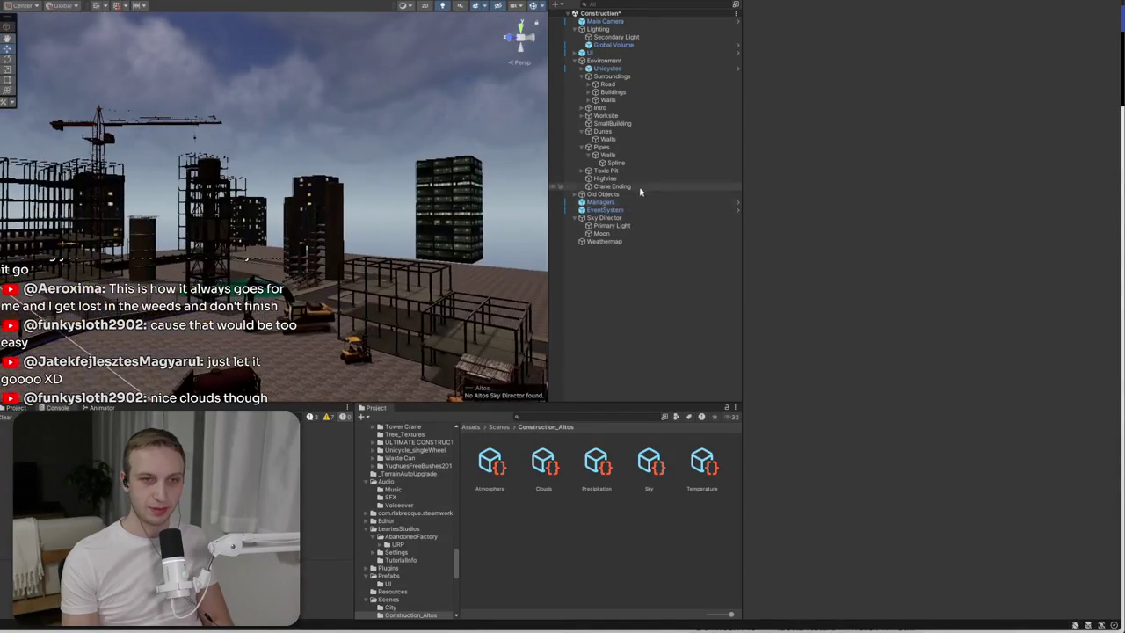
- Step through the Clouds, Atmosphere, Precipitation and Temperature assets, ending on Precipitation
click(543, 461)
click(489, 461)
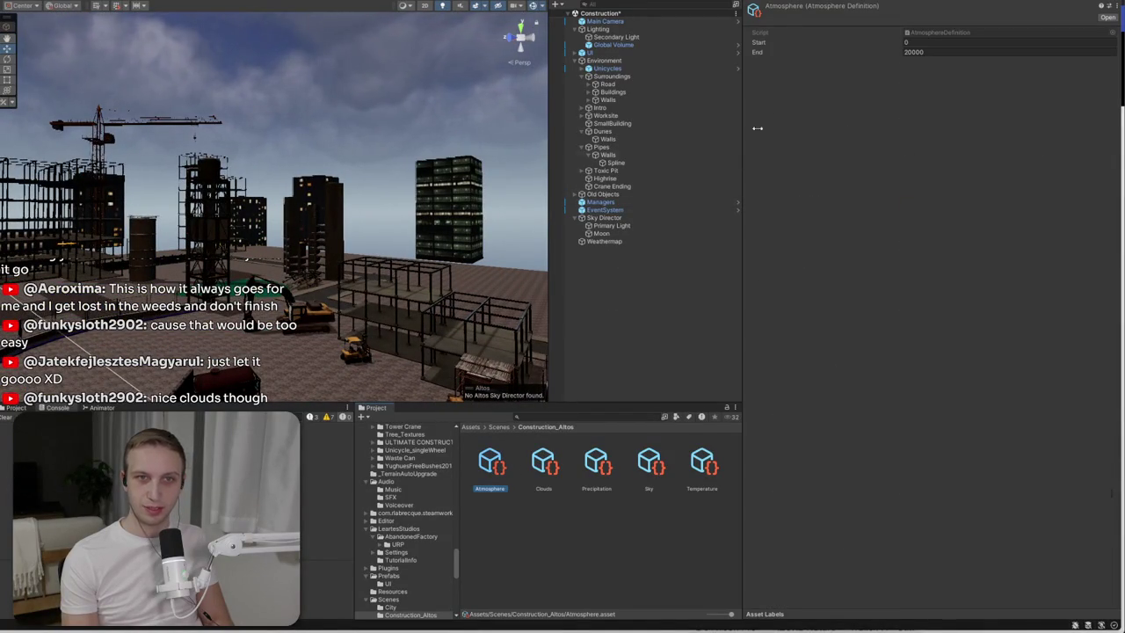
click(597, 463)
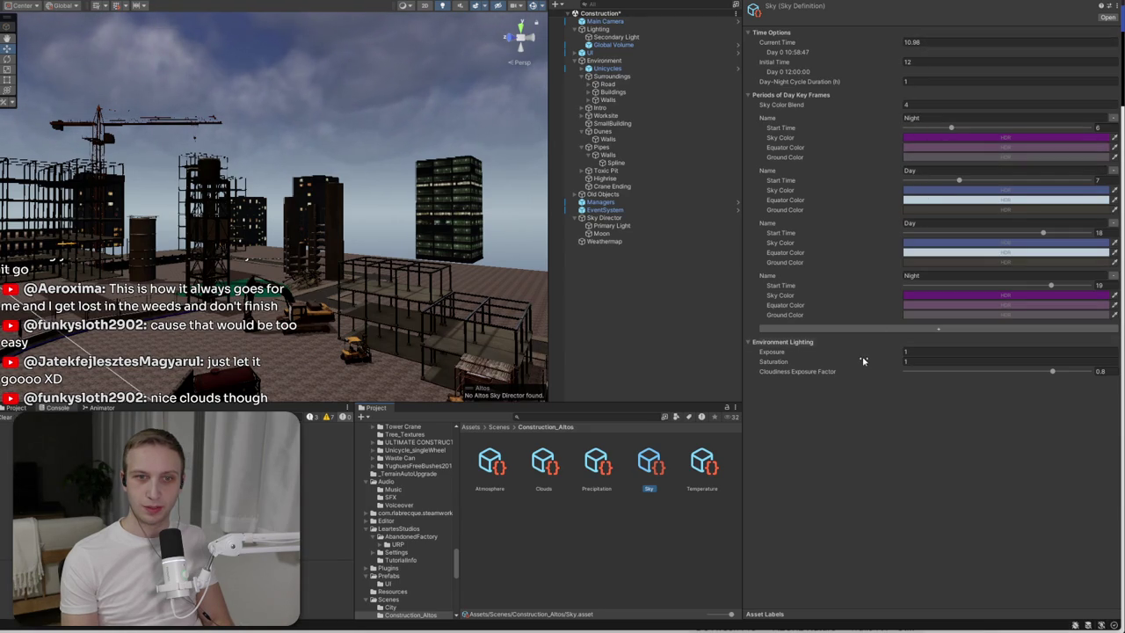
click(712, 469)
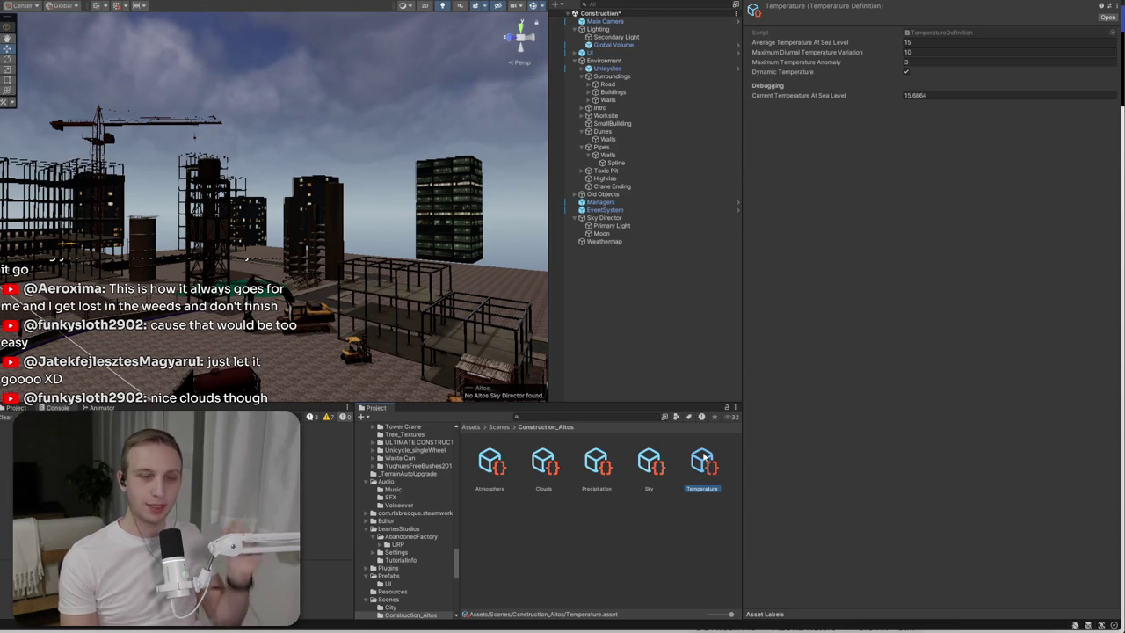
click(598, 462)
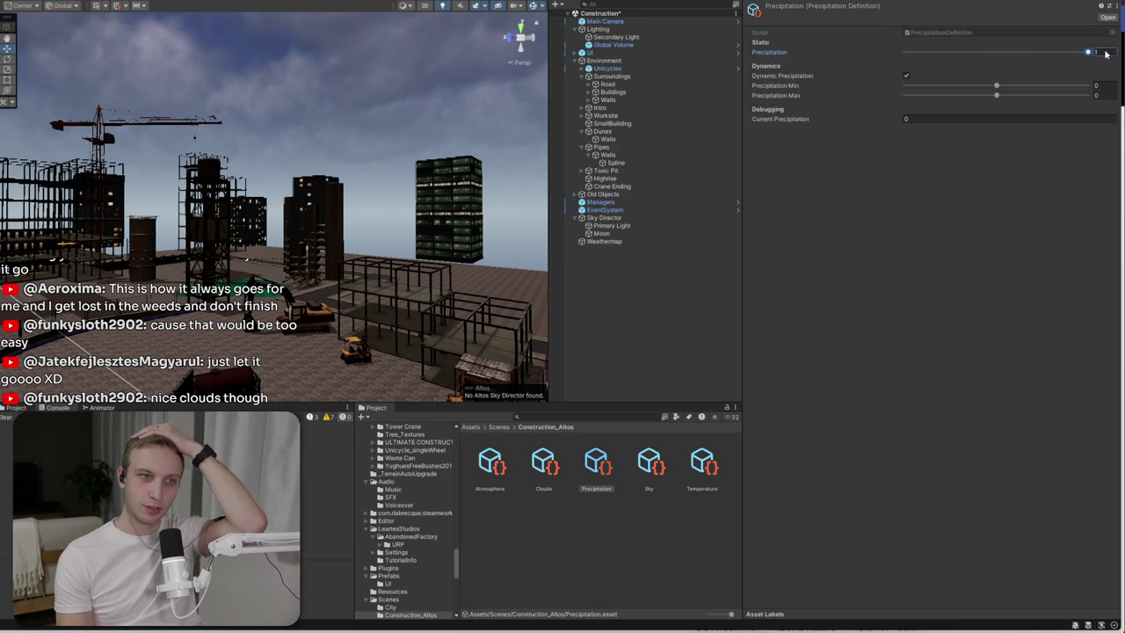
- Create an empty game object and give it a Weather Map component
right_click(655, 290)
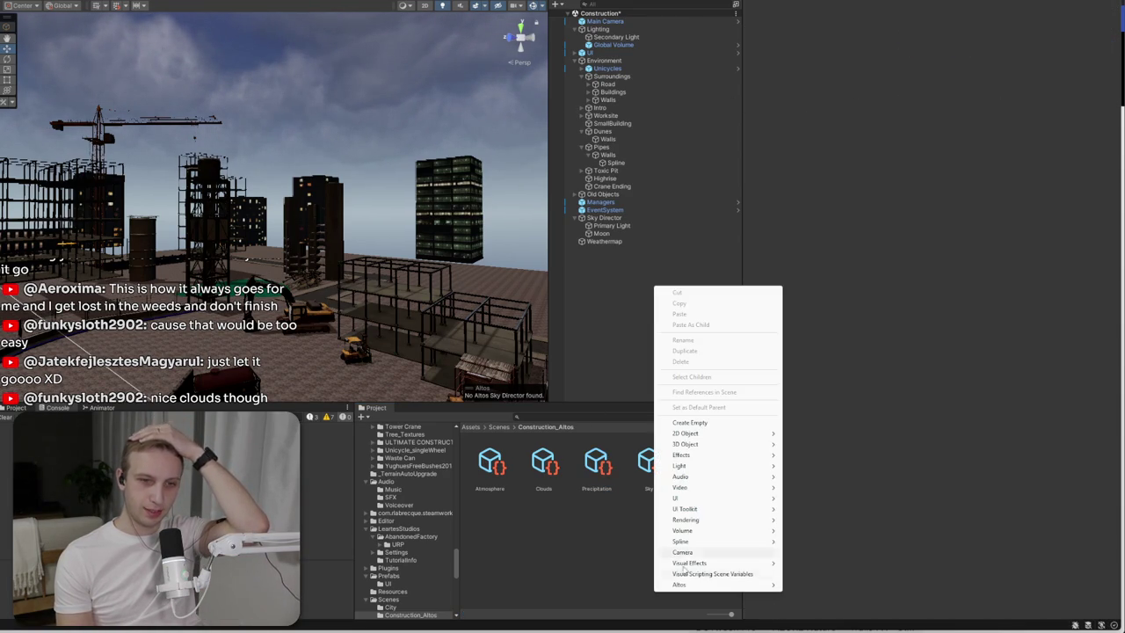
right_click(607, 298)
click(680, 436)
click(940, 85)
text(weath)
click(931, 129)
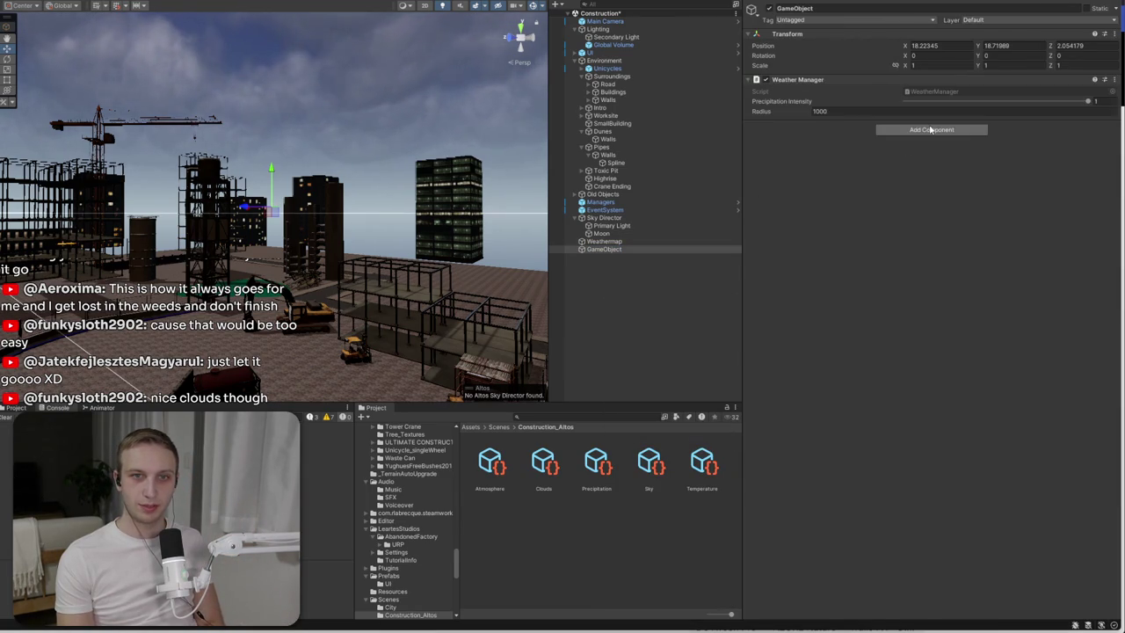
key(ctrl+z)
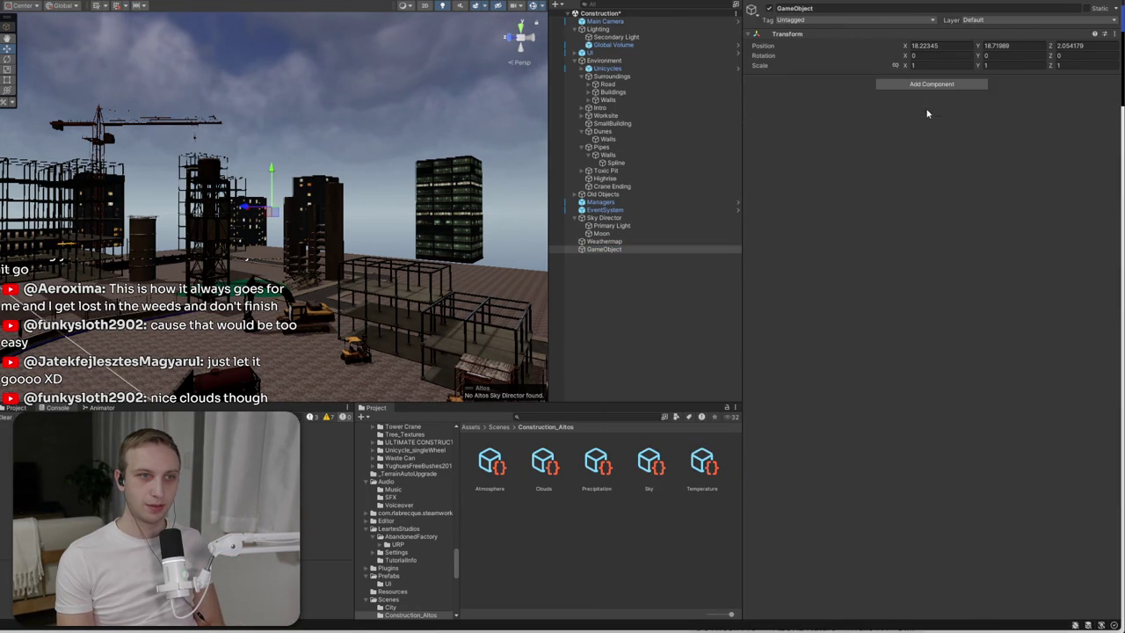
click(930, 84)
text(weath)
click(923, 137)
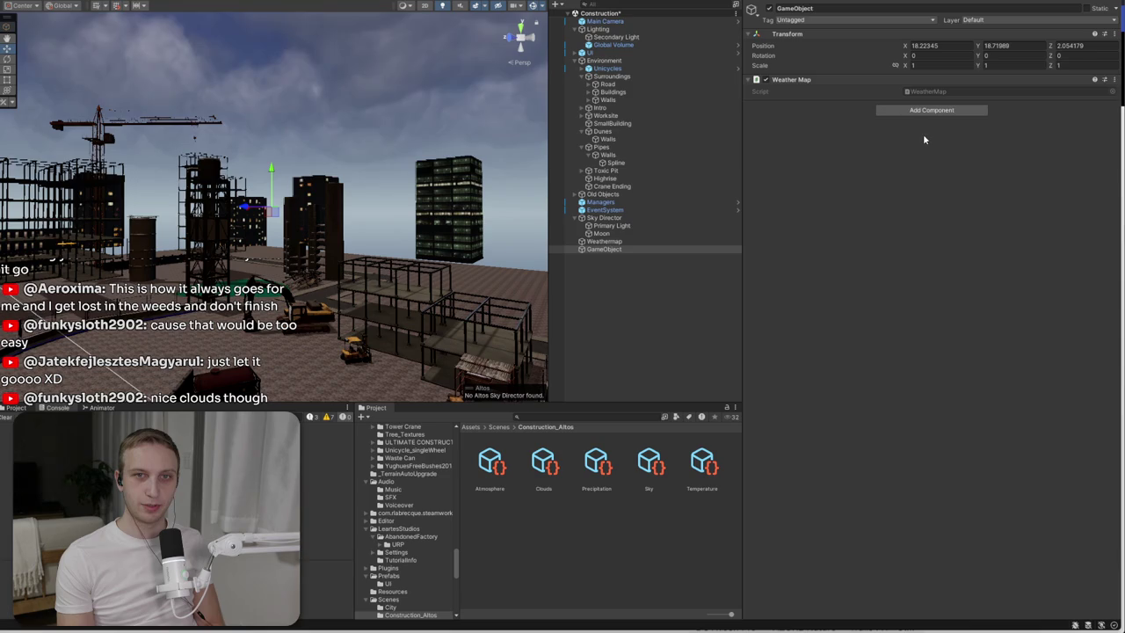
- Add a WeatherManager object from the Sky Director and frame it in the view
click(620, 217)
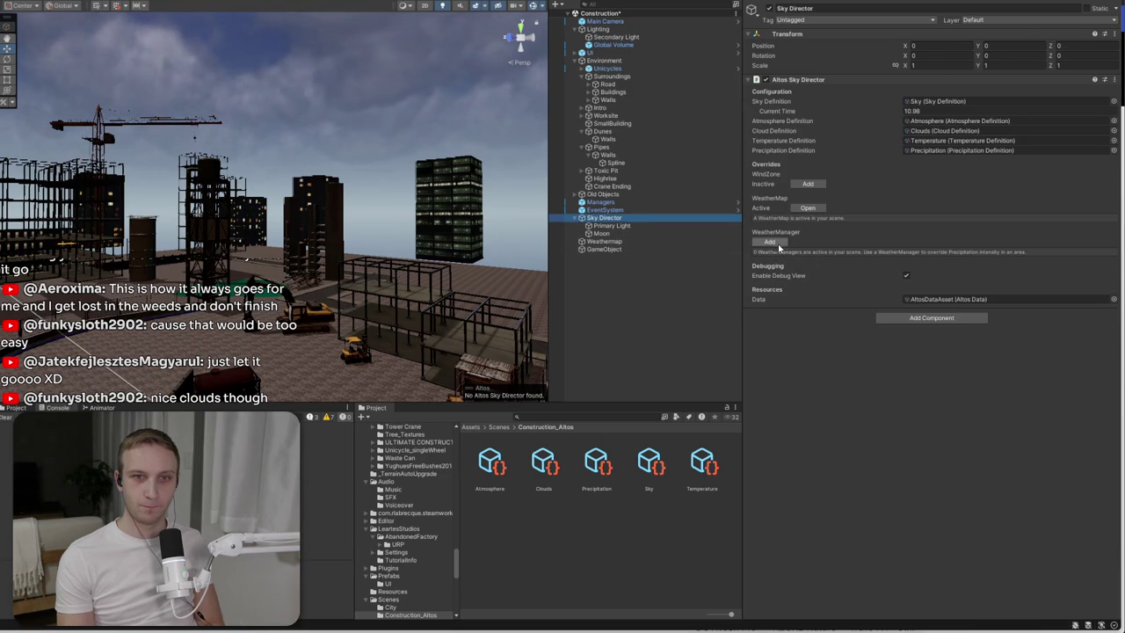
click(777, 242)
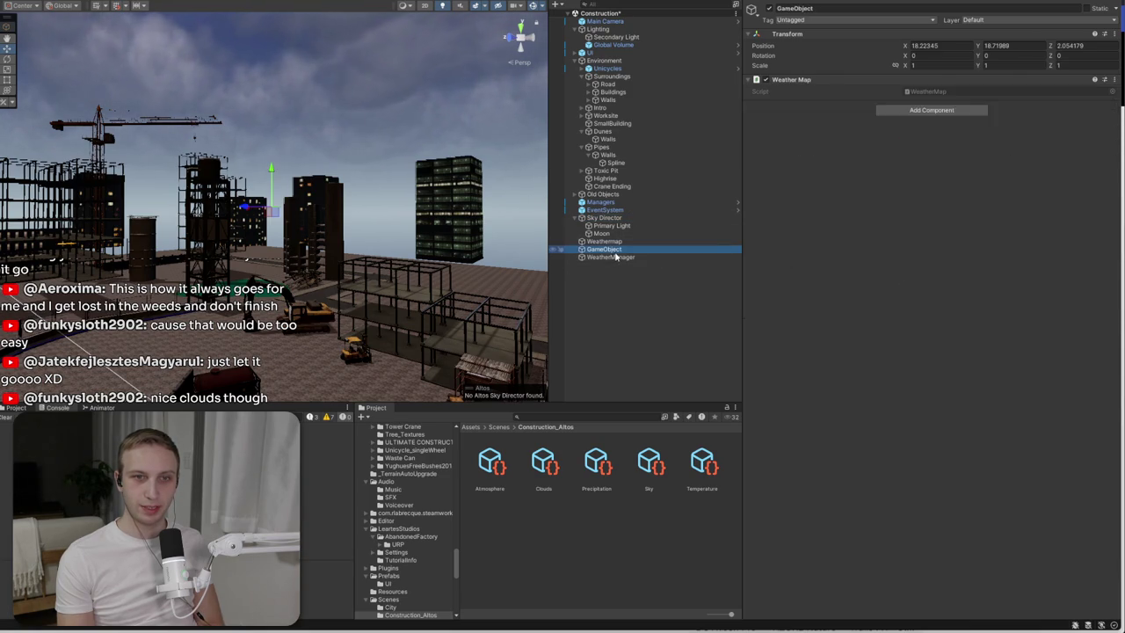
click(616, 249)
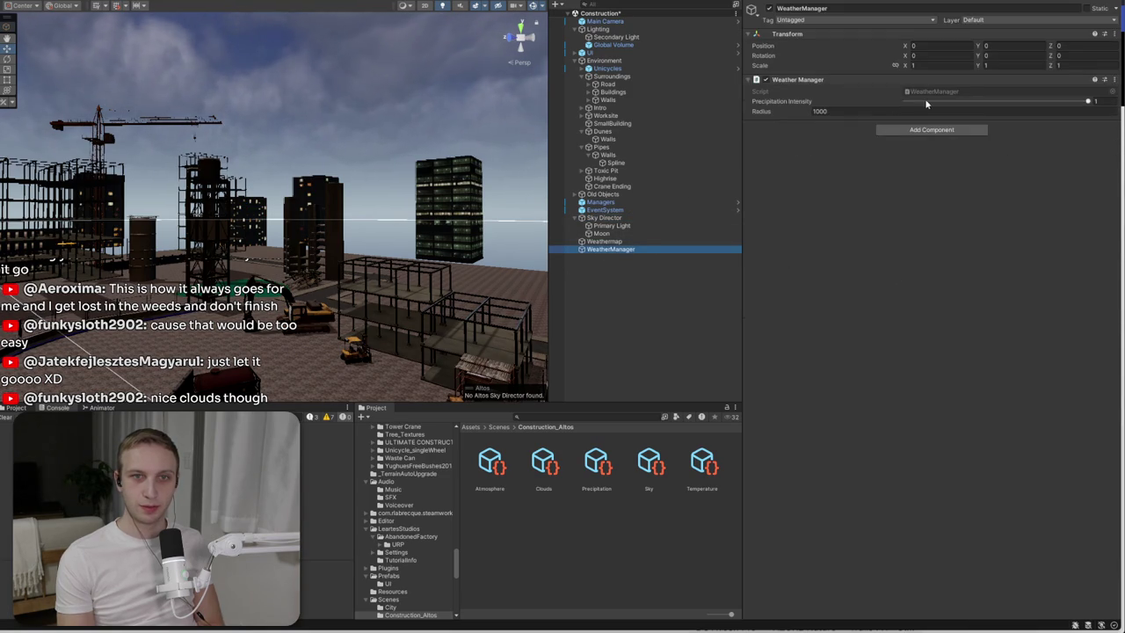
mouse_move(422, 132)
mouse_down()
mouse_move(451, 143)
mouse_move(427, 284)
mouse_move(371, 126)
mouse_up()
key(f)
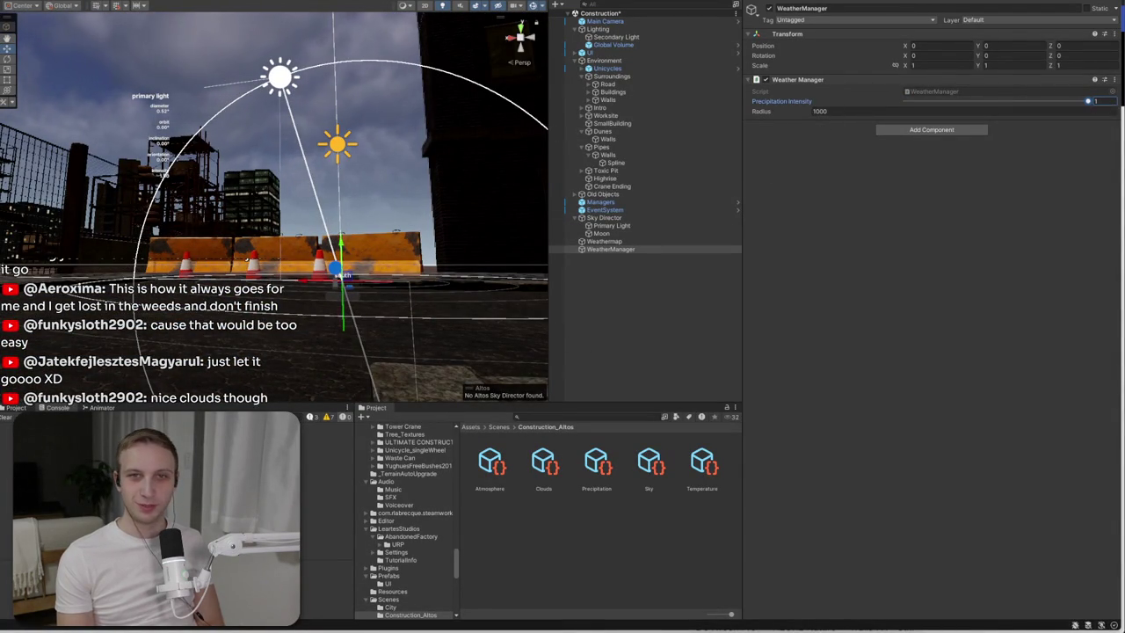
- Undo a Sky Director deletion and move Primary Light under Lighting, above Secondary Light
click(680, 218)
key(Delete)
click(677, 219)
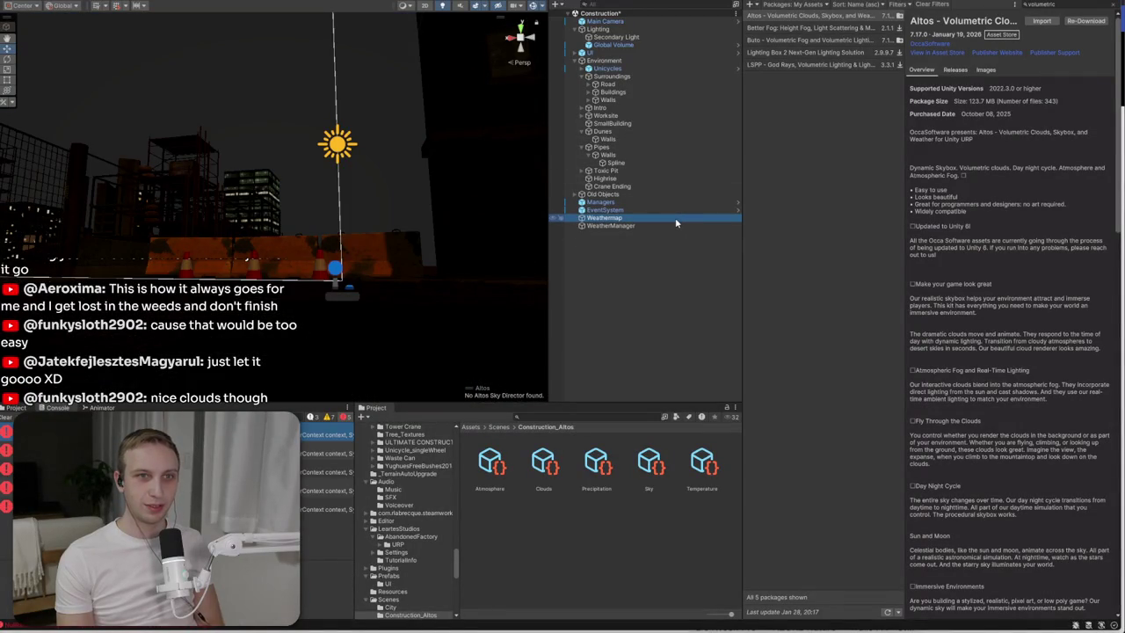
key(ctrl+z)
click(625, 227)
drag(626, 228, 621, 38)
- Delete the Sky Director with the Moon, plus the Weathermap and WeatherManager objects
click(619, 226)
key(Delete)
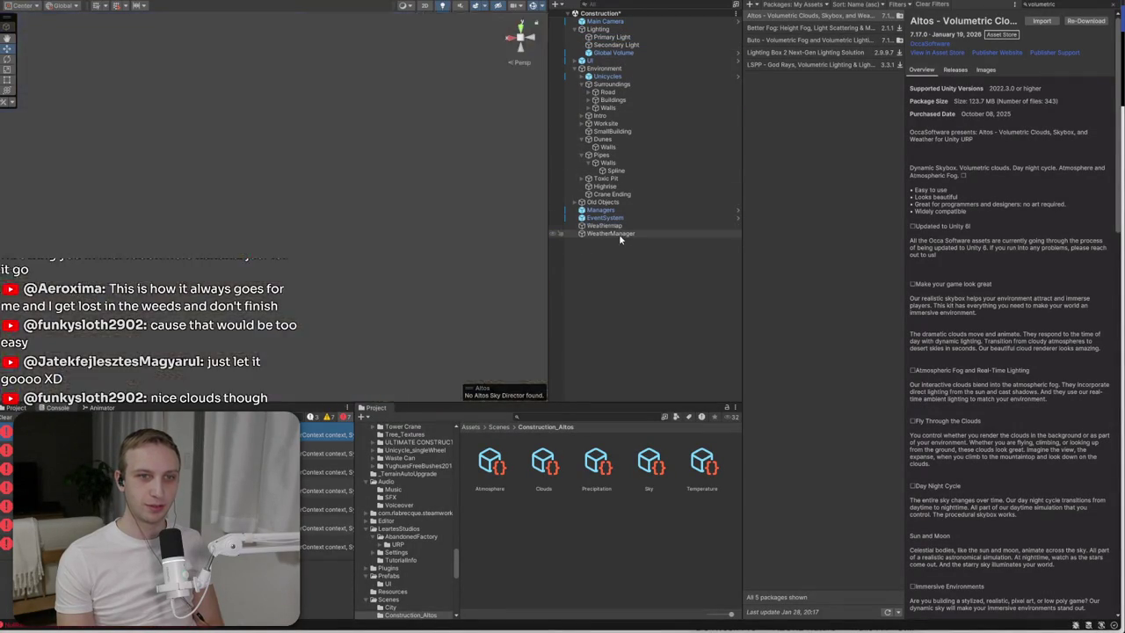
click(618, 234)
key(Delete)
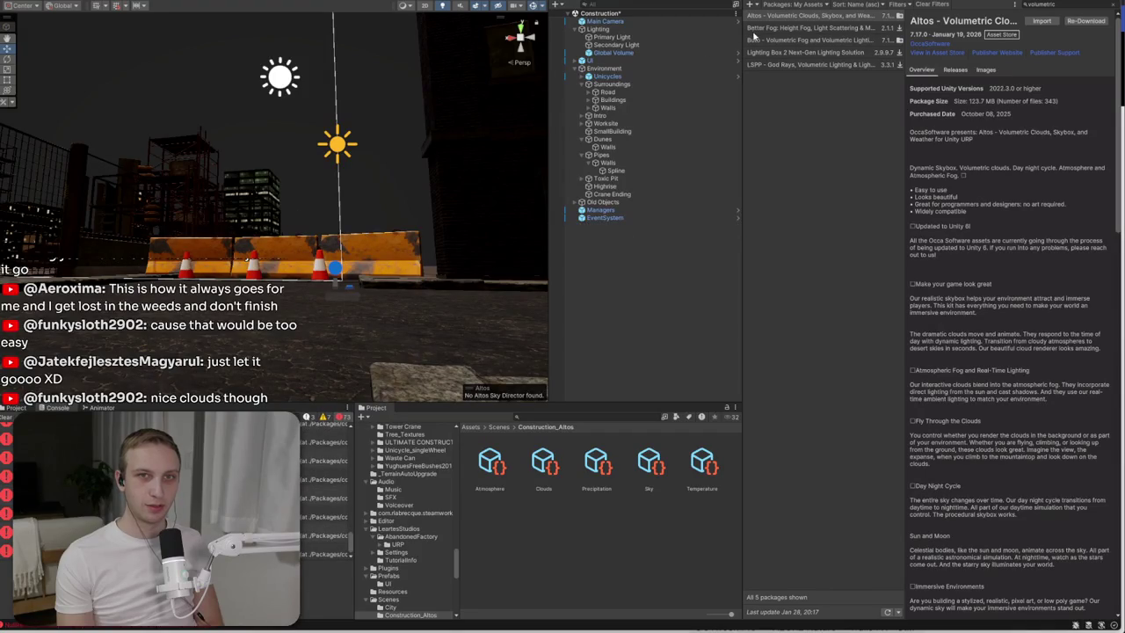
drag(411, 316, 419, 340)
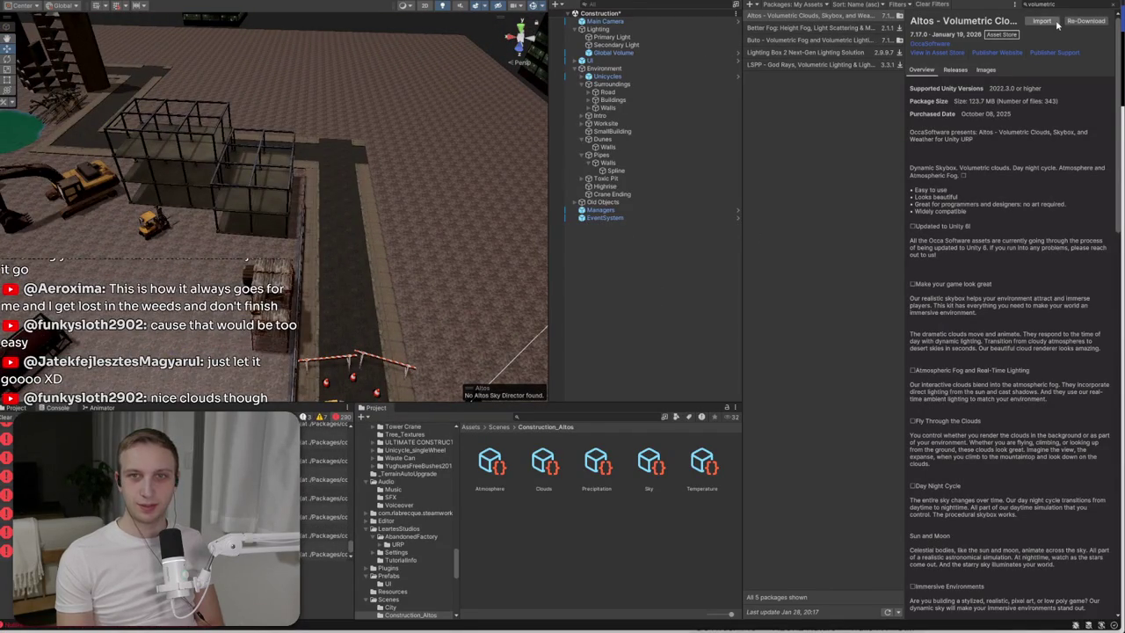
- Review the Altos and Better Fog package details, then trace the console's Altos message
click(1093, 23)
click(836, 30)
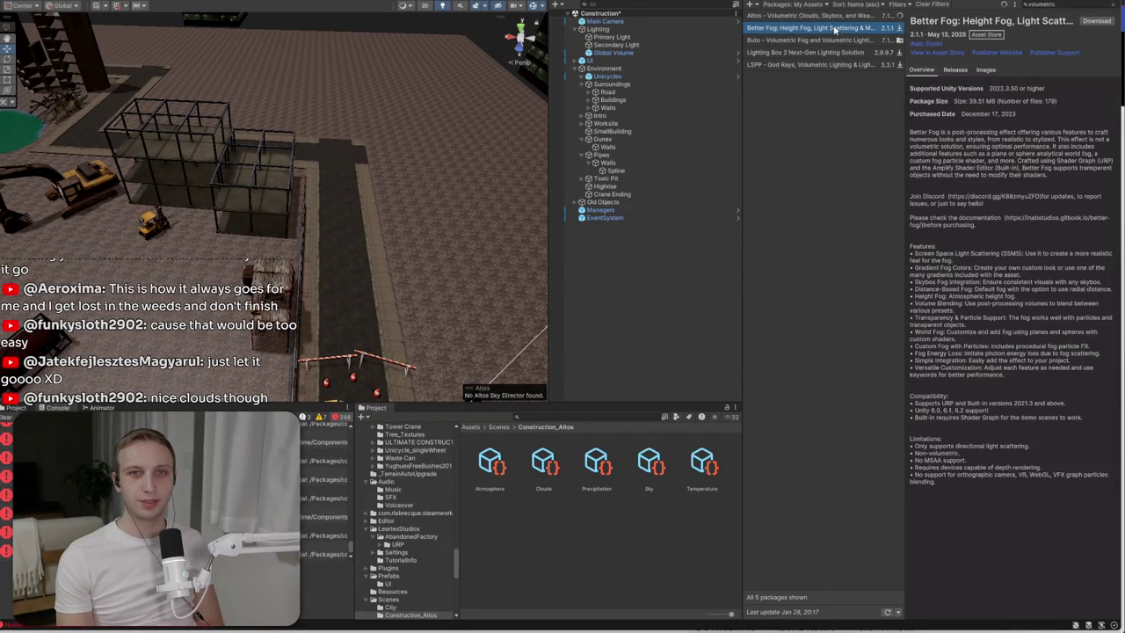
click(846, 17)
click(1107, 21)
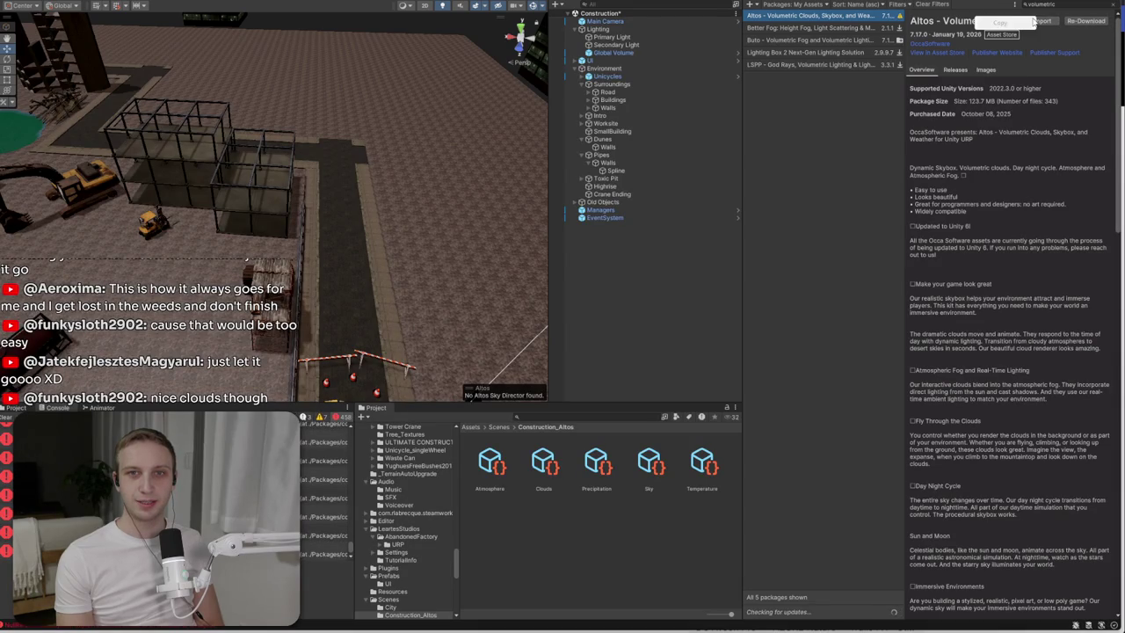
click(471, 426)
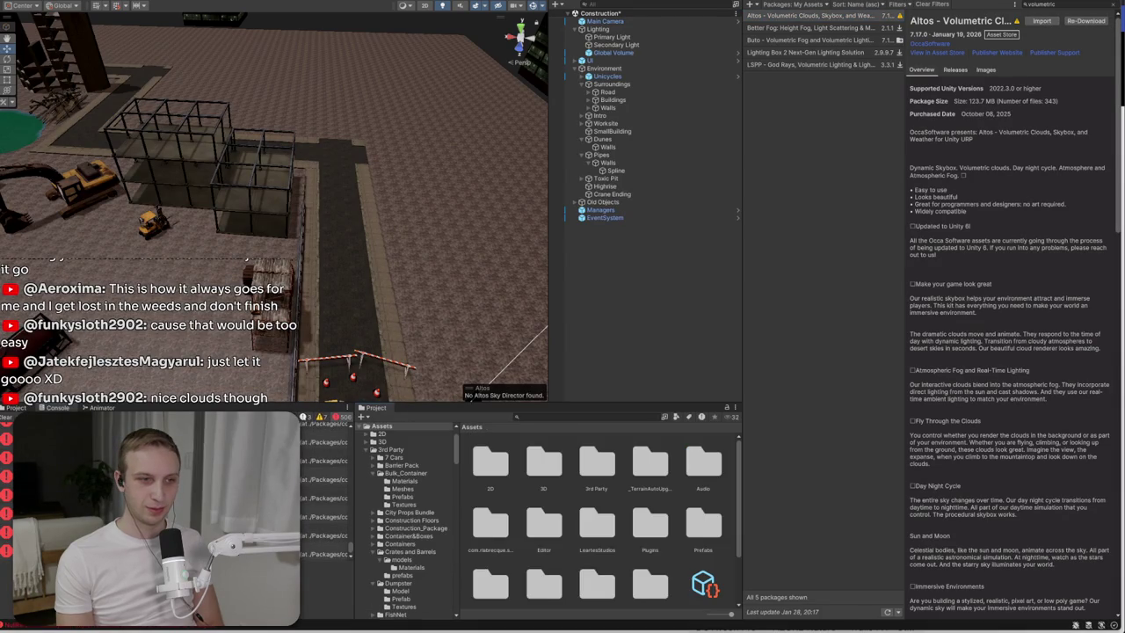
- Remove the Sky Object component from the Primary Light
click(325, 477)
click(612, 39)
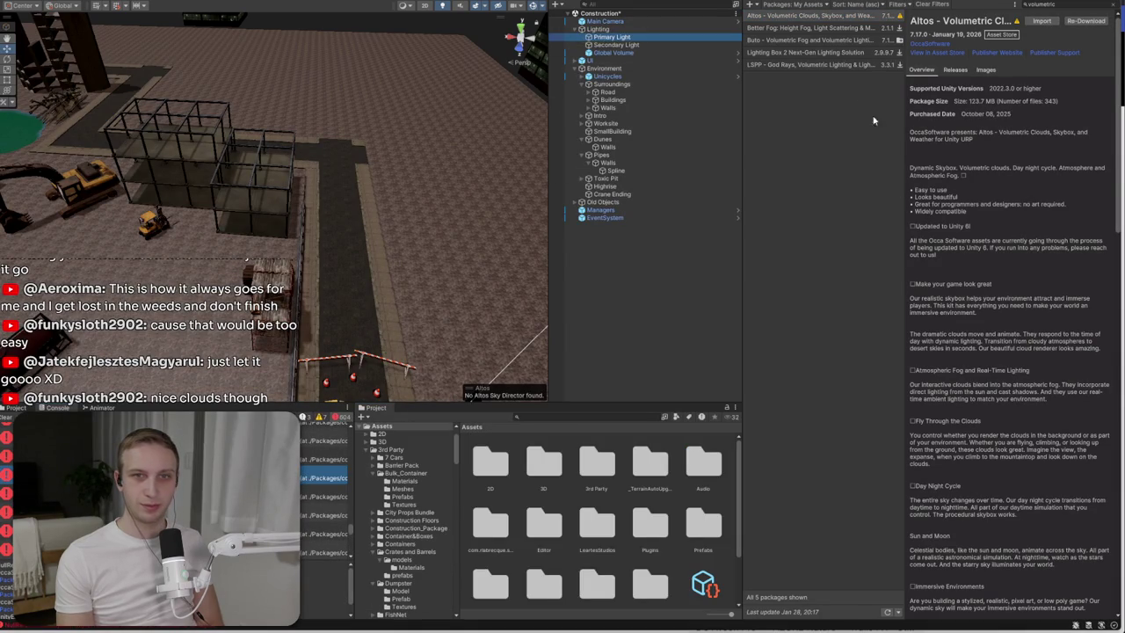
key(ctrl+3)
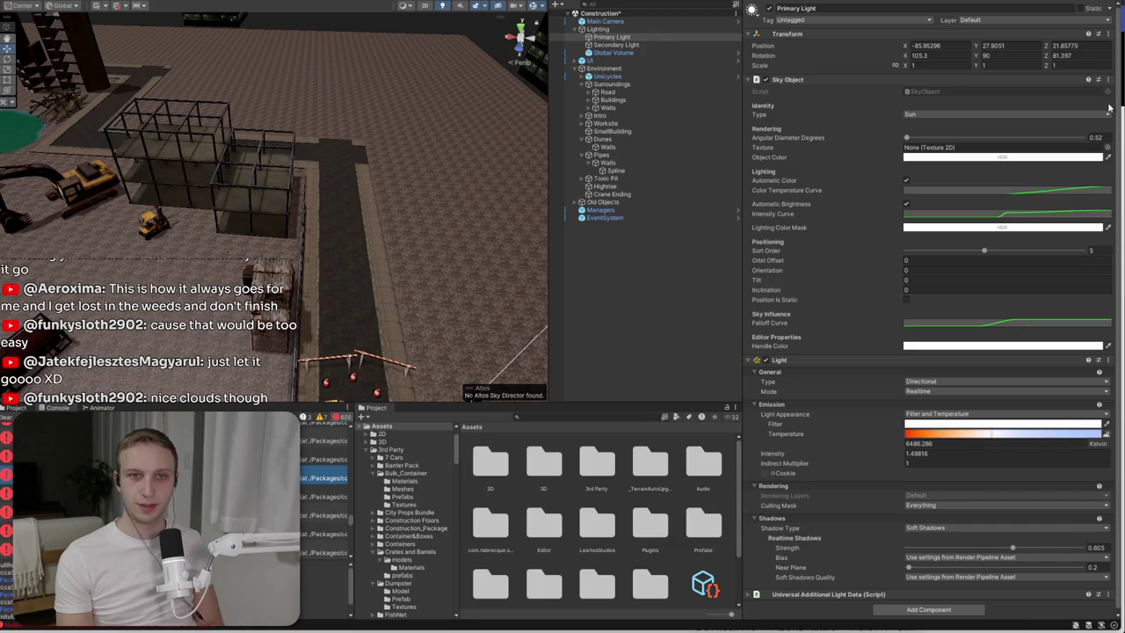
click(1108, 80)
click(1055, 104)
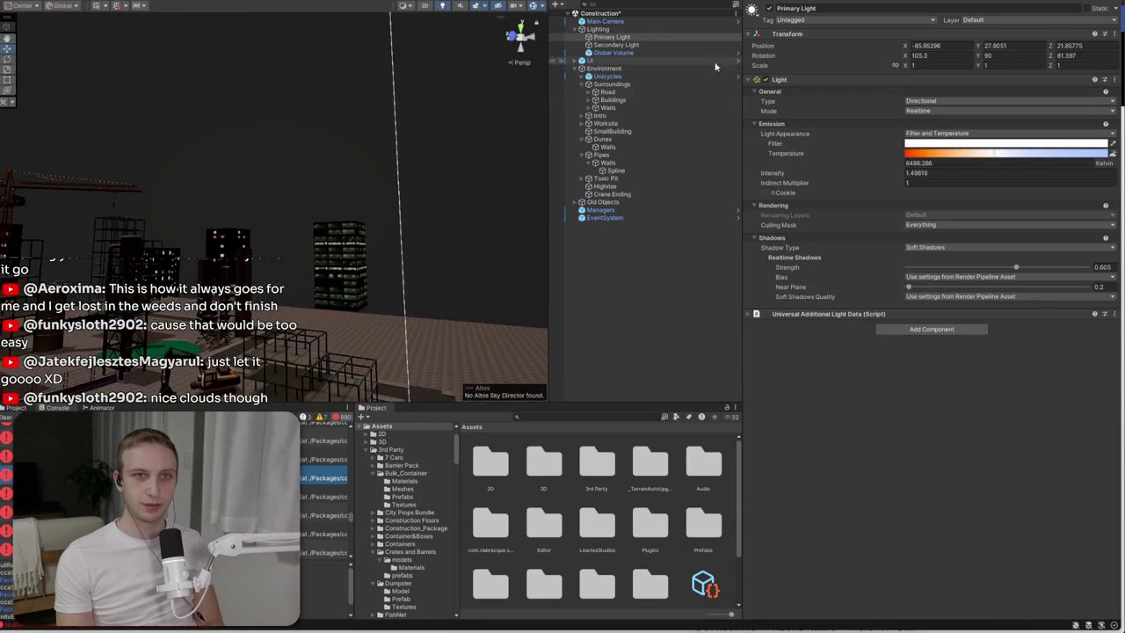
- Orbit over the night city and bring up the environment lighting settings
drag(395, 211, 259, 216)
click(870, 3)
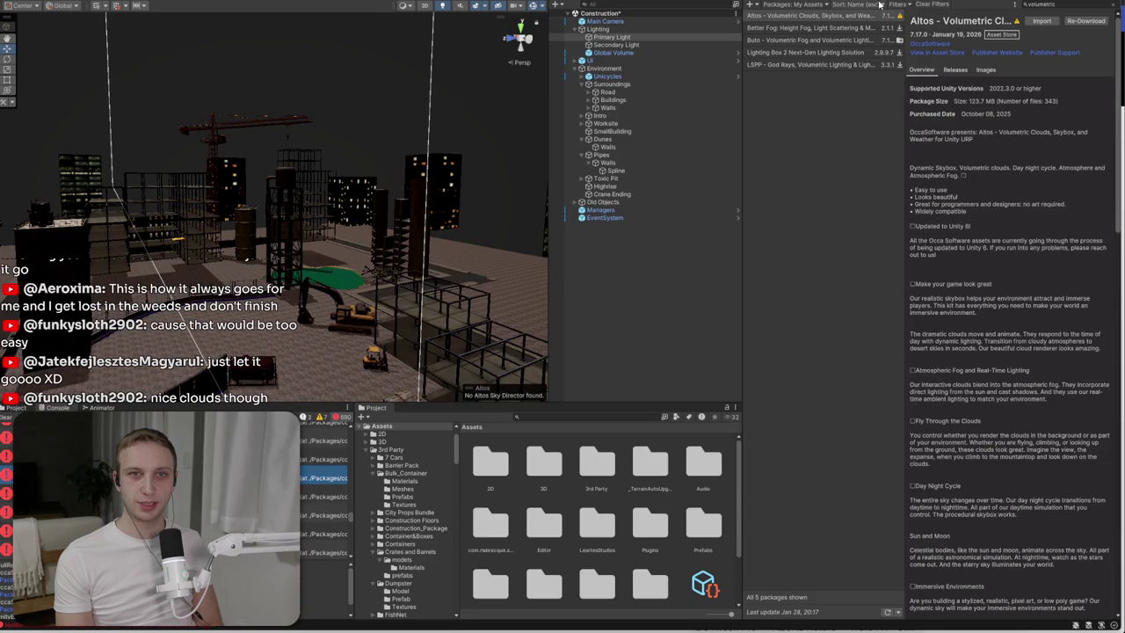
click(923, 4)
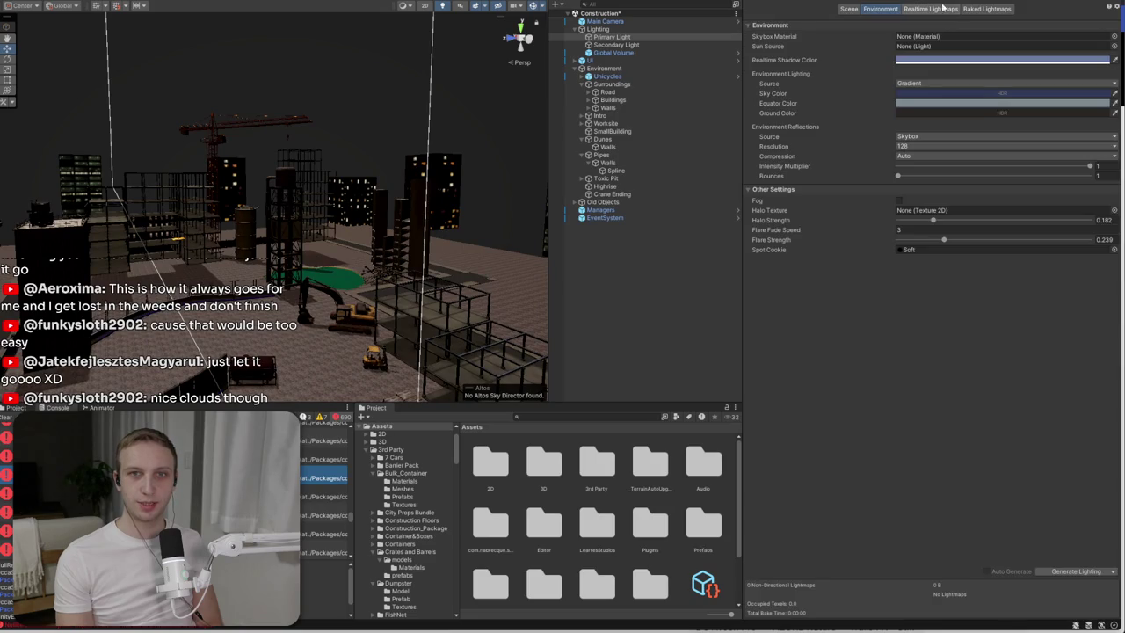
- Try the skybox material, then the sky material, as the scene skybox
click(1113, 36)
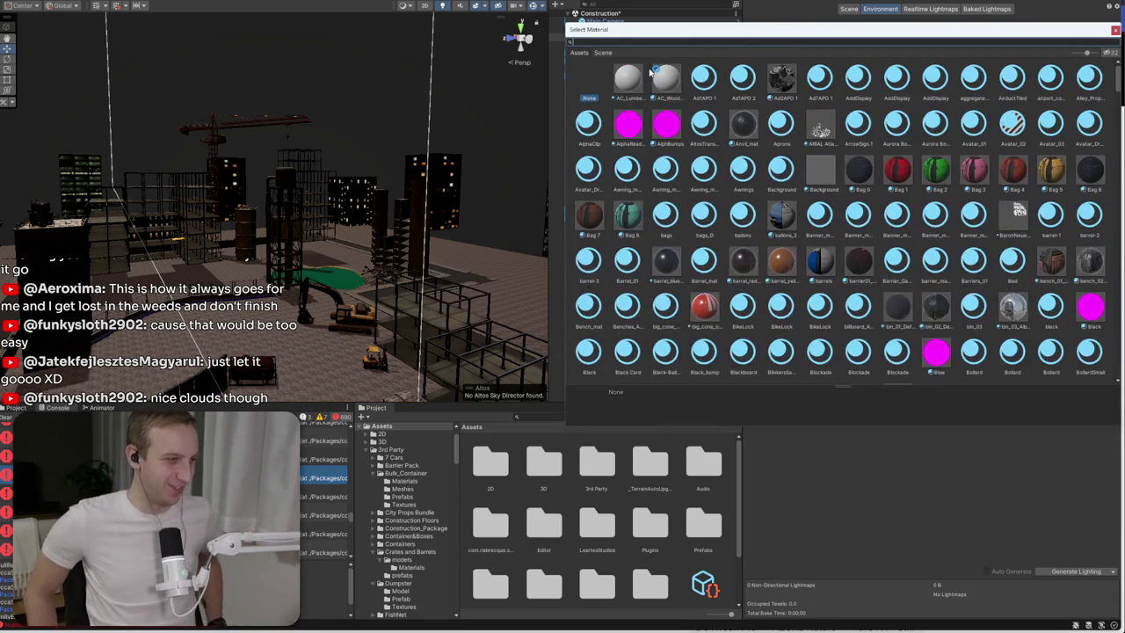
text(asp)
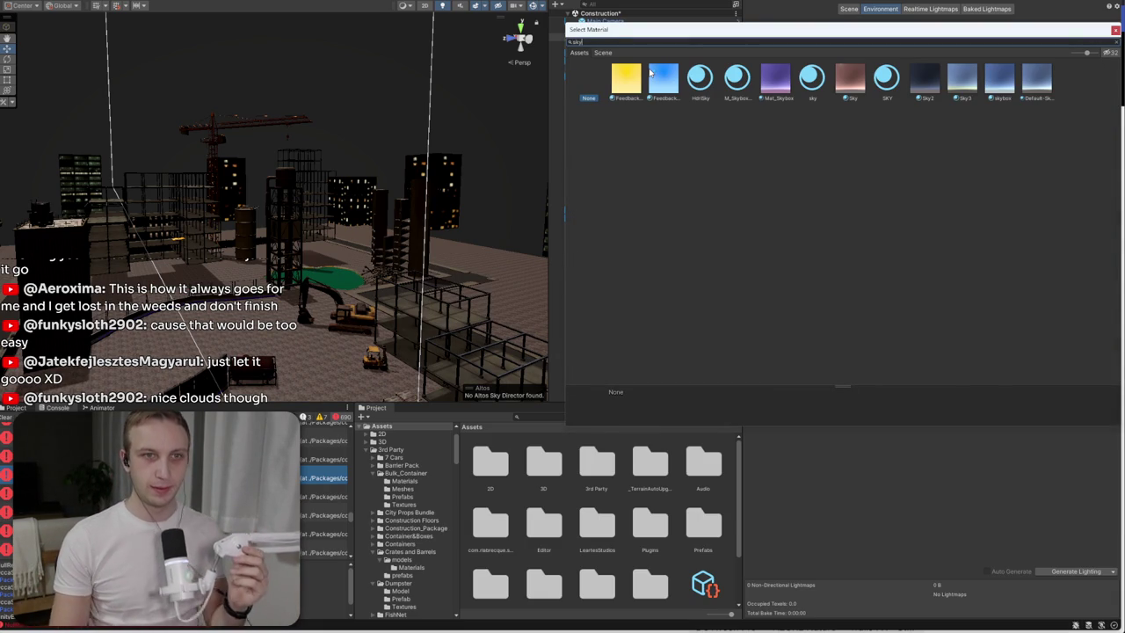
double_click(999, 79)
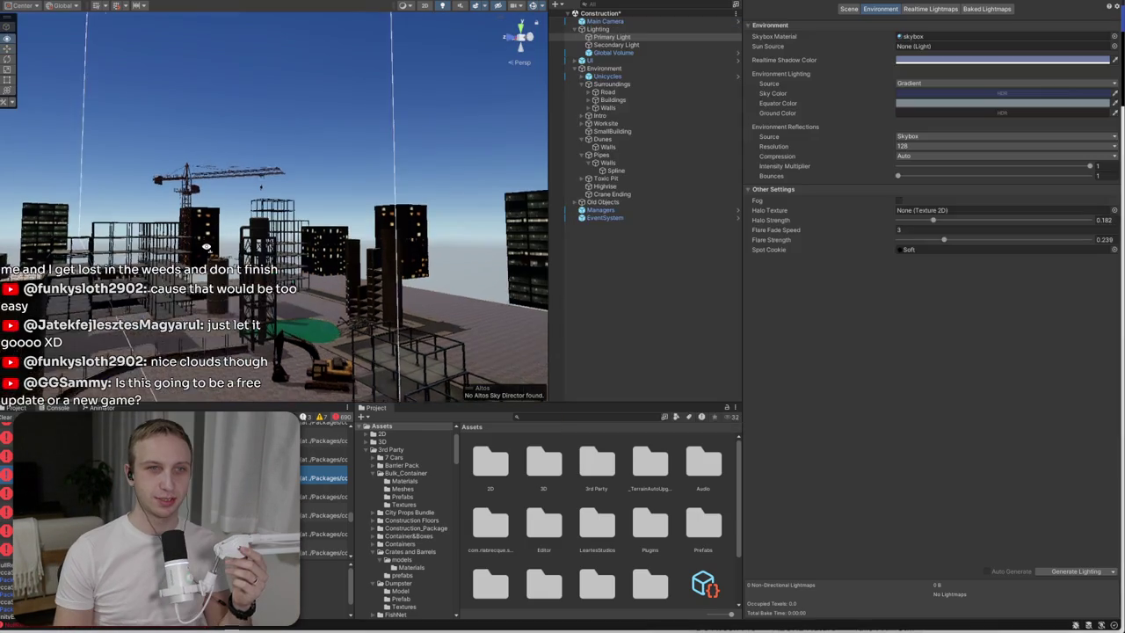
click(1114, 36)
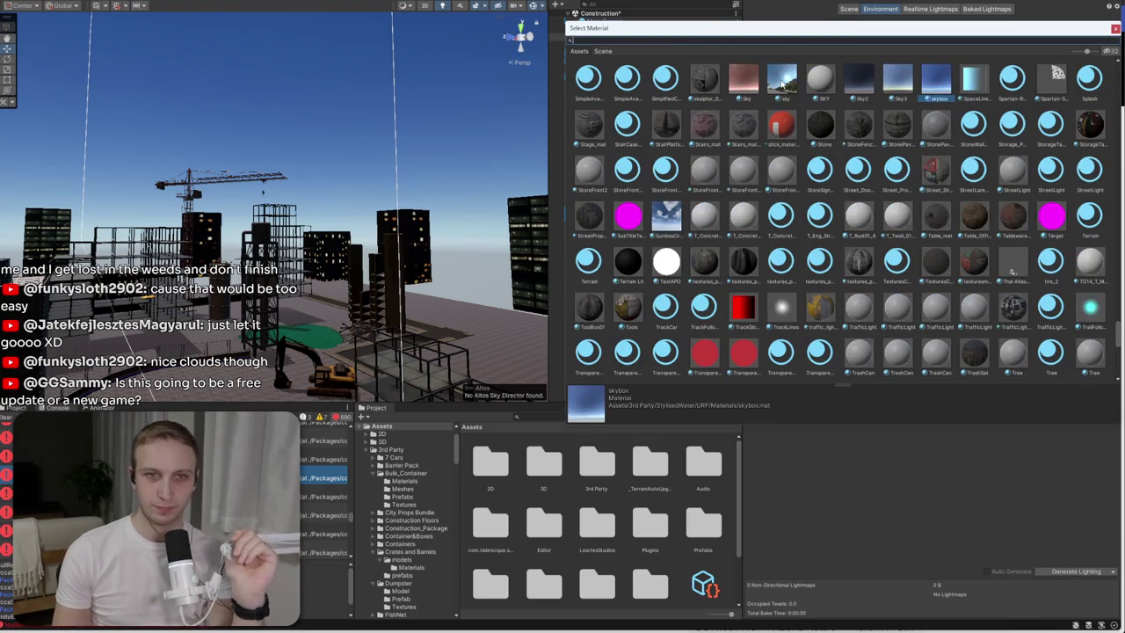
click(782, 79)
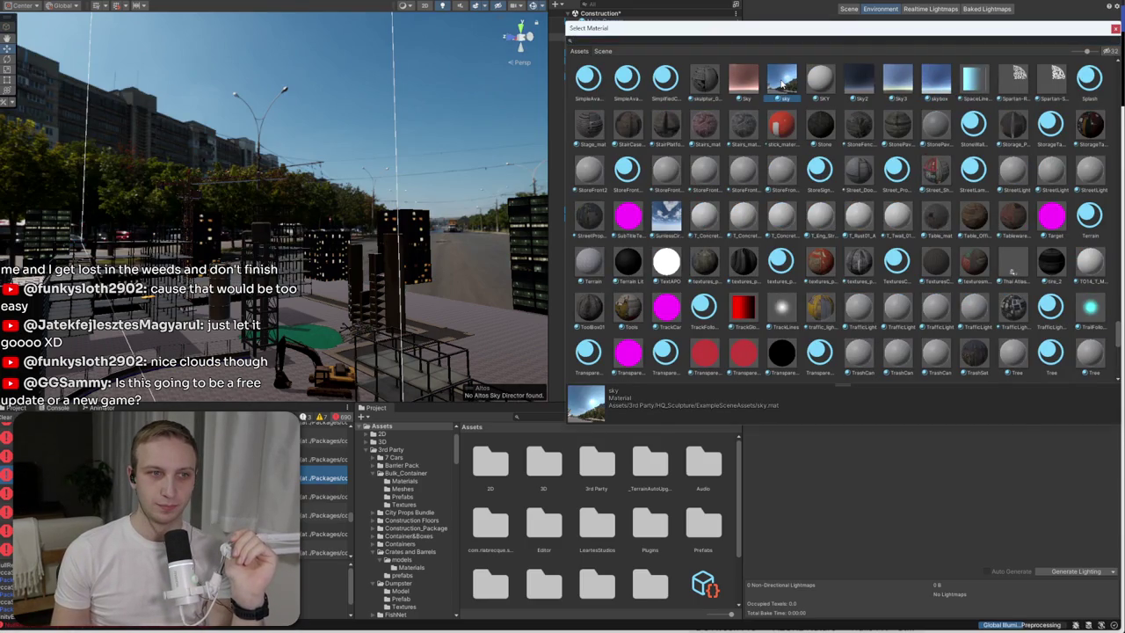
double_click(781, 79)
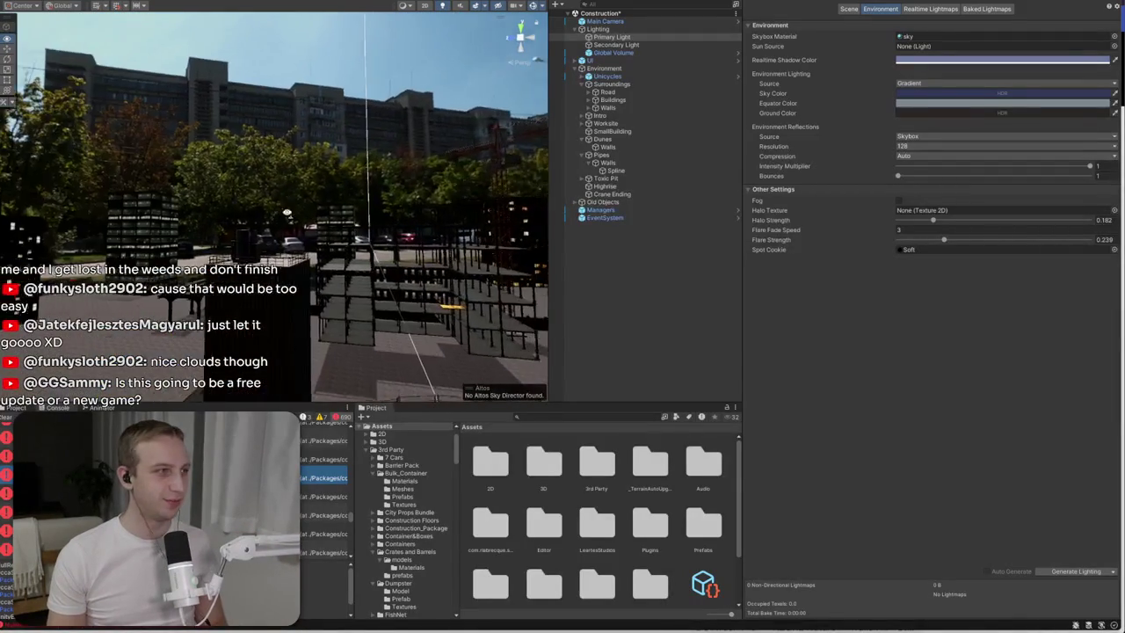
- Make SunlessCirruscover the skybox material and show the Primary Light's properties again
click(1114, 37)
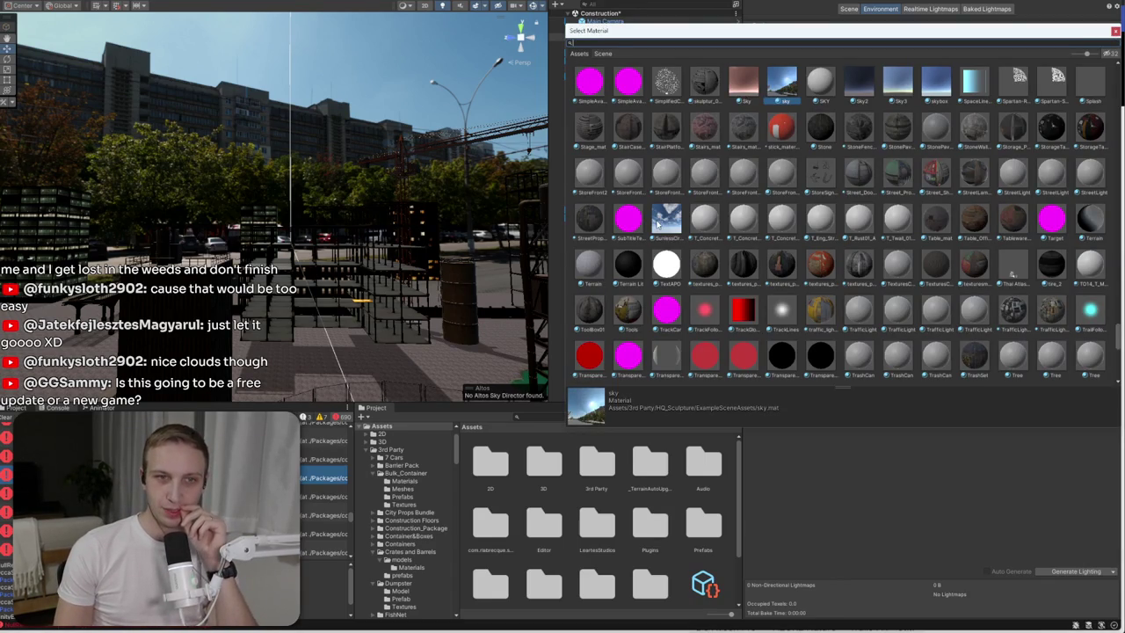
click(667, 220)
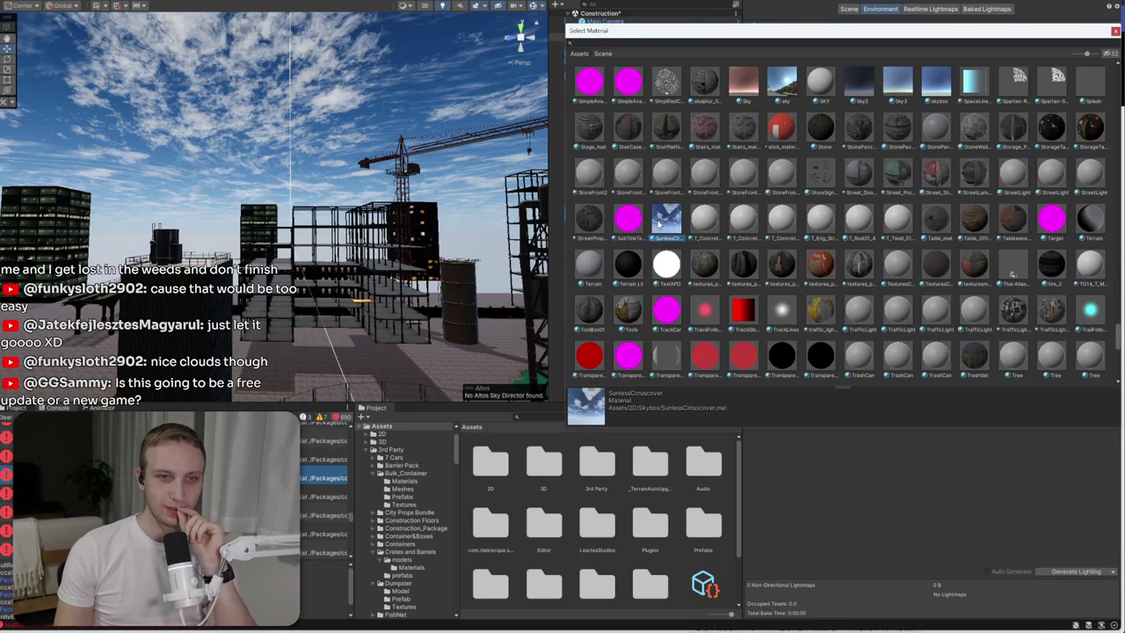
scroll(659, 224, down, 3)
scroll(660, 224, up, 2)
mouse_move(422, 237)
mouse_down()
mouse_move(447, 252)
mouse_move(657, 231)
mouse_move(786, 283)
mouse_move(948, 248)
mouse_move(874, 267)
mouse_move(945, 117)
mouse_up()
key(ctrl+3)
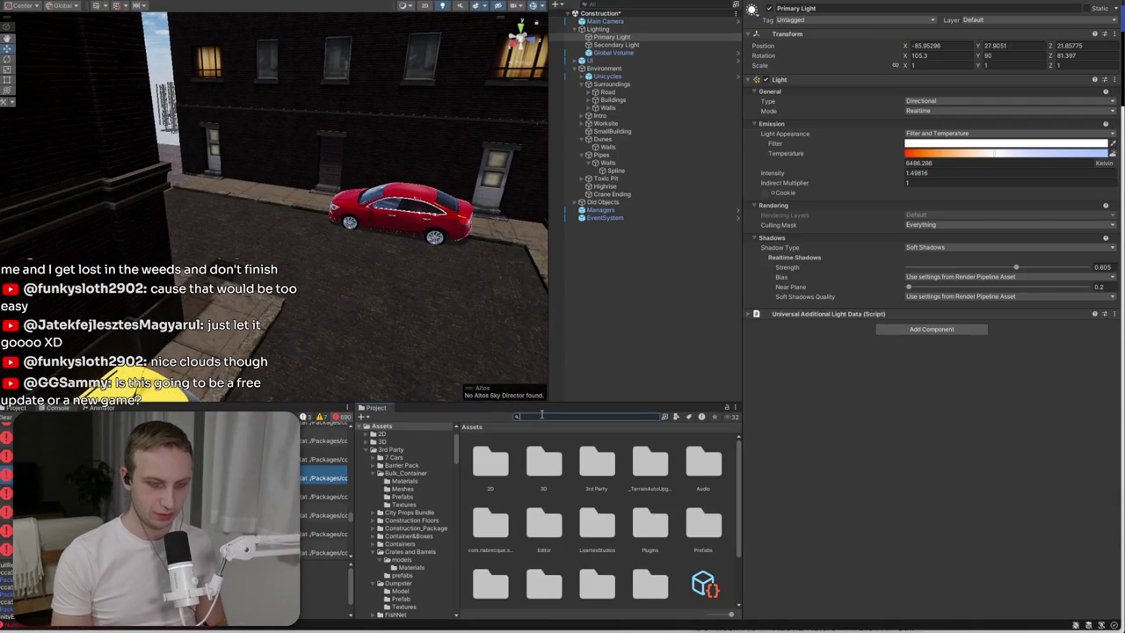
- Find the Renderer_Renderer asset and remove its Render Objects feature
text(render)
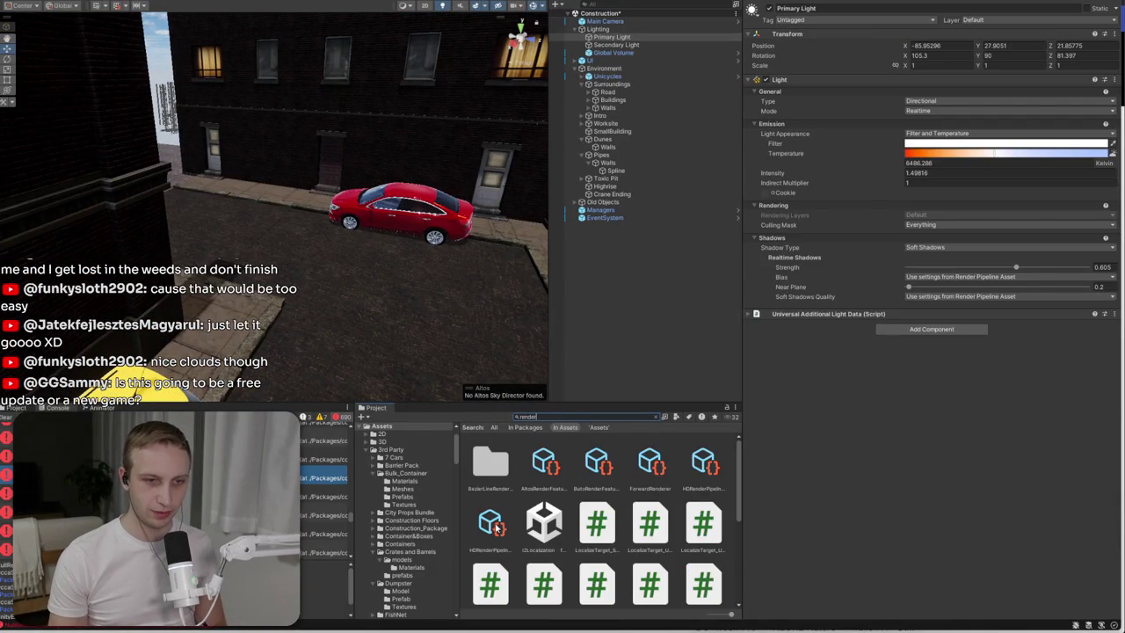
scroll(536, 489, down, 5)
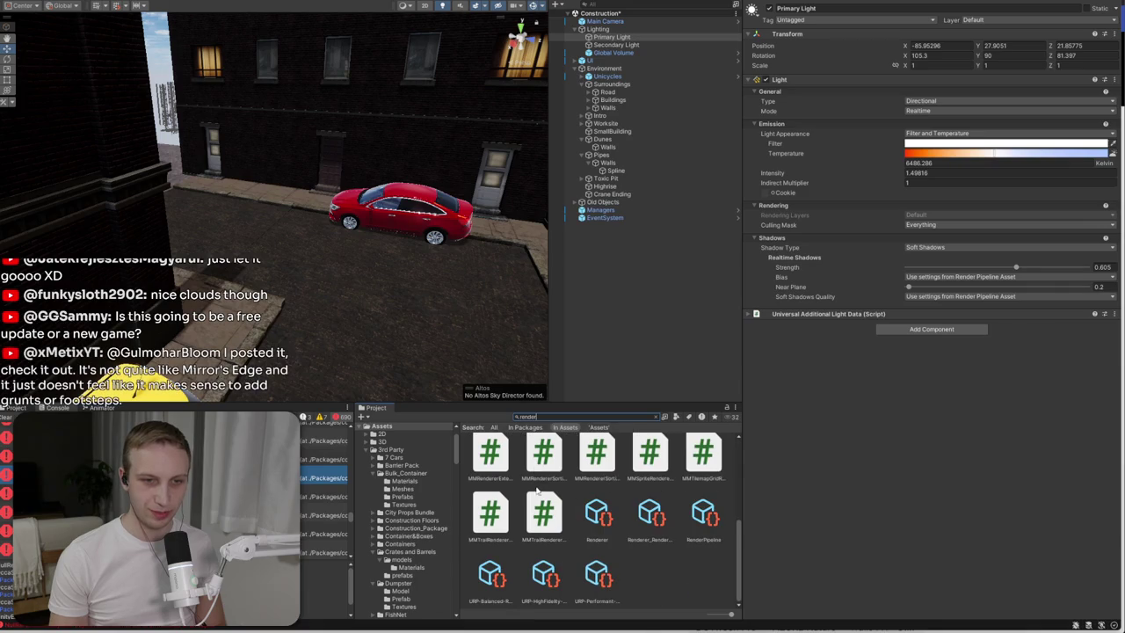
click(646, 514)
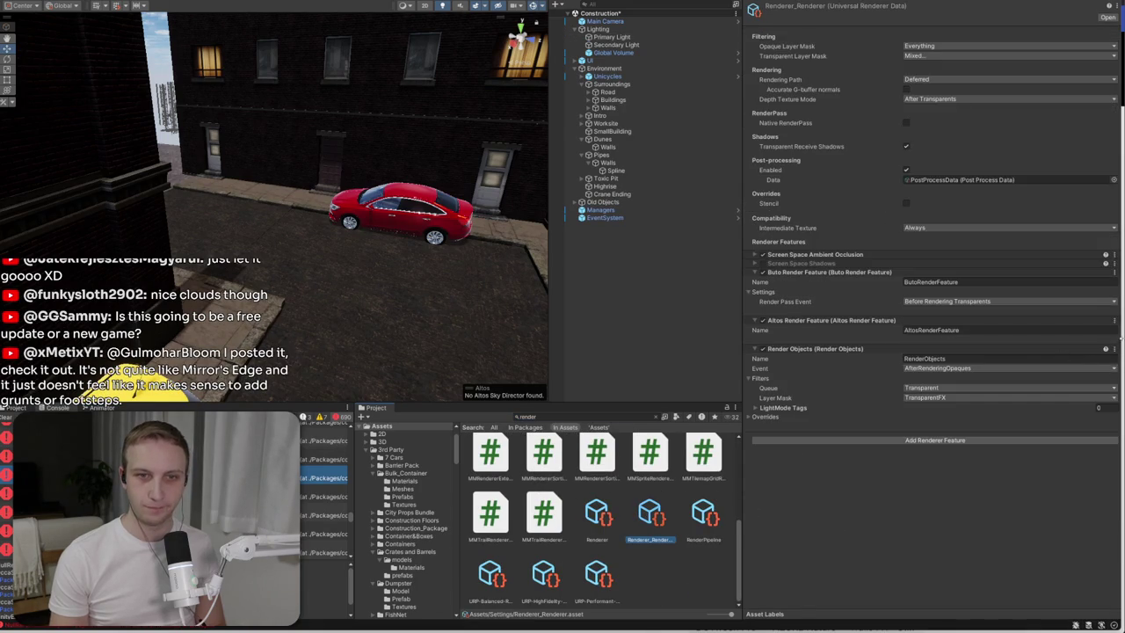
click(1114, 349)
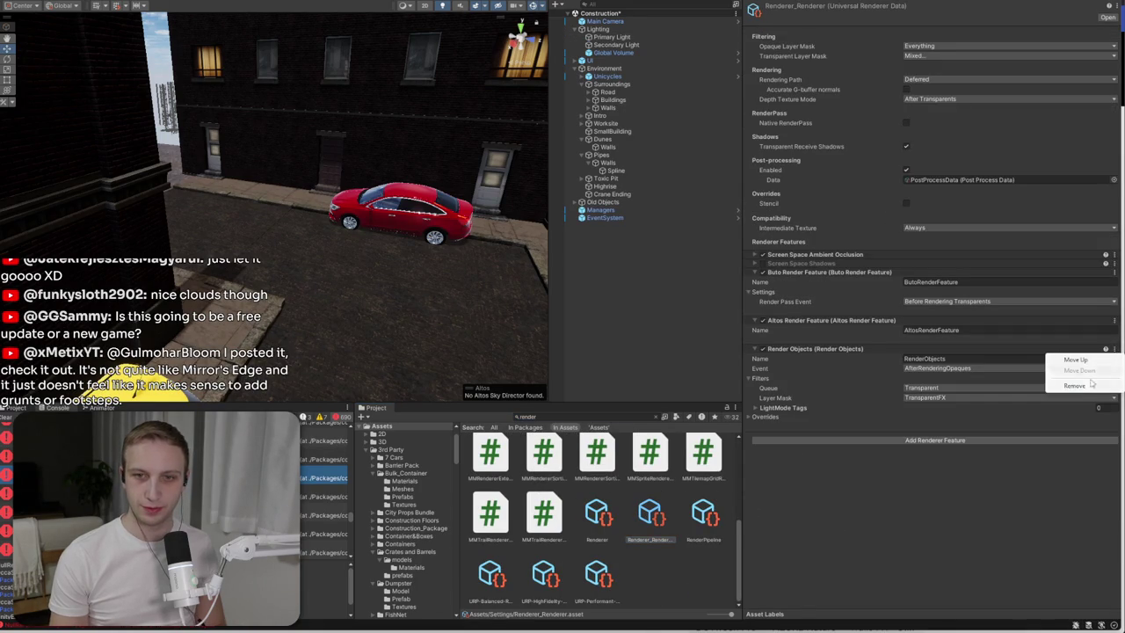
click(1098, 385)
- Remove the Altos and Buto render features from the renderer
click(1113, 320)
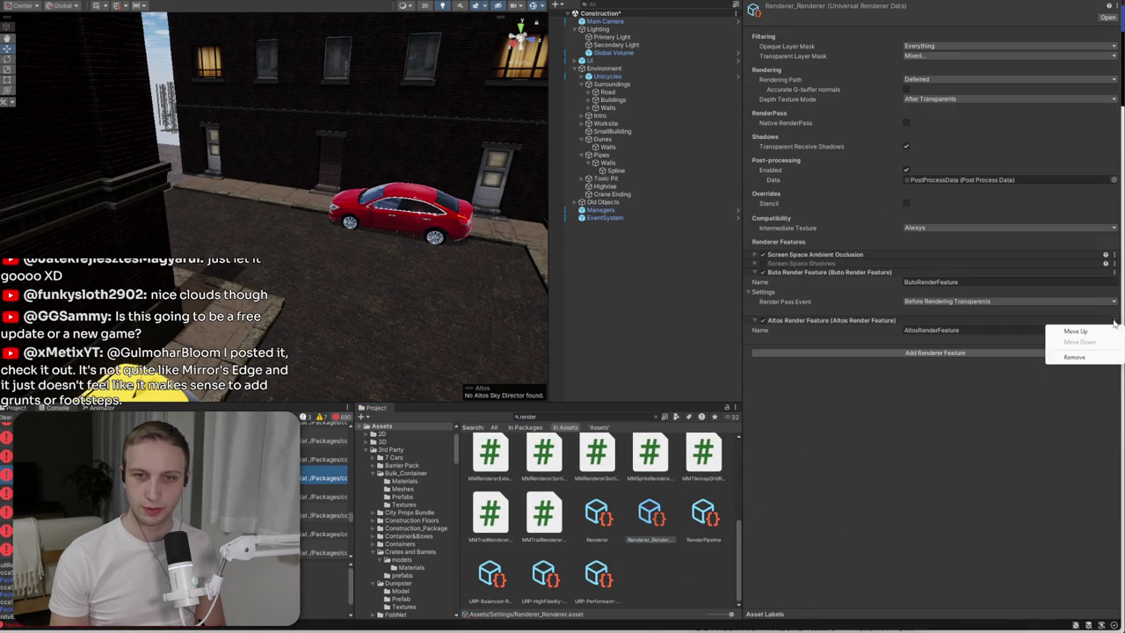
click(1097, 357)
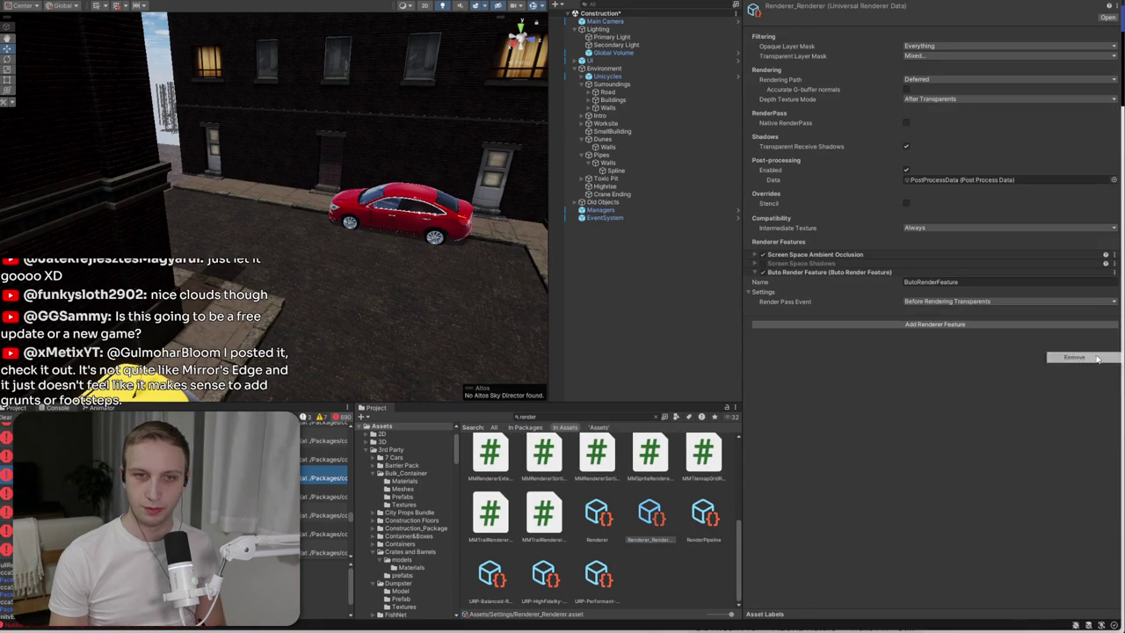
click(1114, 272)
click(1099, 311)
- Set the renderer's Transparent Layer Mask to Everything
click(938, 81)
click(931, 56)
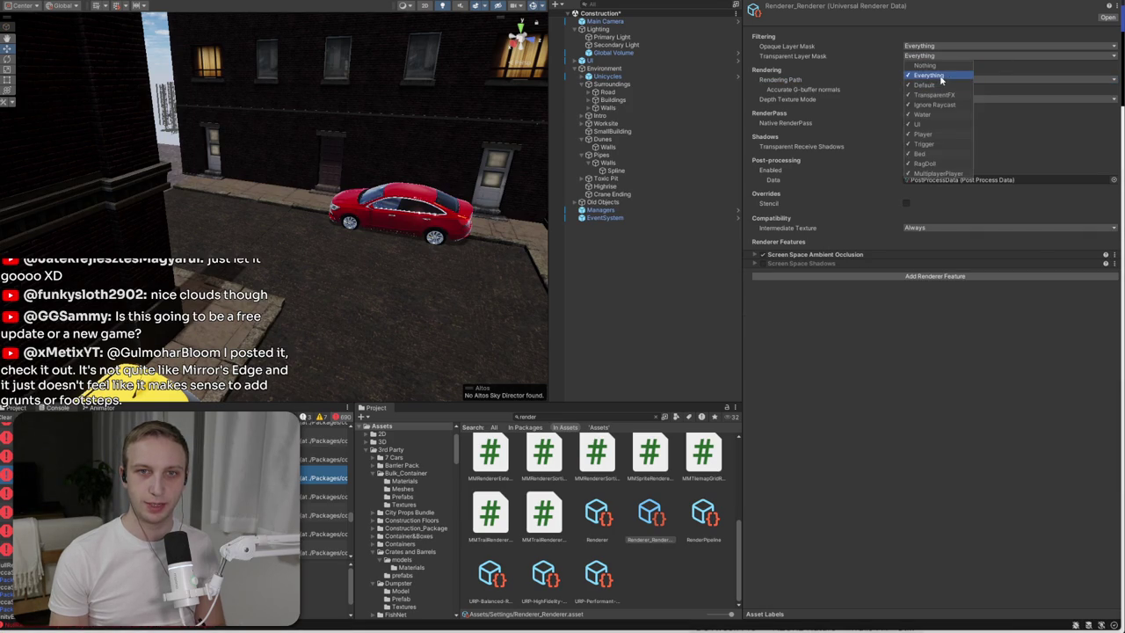
click(983, 360)
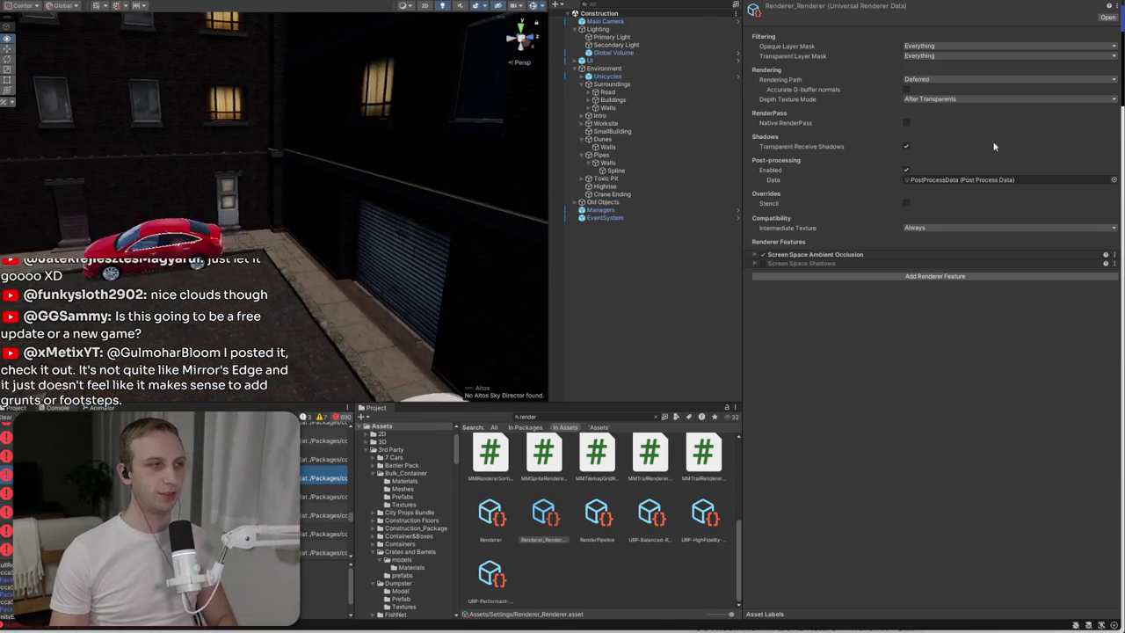
click(4, 410)
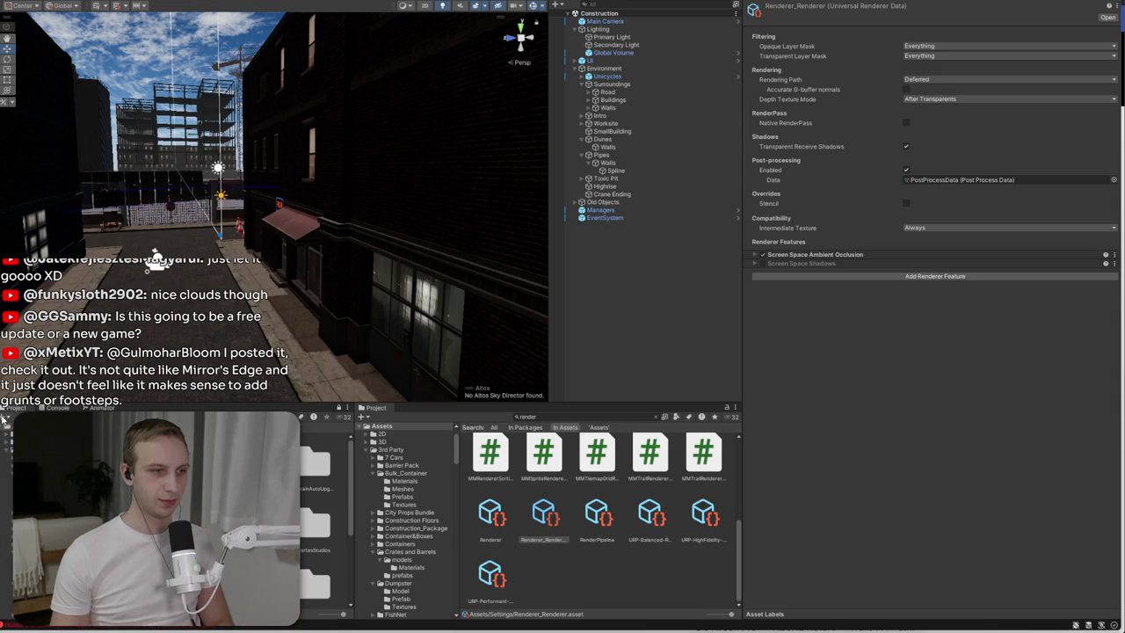
- Make the Secondary Light's colour almost white
click(58, 408)
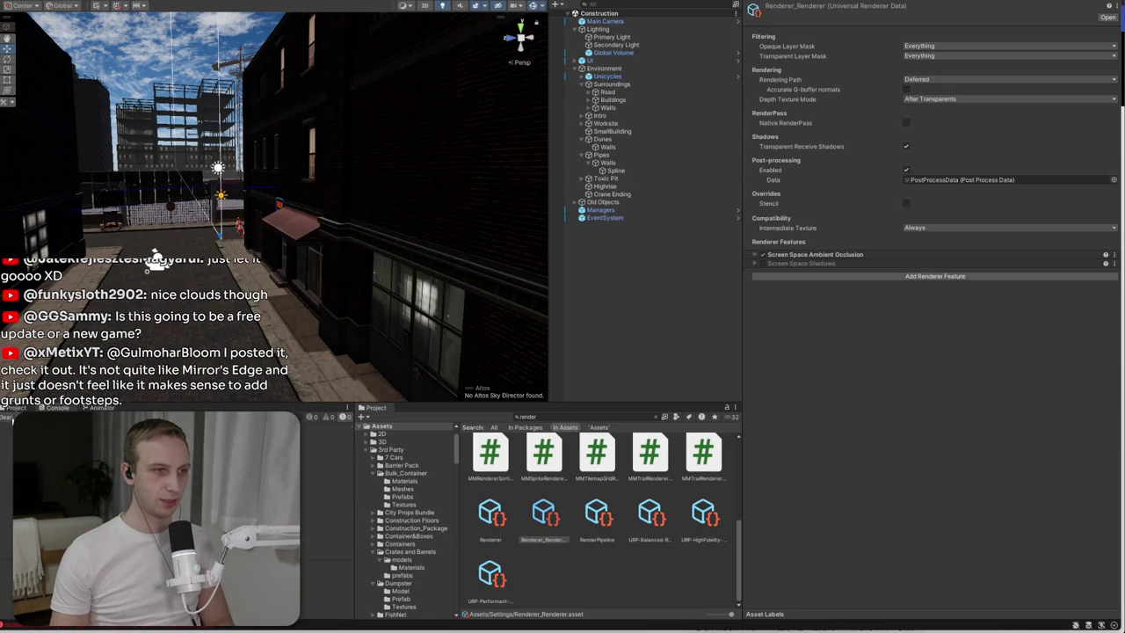
click(606, 44)
click(974, 144)
drag(1018, 204, 1008, 199)
- Warm the Primary Light's temperature and set its intensity to 1.5
click(1081, 138)
click(612, 37)
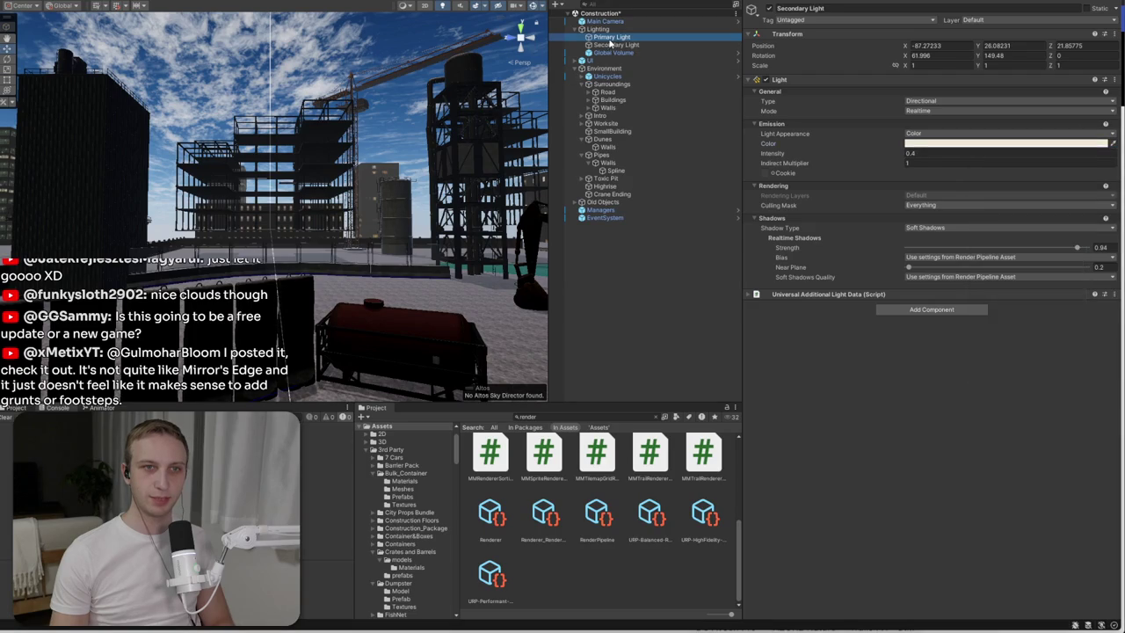
drag(996, 157, 986, 160)
text(1)
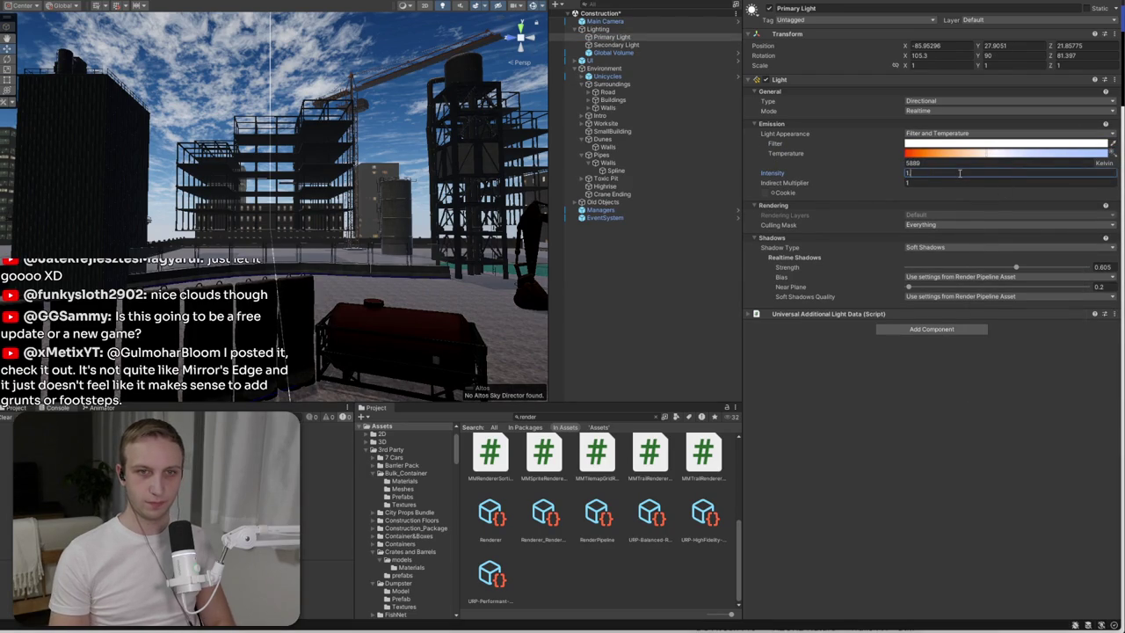
text(.5)
key(Return)
- Rotate the Primary Light in local orientation to change the shadow direction
key(w)
key(w)
key(f)
mouse_move(321, 253)
mouse_down()
mouse_move(472, 197)
mouse_move(357, 211)
mouse_move(220, 132)
mouse_up()
click(65, 6)
click(70, 28)
mouse_move(369, 228)
mouse_down()
mouse_move(461, 207)
mouse_move(347, 224)
mouse_move(359, 229)
mouse_up()
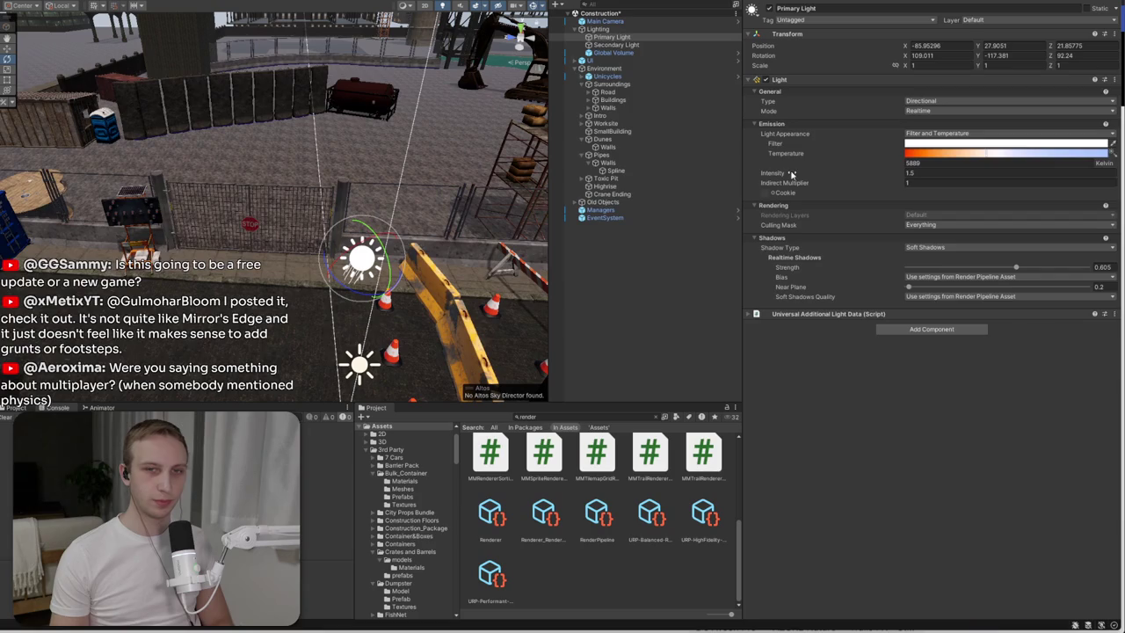
- Set the Secondary Light's Shadow Type to No Shadows
click(615, 45)
drag(422, 386, 415, 332)
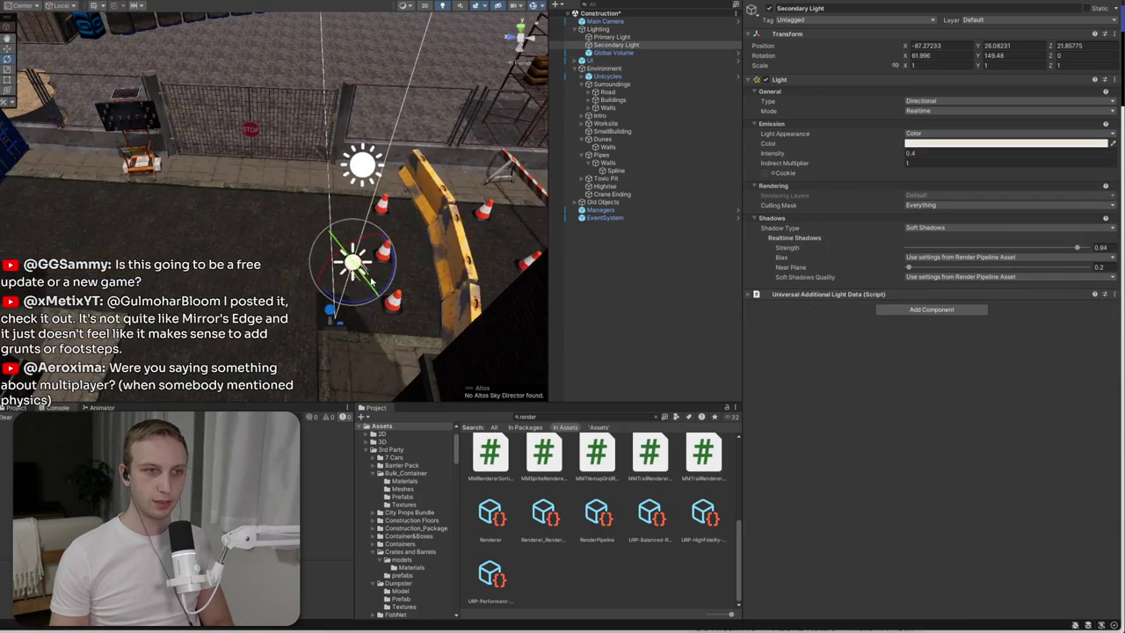
click(927, 228)
click(934, 239)
scroll(318, 182, up, 10)
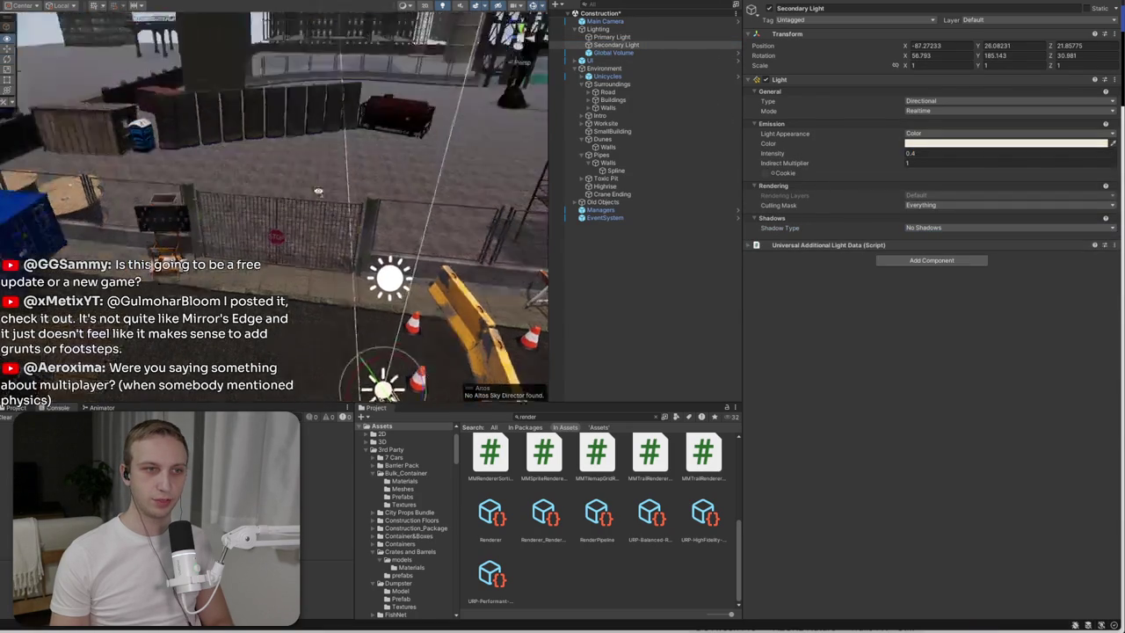
drag(317, 176, 303, 159)
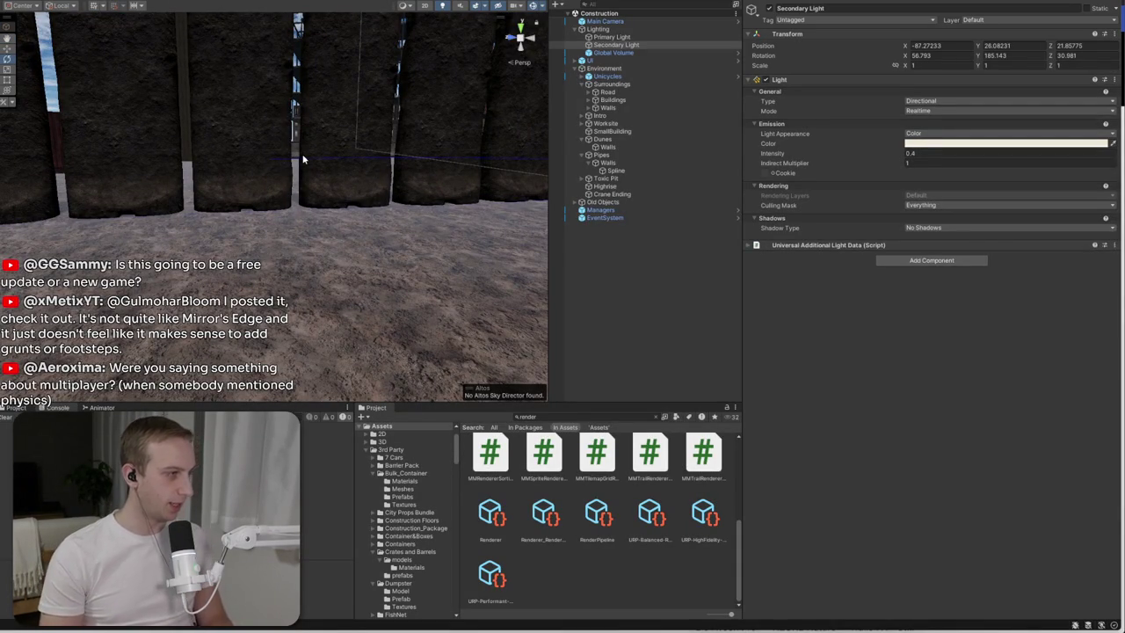
- View the buildings and excavator from above, then deselect and collapse Environment
mouse_move(302, 159)
mouse_down()
mouse_move(445, 182)
mouse_move(385, 203)
mouse_move(81, 188)
mouse_move(138, 186)
mouse_move(107, 249)
mouse_move(396, 278)
mouse_move(377, 249)
mouse_up()
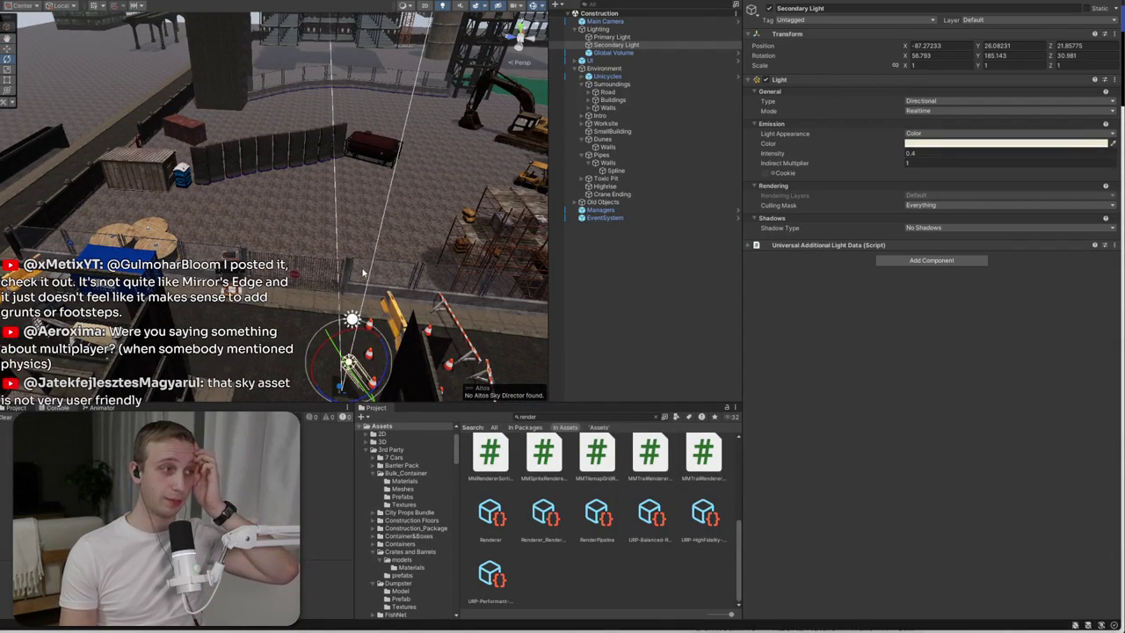
mouse_move(347, 286)
mouse_down()
mouse_move(447, 189)
mouse_move(301, 215)
mouse_move(238, 184)
mouse_move(25, 175)
mouse_move(5, 161)
mouse_move(25, 226)
mouse_move(26, 349)
mouse_move(425, 281)
mouse_move(347, 282)
mouse_up()
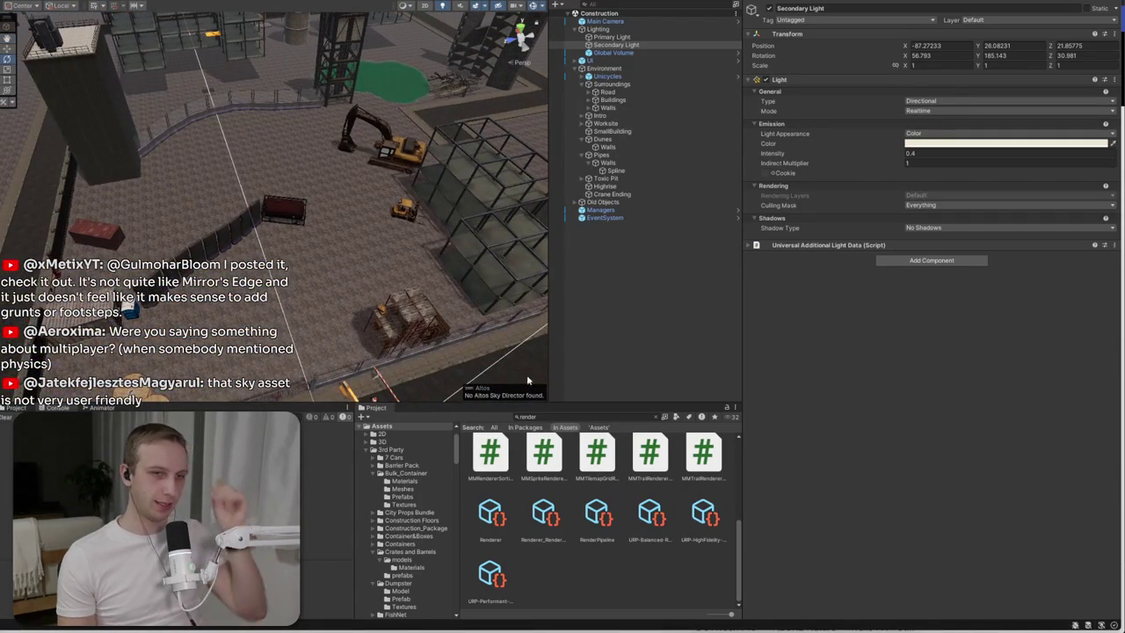
click(660, 304)
click(574, 68)
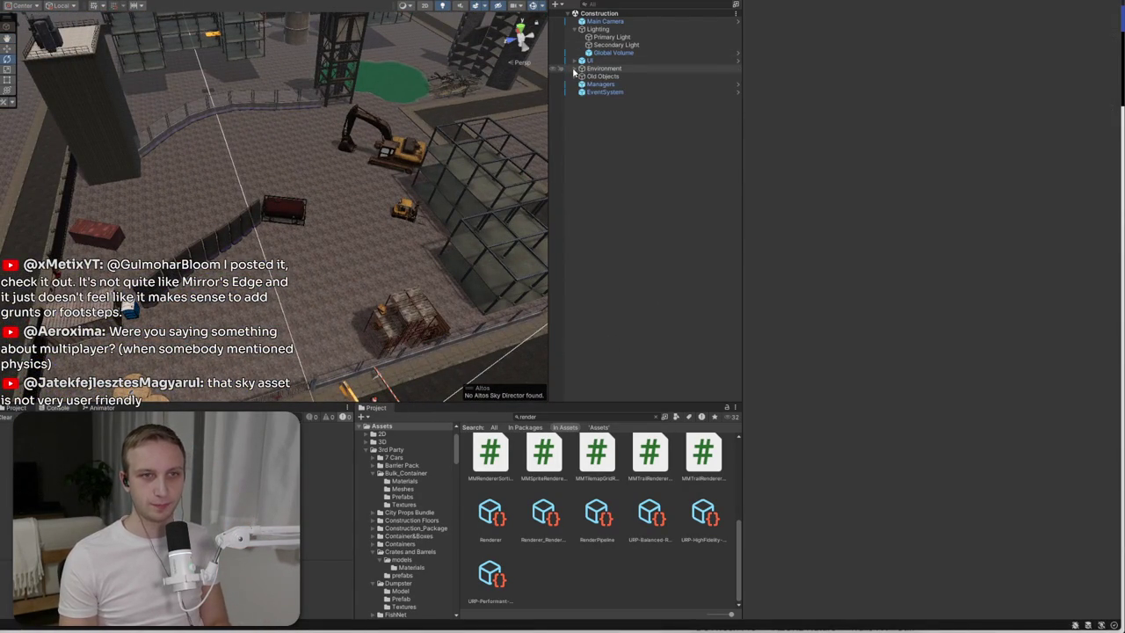
- Create an empty object named 'Checkpoints' under Environment
right_click(589, 69)
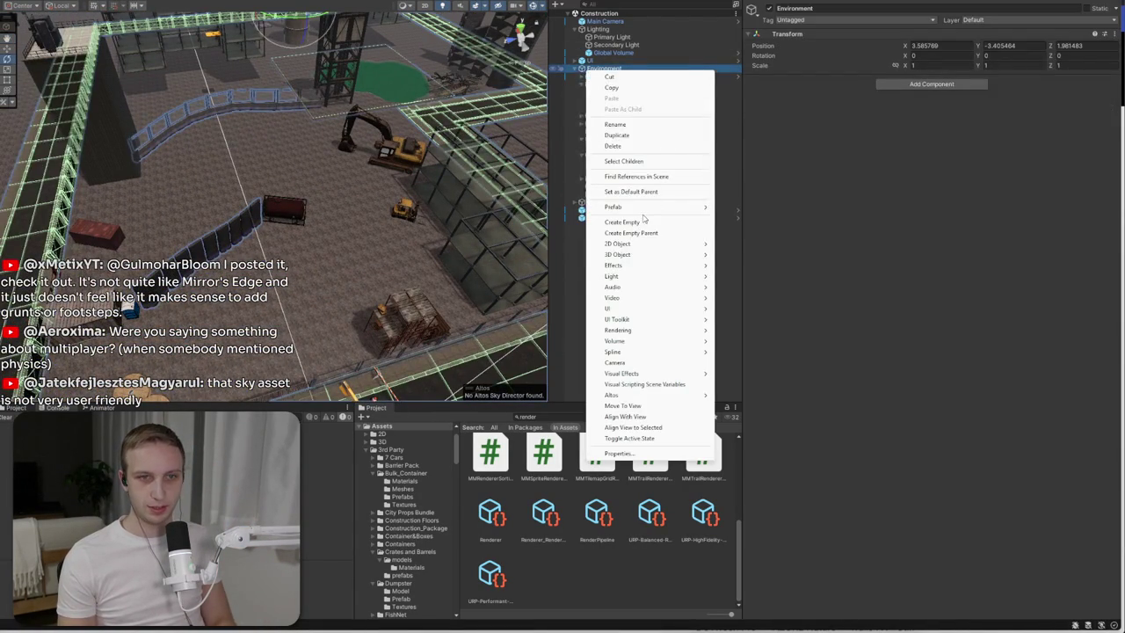
click(644, 221)
text(Checkpoints)
key(Return)
drag(616, 202, 620, 85)
- Drag the Checkpoint prefab from LeartesStudios' Prefabs folder into the Checkpoints group
right_click(618, 86)
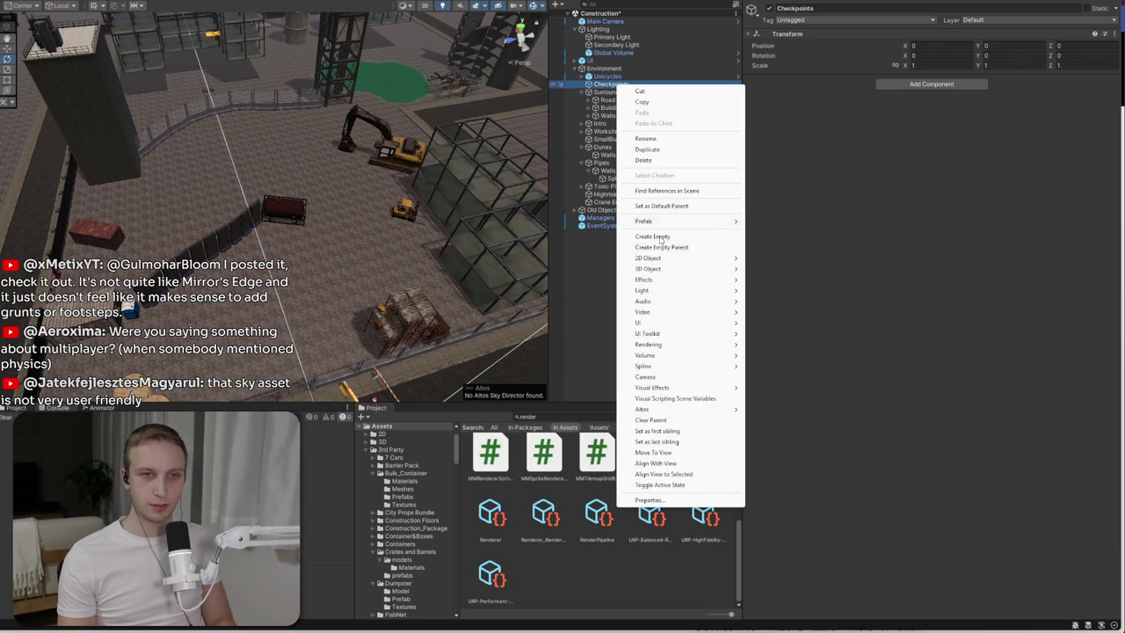
mouse_move(668, 273)
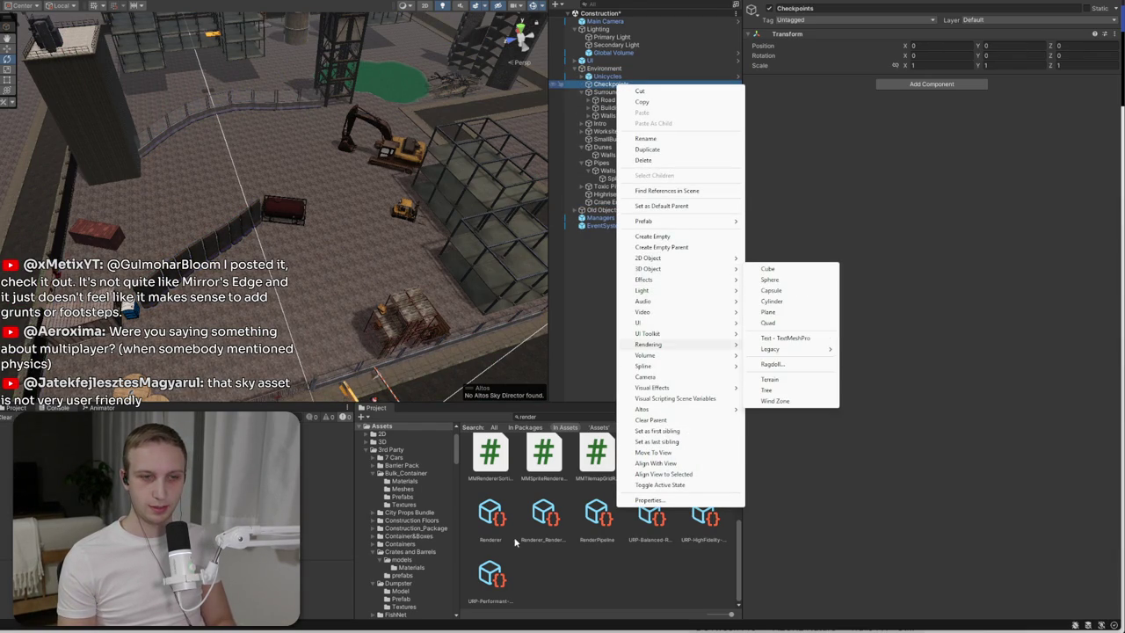
click(516, 540)
click(657, 417)
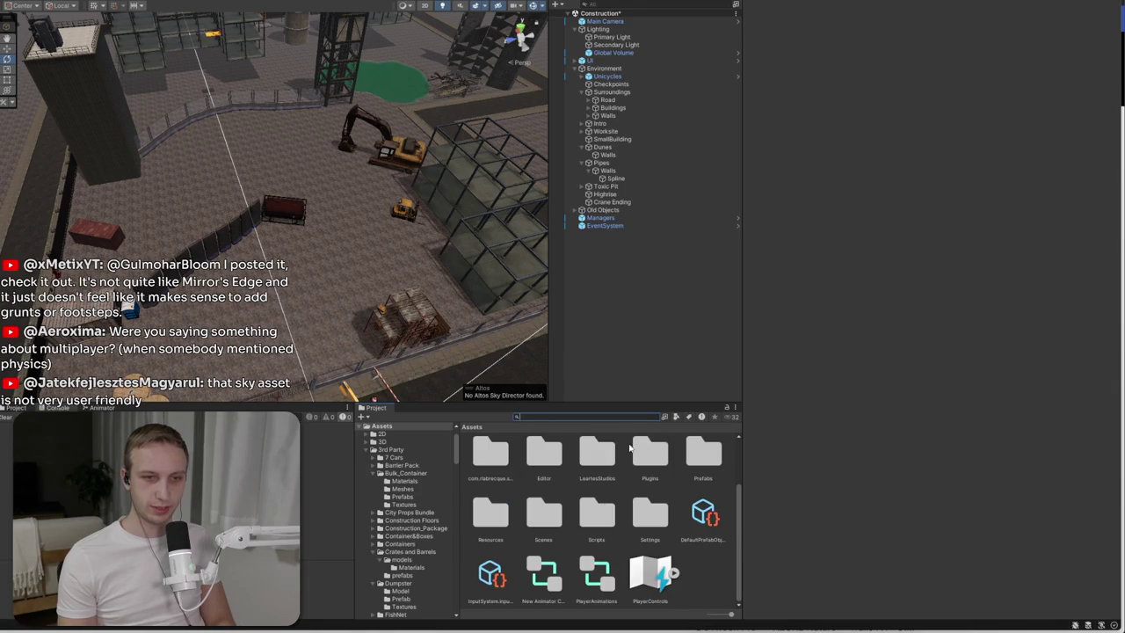
click(590, 460)
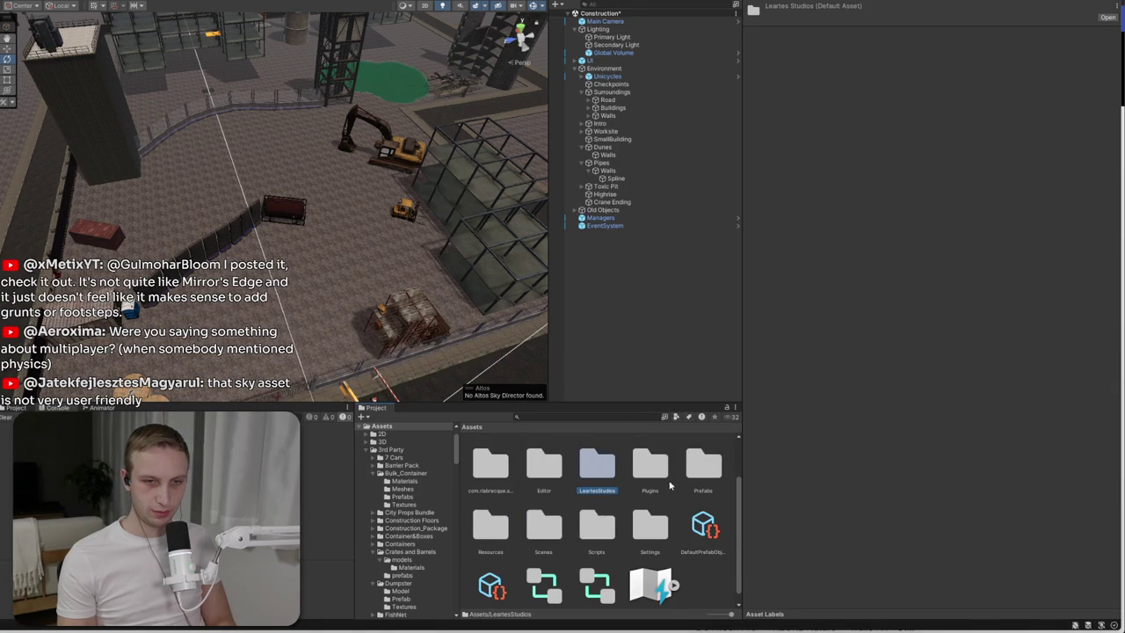
double_click(703, 464)
mouse_move(650, 461)
mouse_down()
mouse_move(588, 117)
mouse_move(598, 92)
mouse_up()
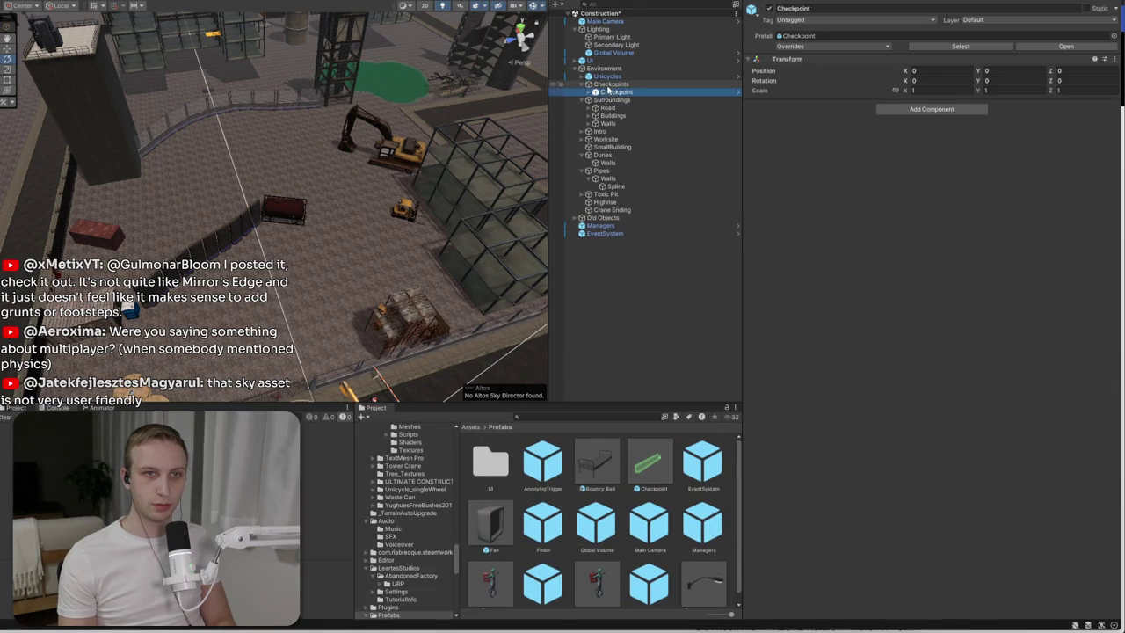
- Frame the new Checkpoint and move it onto the route
key(f)
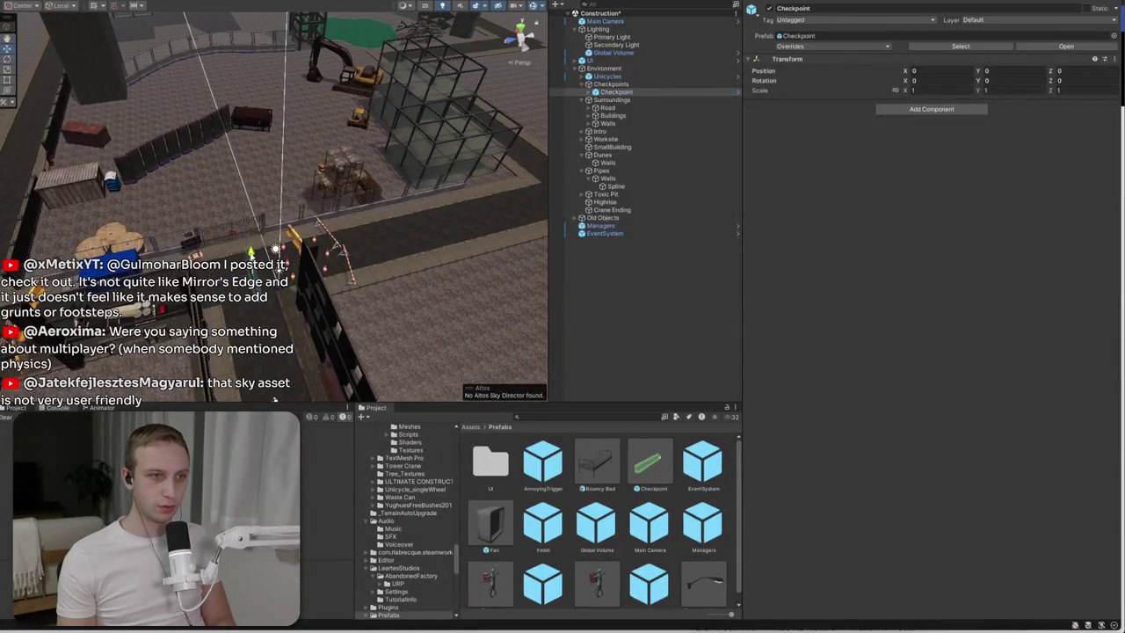
scroll(263, 222, up, 5)
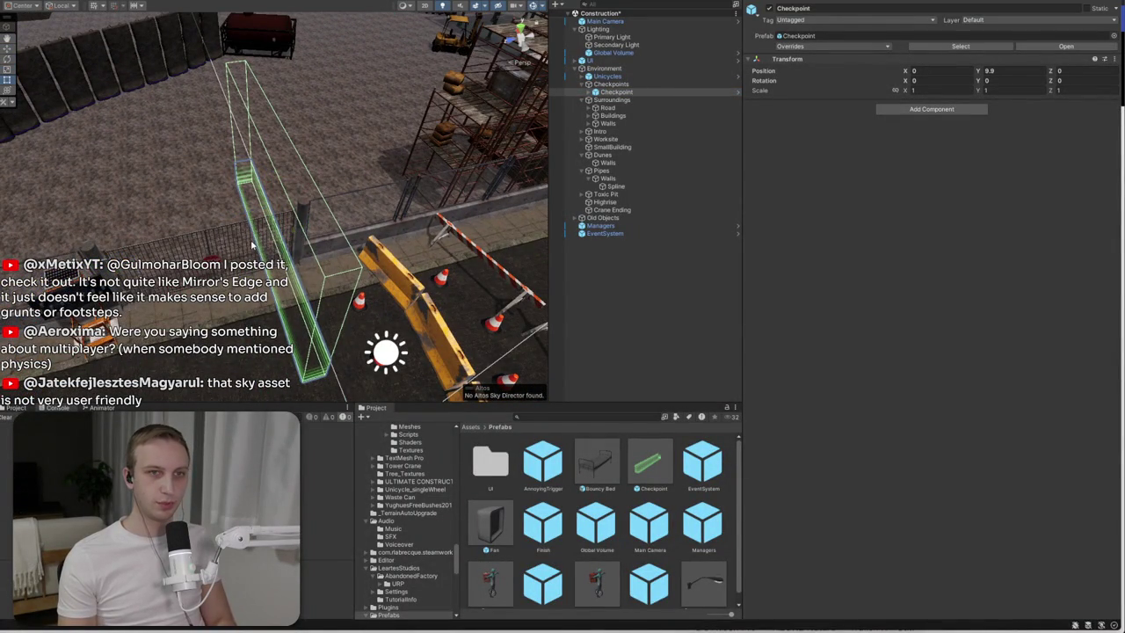
mouse_move(285, 228)
mouse_down()
mouse_move(254, 192)
mouse_move(326, 37)
mouse_up()
mouse_move(369, 132)
mouse_down()
mouse_move(407, 126)
mouse_move(484, 326)
mouse_move(361, 127)
mouse_move(543, 138)
mouse_move(369, 152)
mouse_up()
scroll(543, 138, down, 5)
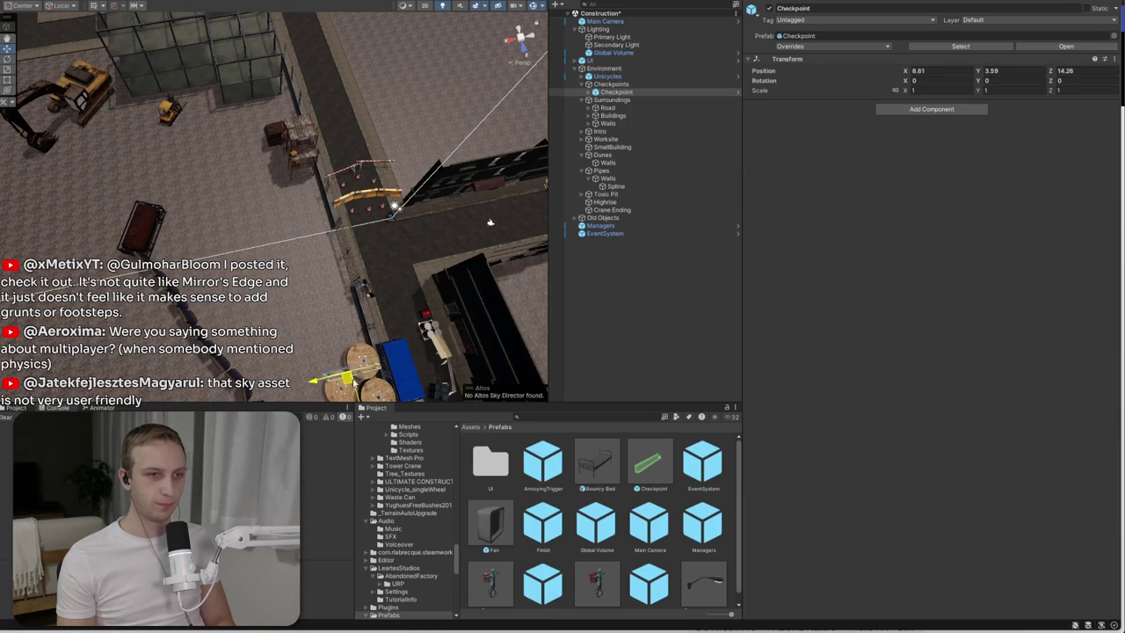
mouse_move(490, 222)
mouse_down()
mouse_move(361, 321)
mouse_move(214, 302)
mouse_up()
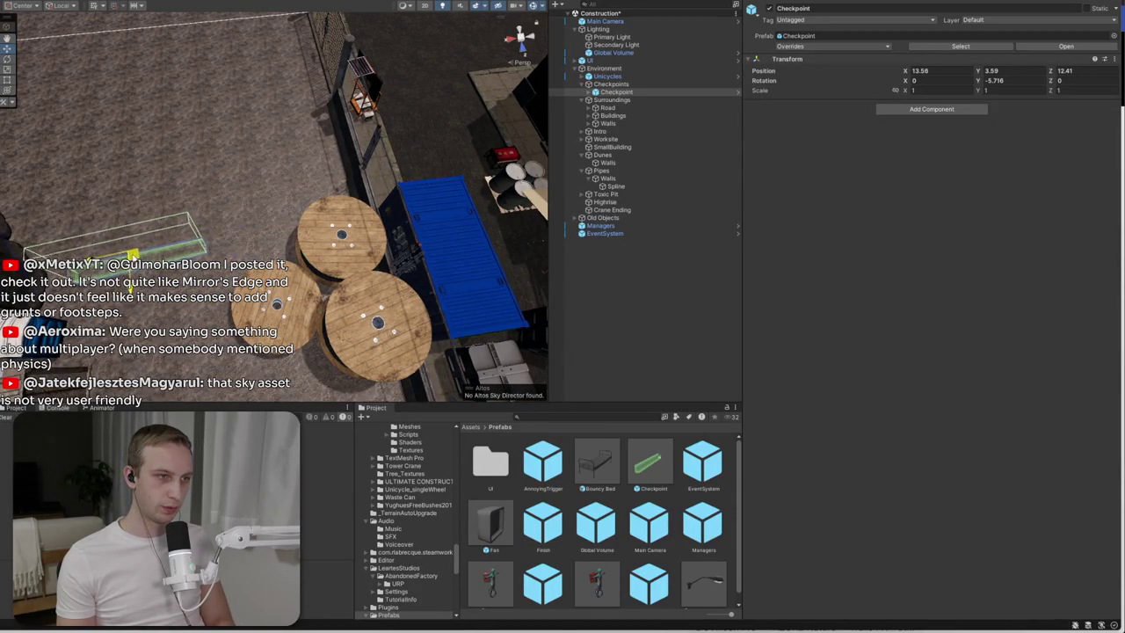
scroll(145, 240, up, 3)
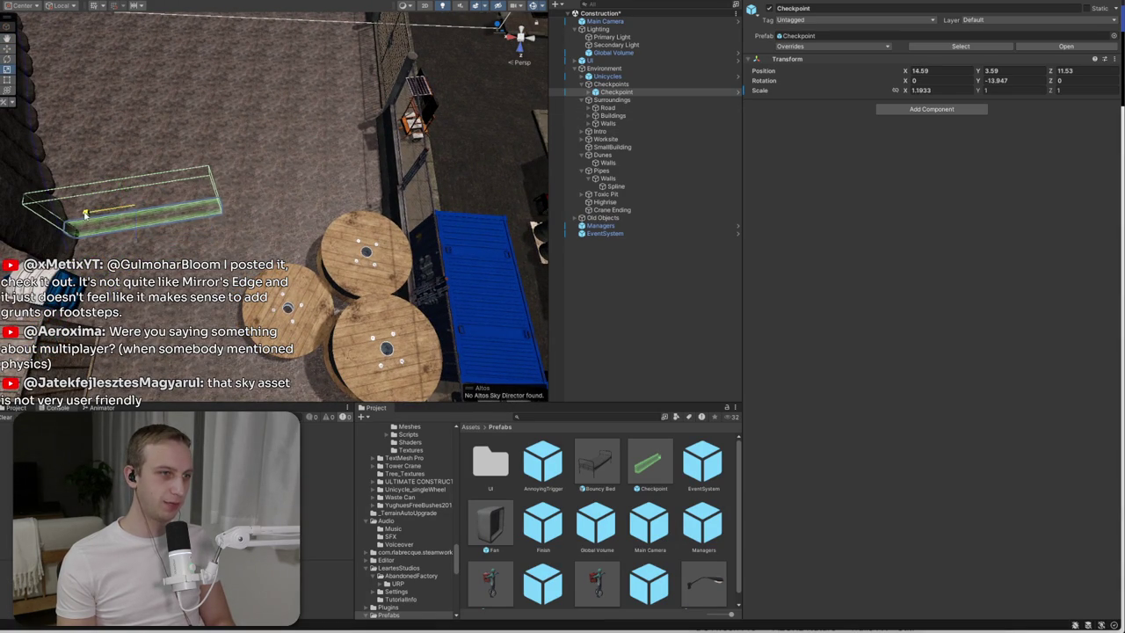
mouse_move(152, 215)
mouse_down()
mouse_move(588, 224)
mouse_move(833, 159)
mouse_move(871, 230)
mouse_move(923, 198)
mouse_move(960, 199)
mouse_up()
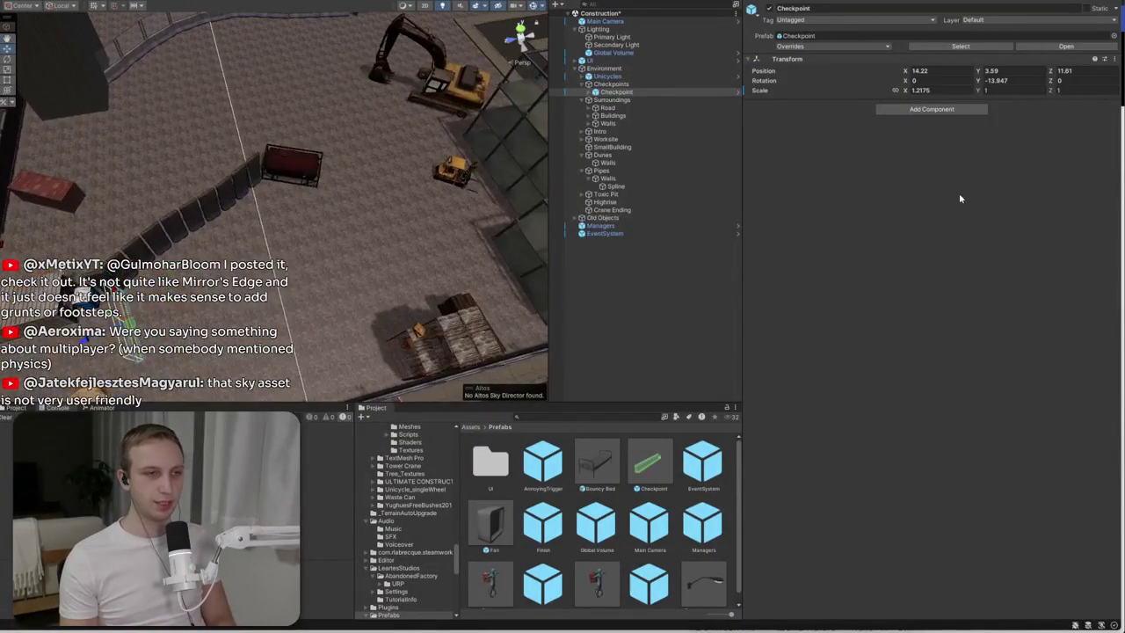
- Duplicate the Checkpoint and move the copy to a new spot near the forklift
key(ctrl+d)
drag(122, 315, 479, 236)
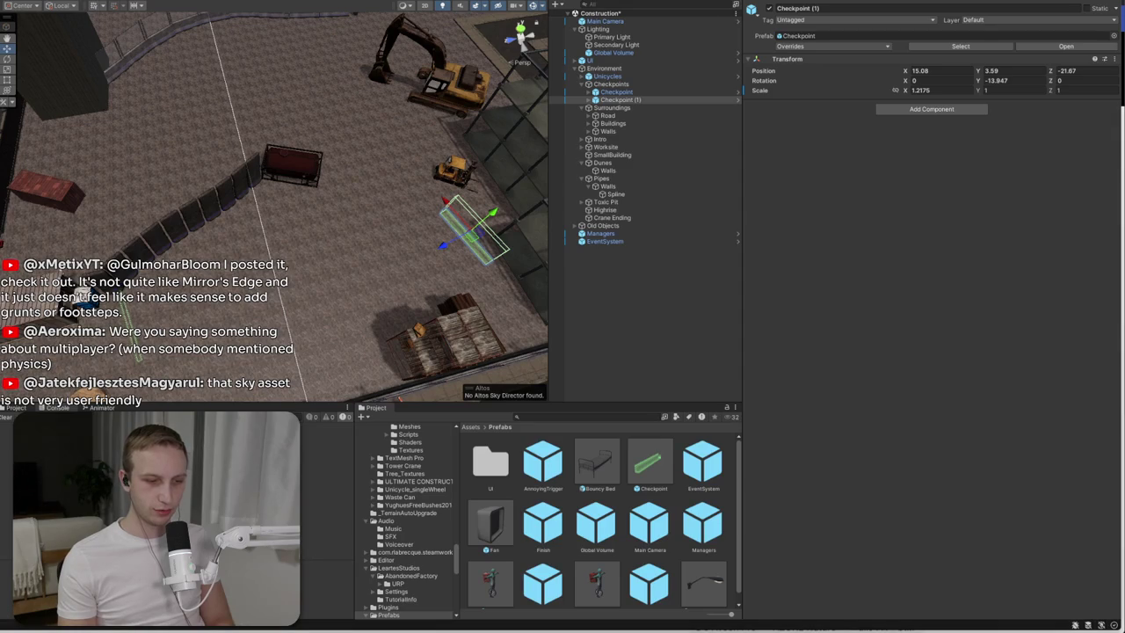
key(w)
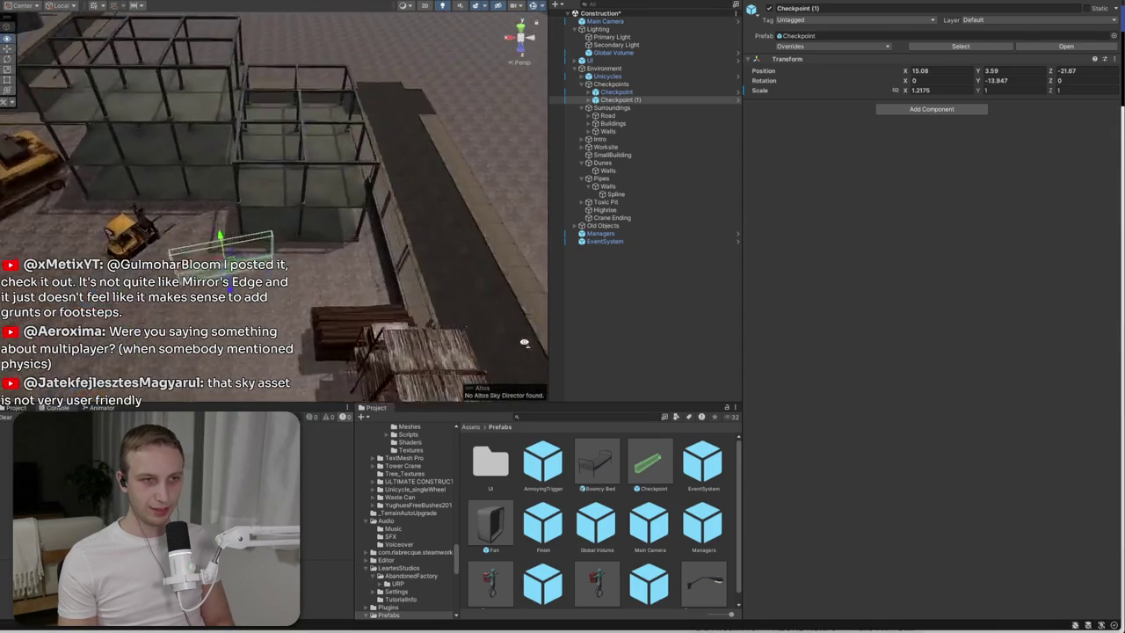
mouse_move(189, 242)
mouse_down()
mouse_move(264, 221)
mouse_move(284, 232)
mouse_move(287, 217)
mouse_move(284, 246)
mouse_up()
- Reset the copy's Y rotation to 0 and shrink it along its X axis
key(e)
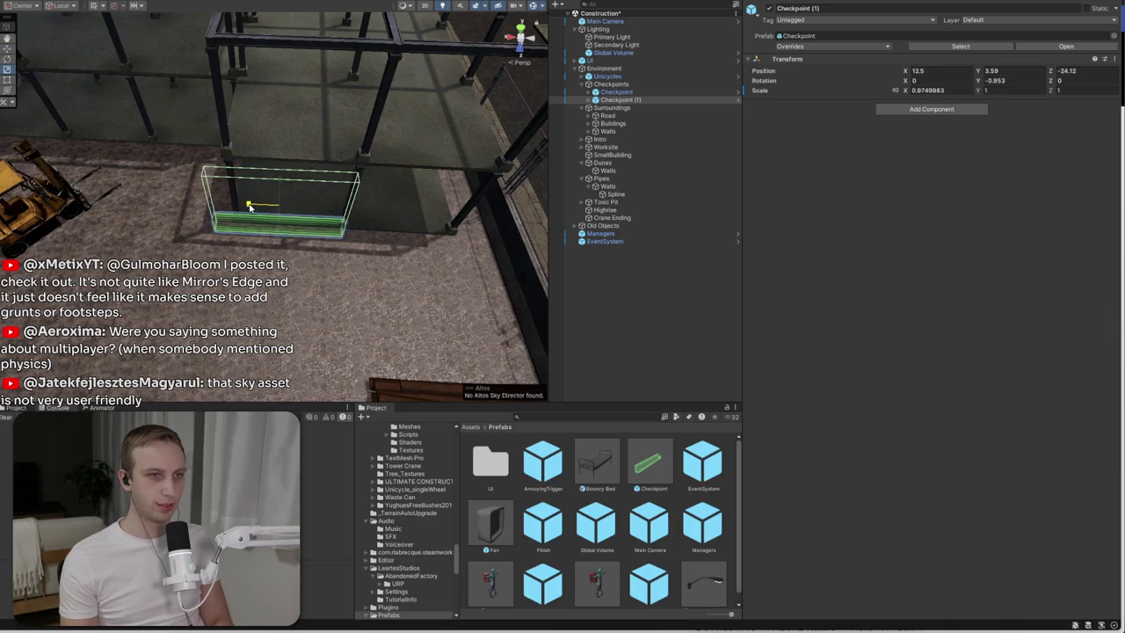
scroll(252, 207, up, 5)
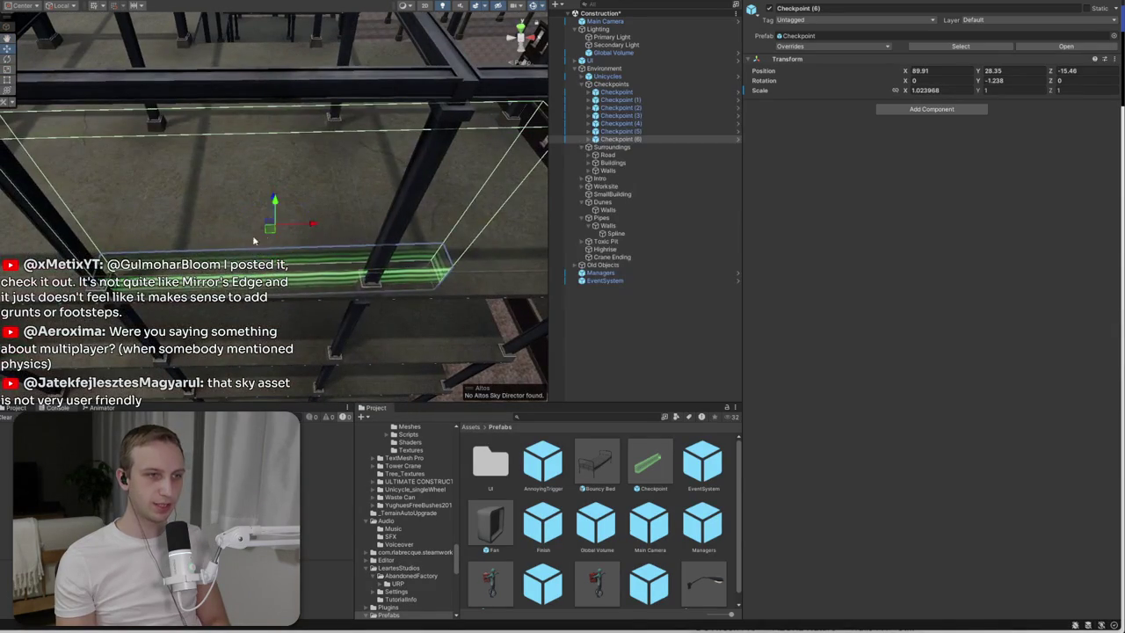
click(993, 80)
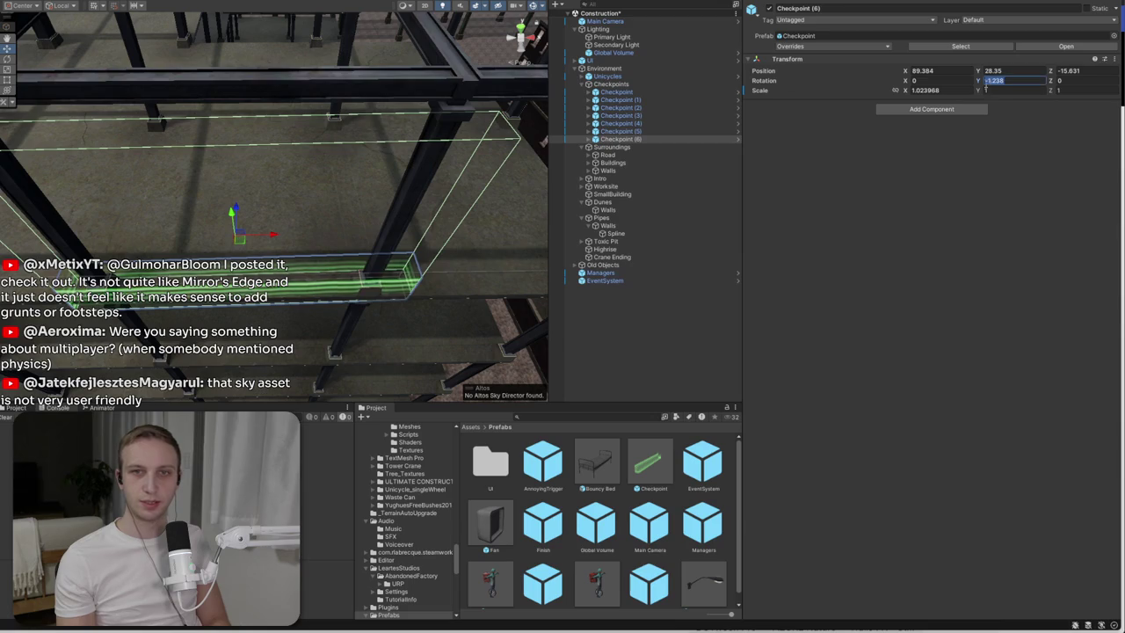
text(0)
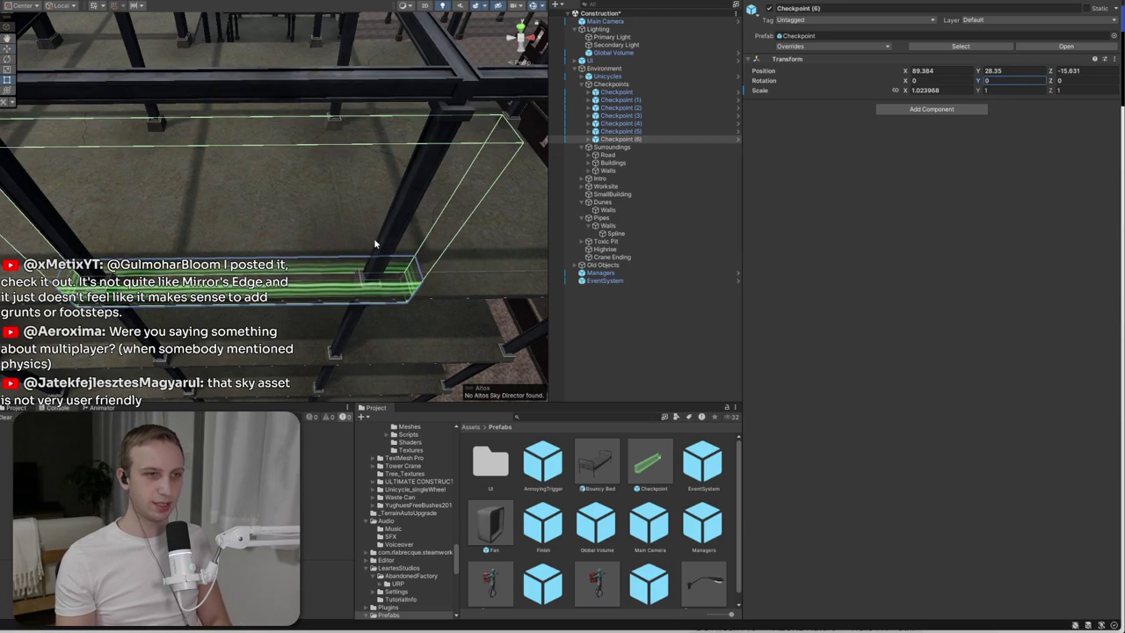
drag(274, 236, 262, 240)
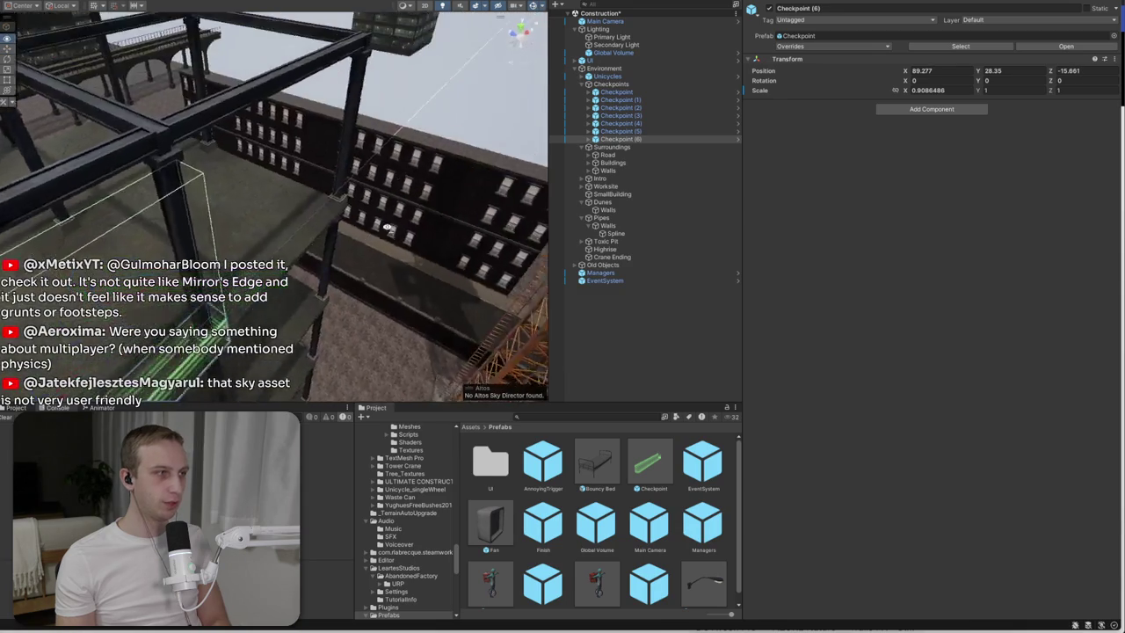
click(428, 168)
mouse_move(193, 211)
mouse_down()
mouse_move(153, 227)
mouse_move(160, 242)
mouse_move(465, 249)
mouse_move(545, 262)
mouse_up()
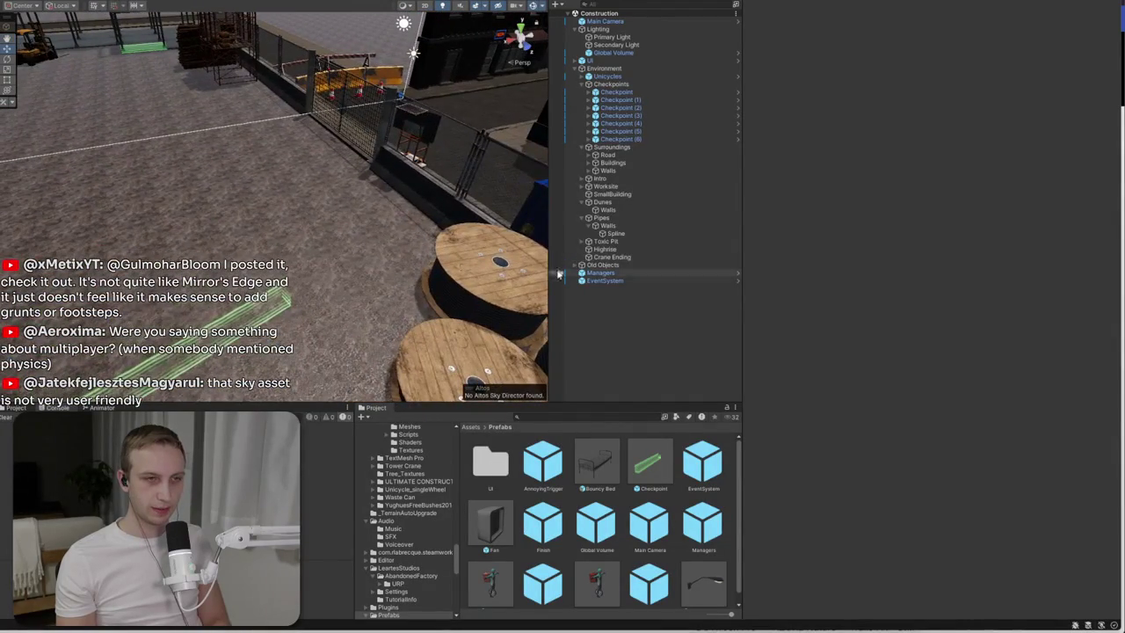
- Frame the Surroundings group and inspect the wood planks and wall barriers, ending on the orange painted barrier
drag(589, 461, 500, 434)
click(480, 428)
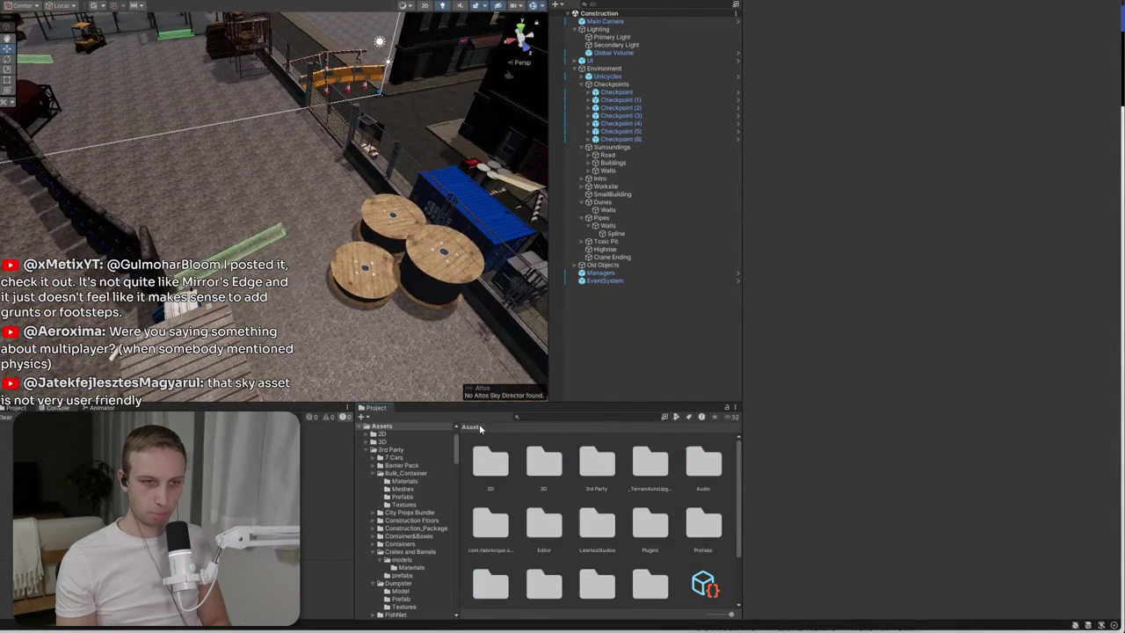
double_click(668, 147)
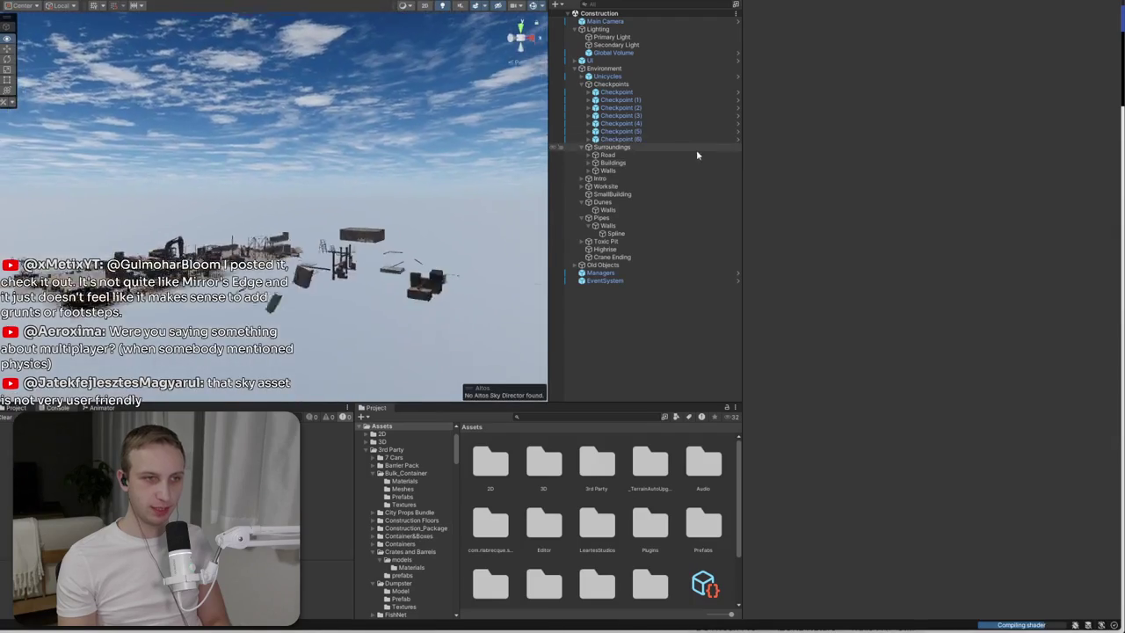
scroll(351, 219, up, 5)
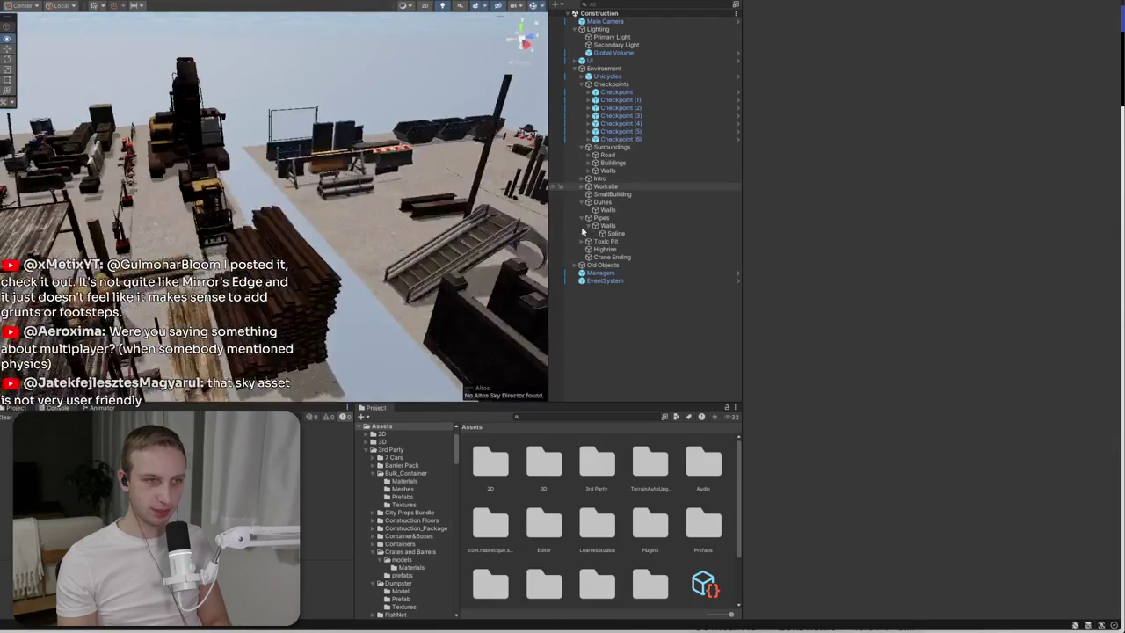
click(129, 230)
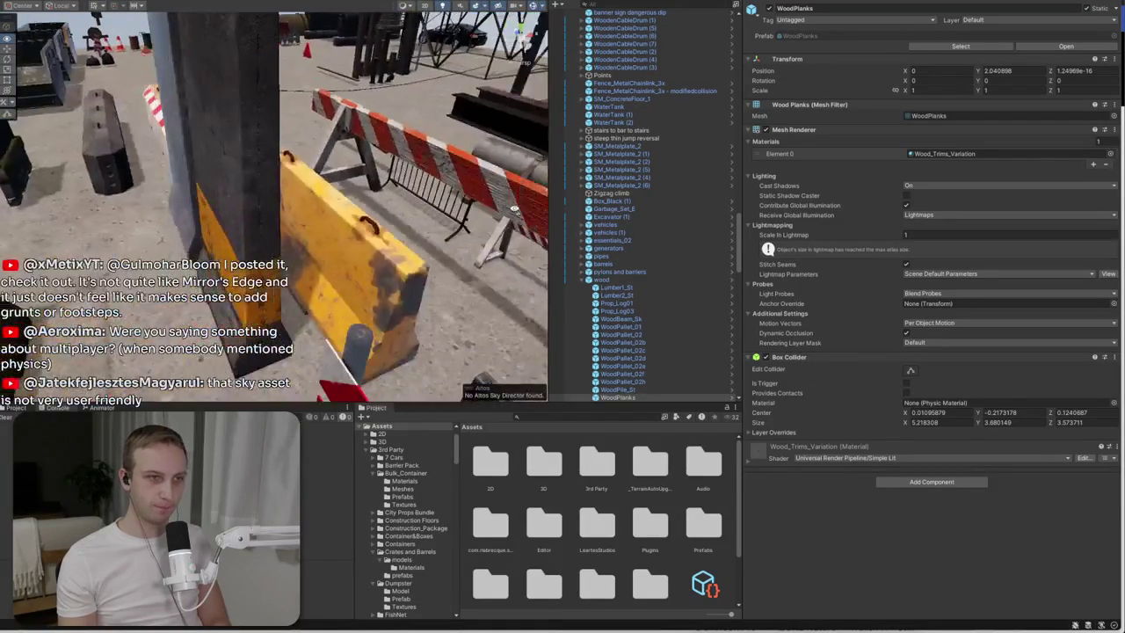
click(290, 193)
click(391, 206)
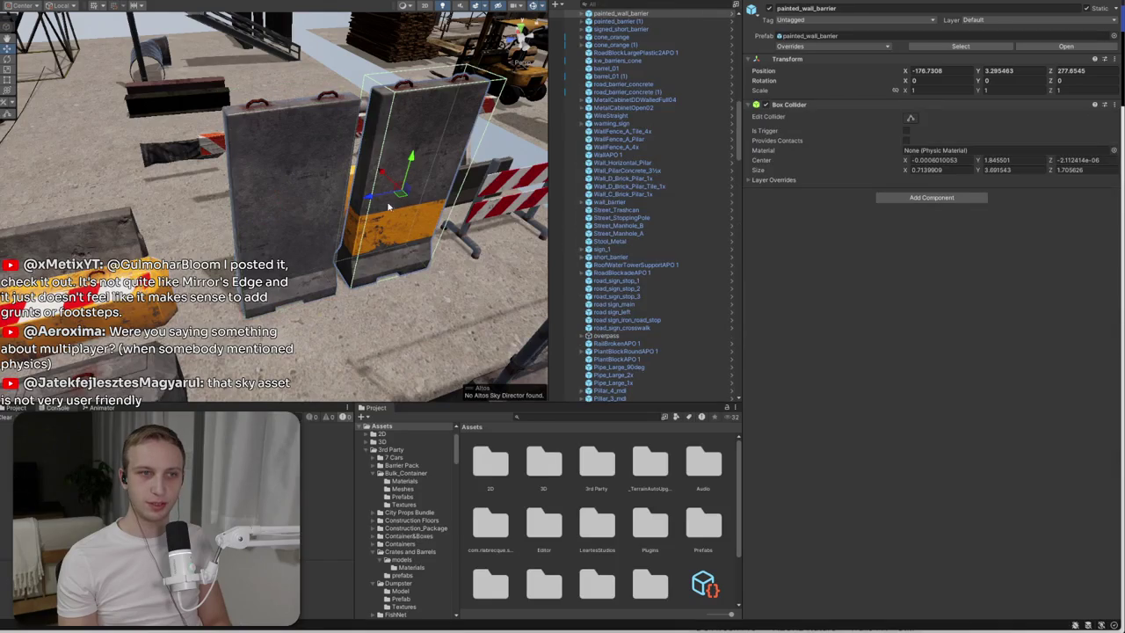
mouse_move(439, 132)
mouse_down()
mouse_move(420, 32)
mouse_move(420, 234)
mouse_up()
- Select the UI Canvas, expand the scene's object groups and select PauseMenu
click(437, 249)
click(426, 257)
click(451, 246)
click(451, 246)
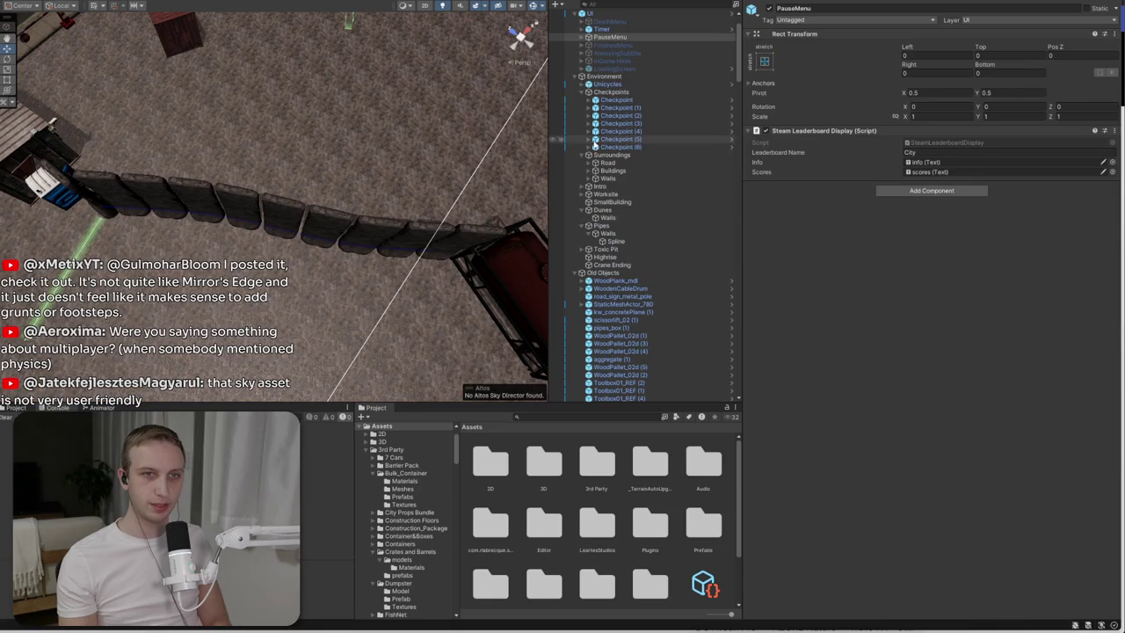
- Select the Worksite Walls Spline and set its placed prefab to painted_wall_barrier
click(588, 194)
click(589, 202)
click(617, 210)
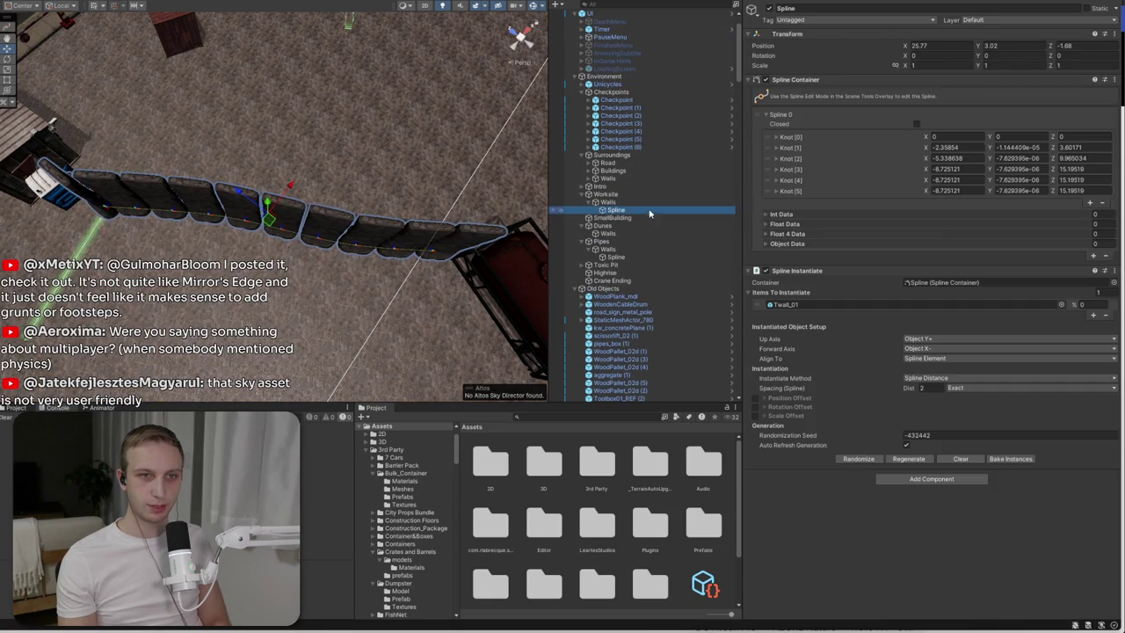
click(1061, 304)
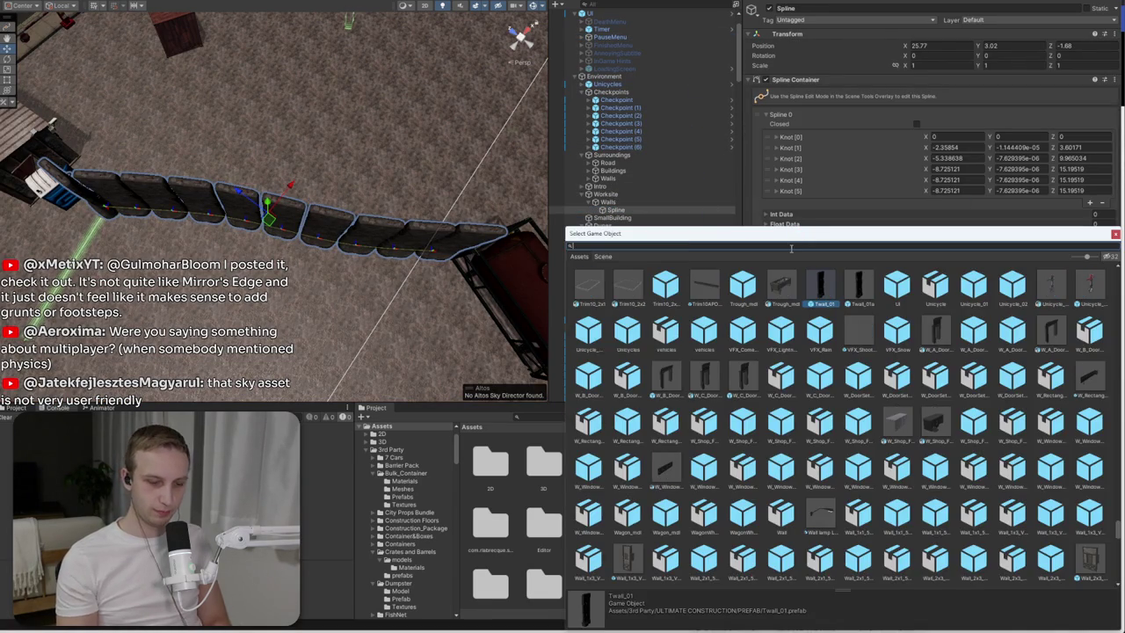
text(painted)
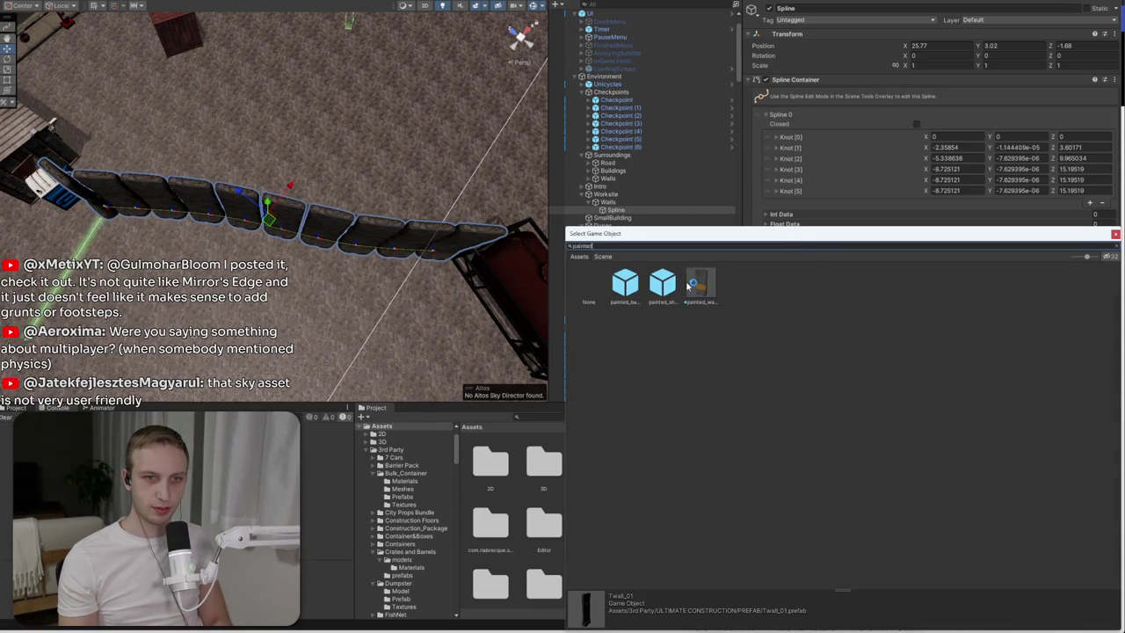
click(688, 287)
click(625, 290)
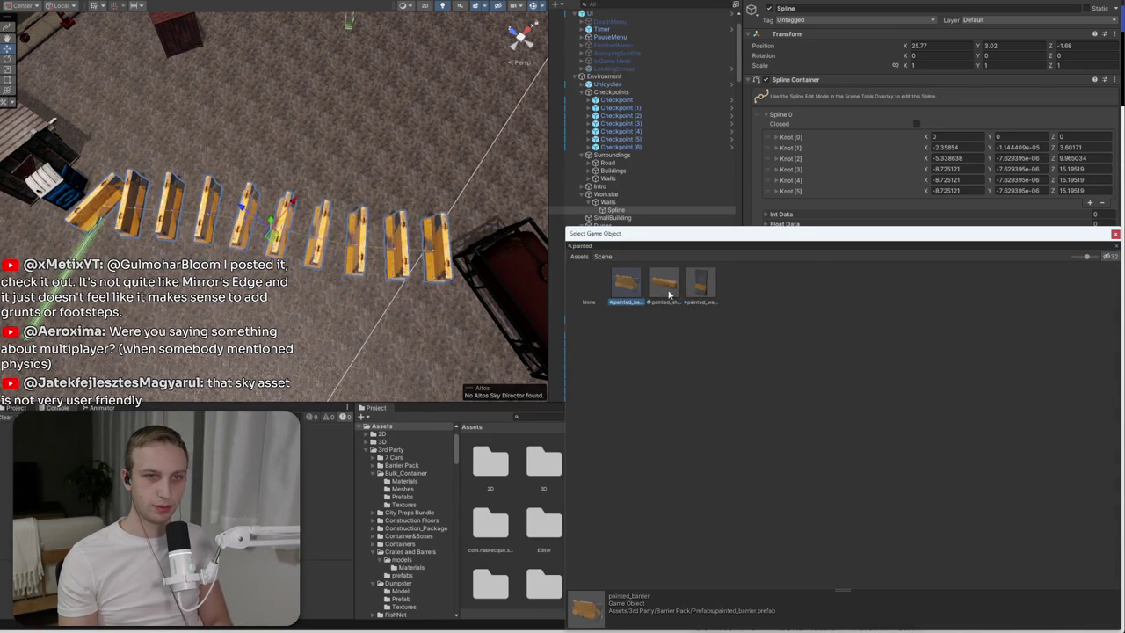
click(696, 294)
double_click(710, 283)
click(707, 280)
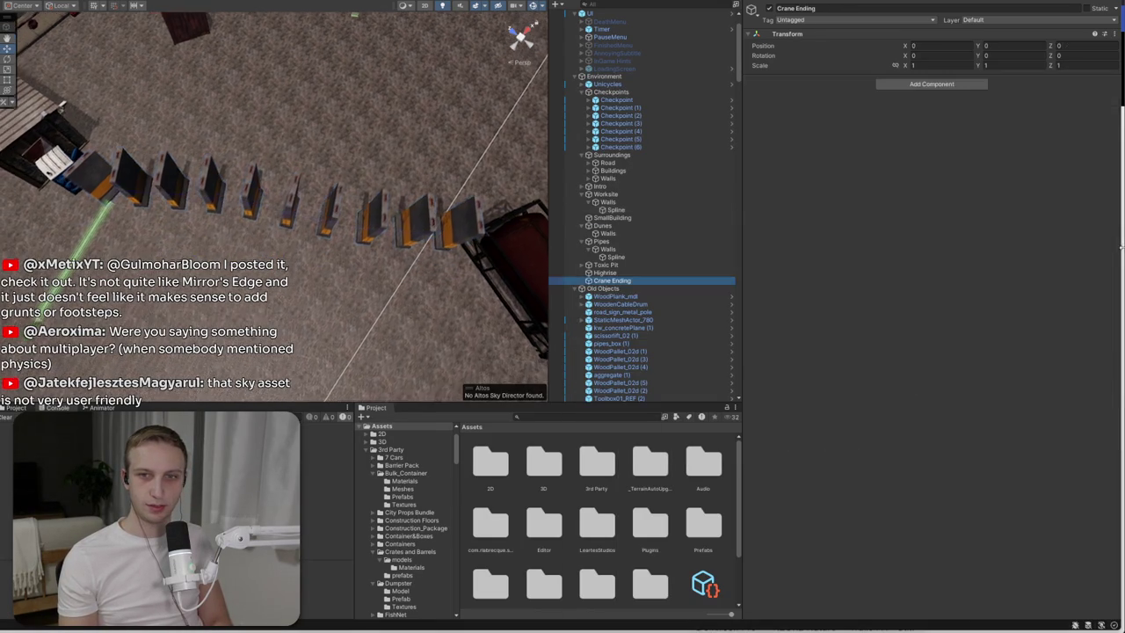
- Set the spline's Forward Axis to Object Z+ and spacing Dist to 1.8
click(618, 211)
click(931, 349)
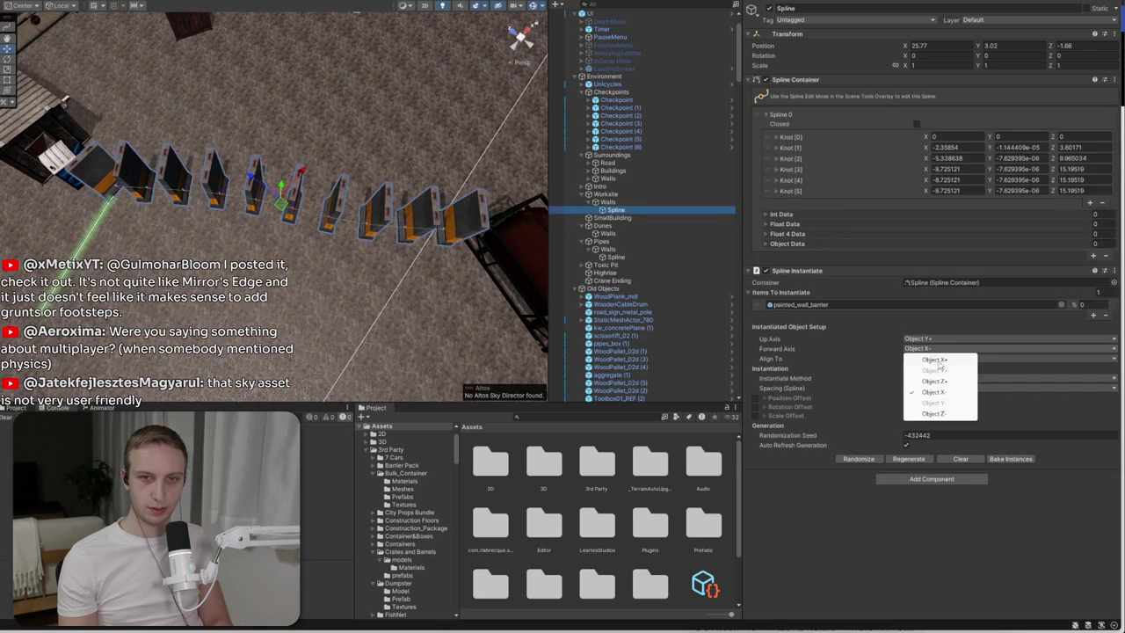
click(945, 381)
mouse_move(387, 276)
mouse_down()
mouse_move(243, 115)
mouse_move(387, 105)
mouse_up()
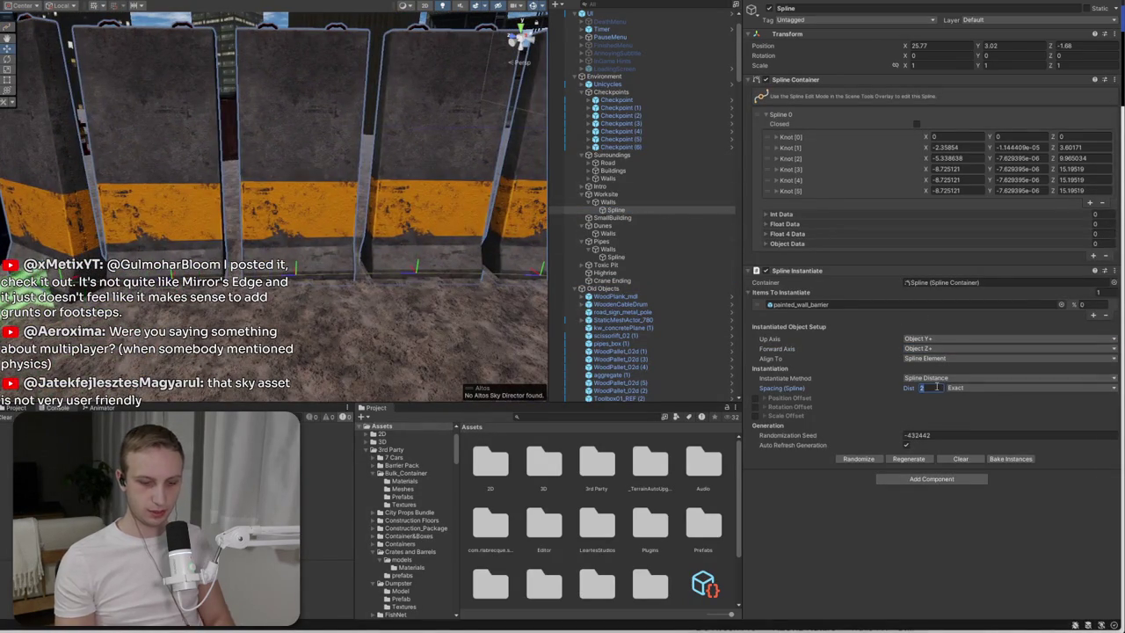
text(1.8)
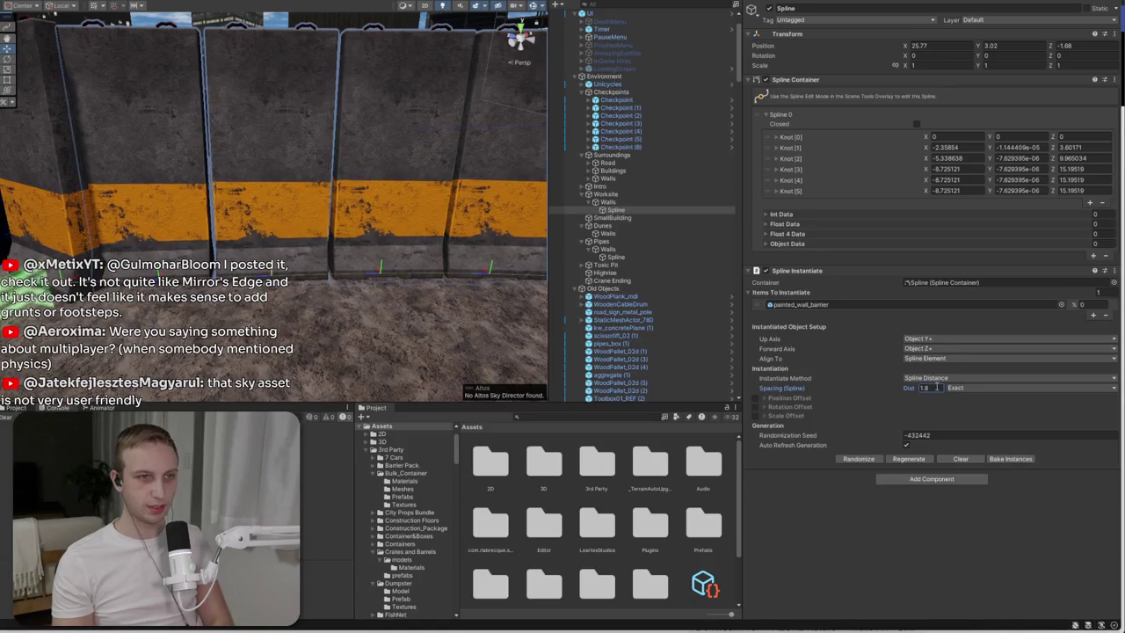
scroll(212, 326, down, 5)
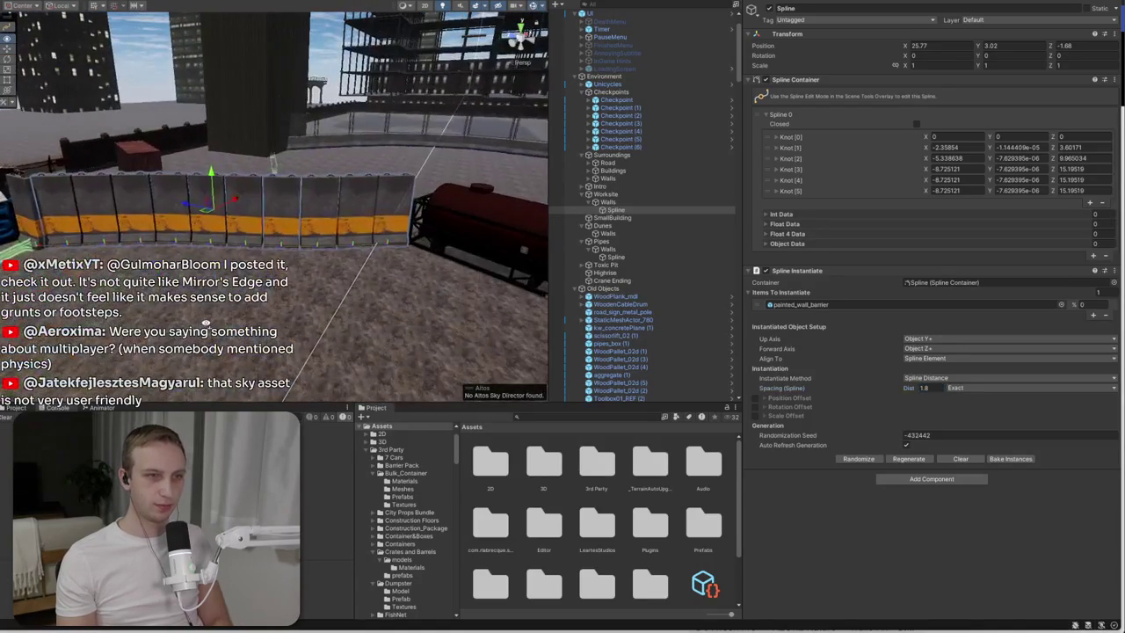
mouse_move(207, 329)
mouse_down()
mouse_move(321, 276)
mouse_move(397, 319)
mouse_move(527, 340)
mouse_up()
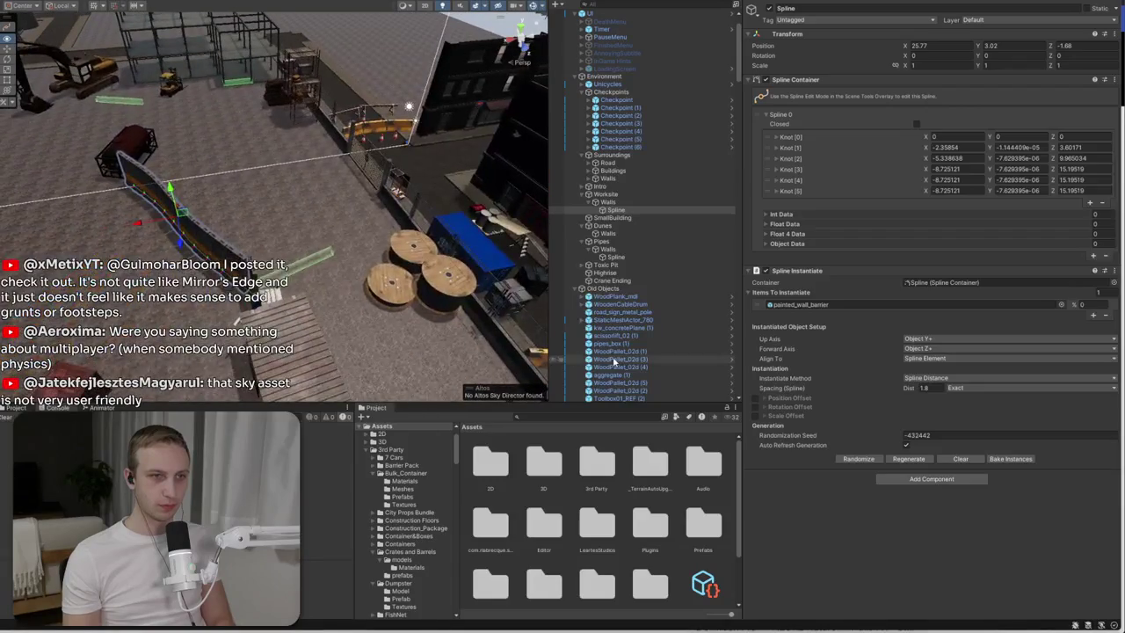
key(f)
drag(315, 264, 587, 235)
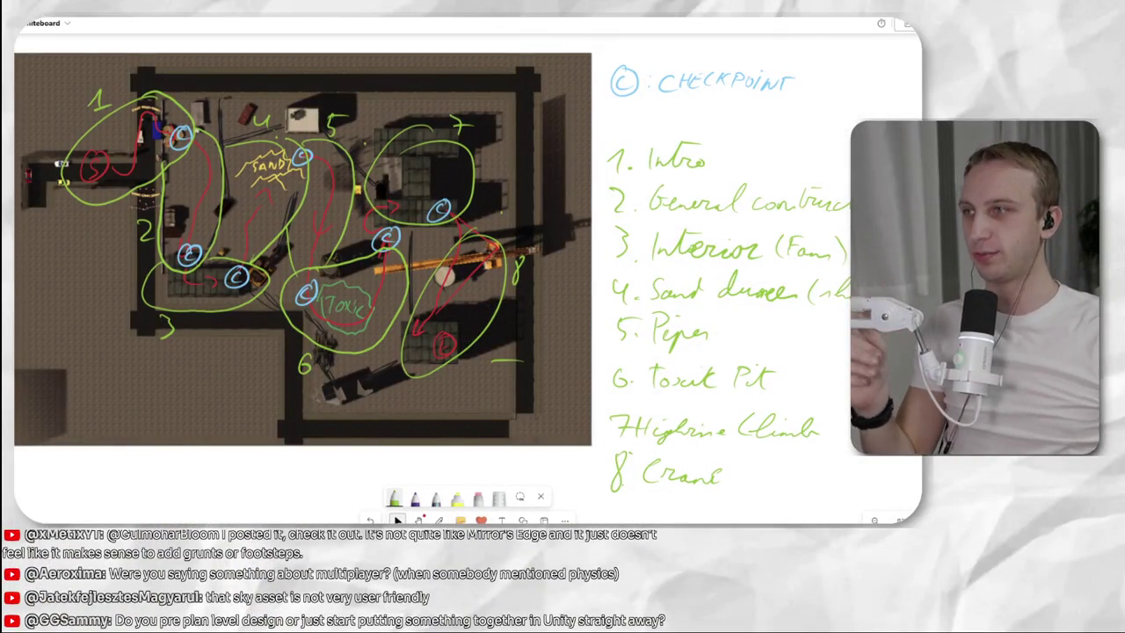
- Pan and zoom the whiteboard to the level plan map
scroll(533, 195, down, 3)
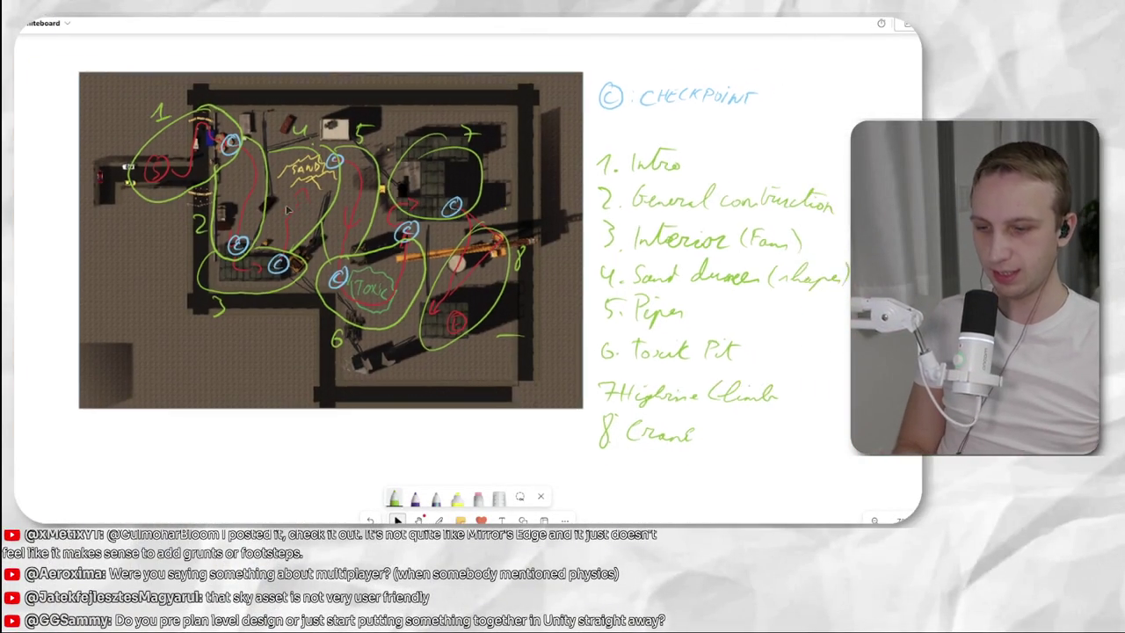
scroll(347, 214, left, 10)
scroll(296, 228, up, 4)
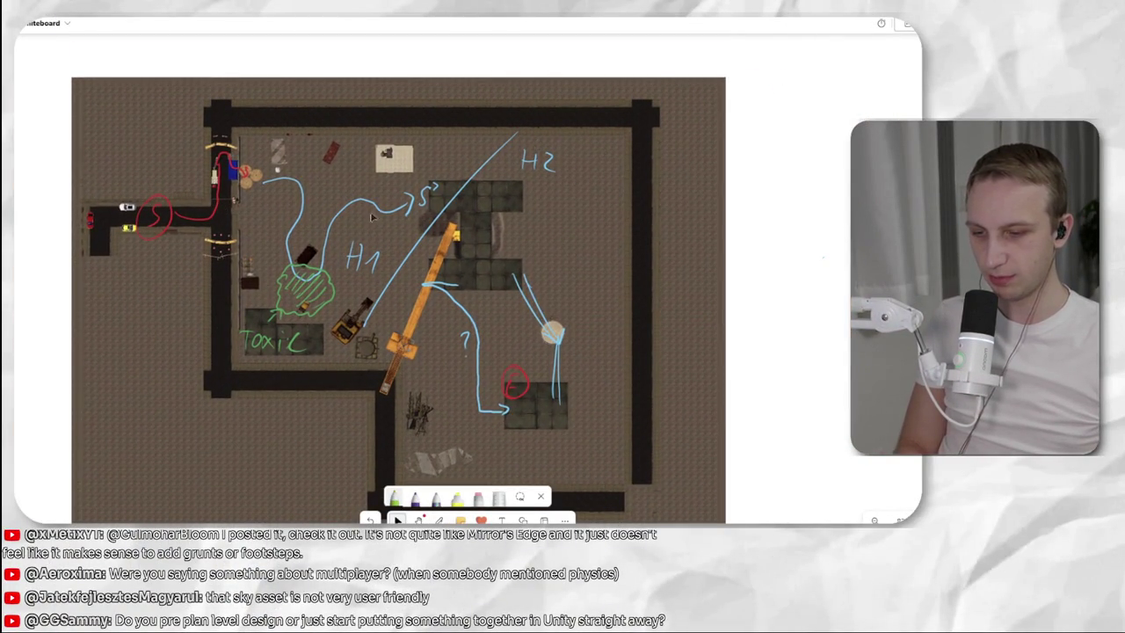
scroll(693, 296, right, 15)
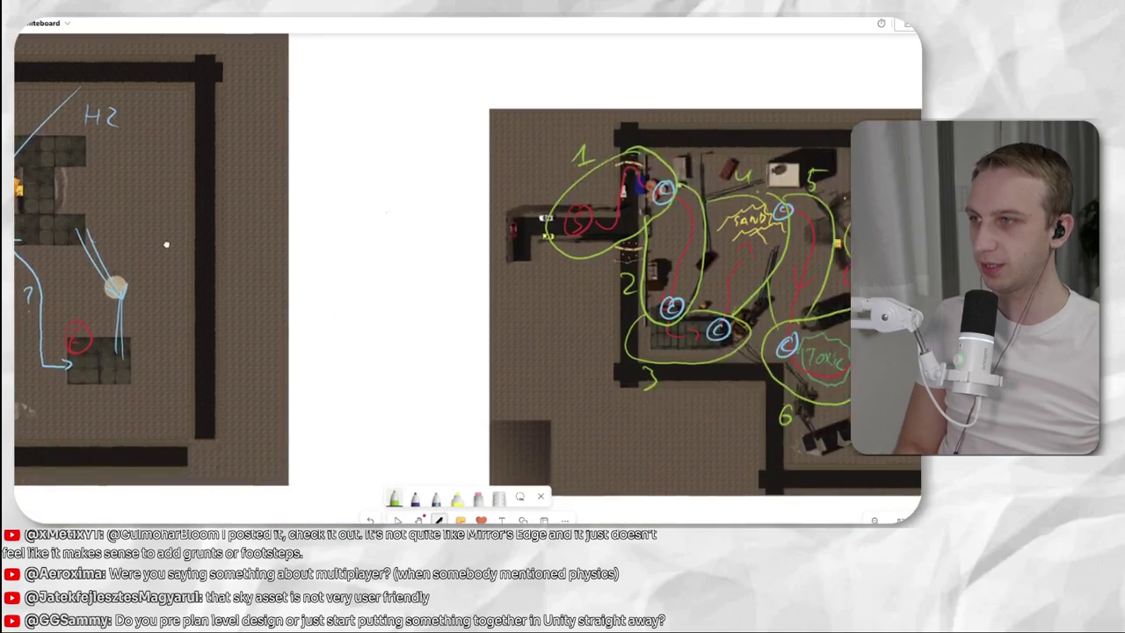
scroll(812, 312, up, 3)
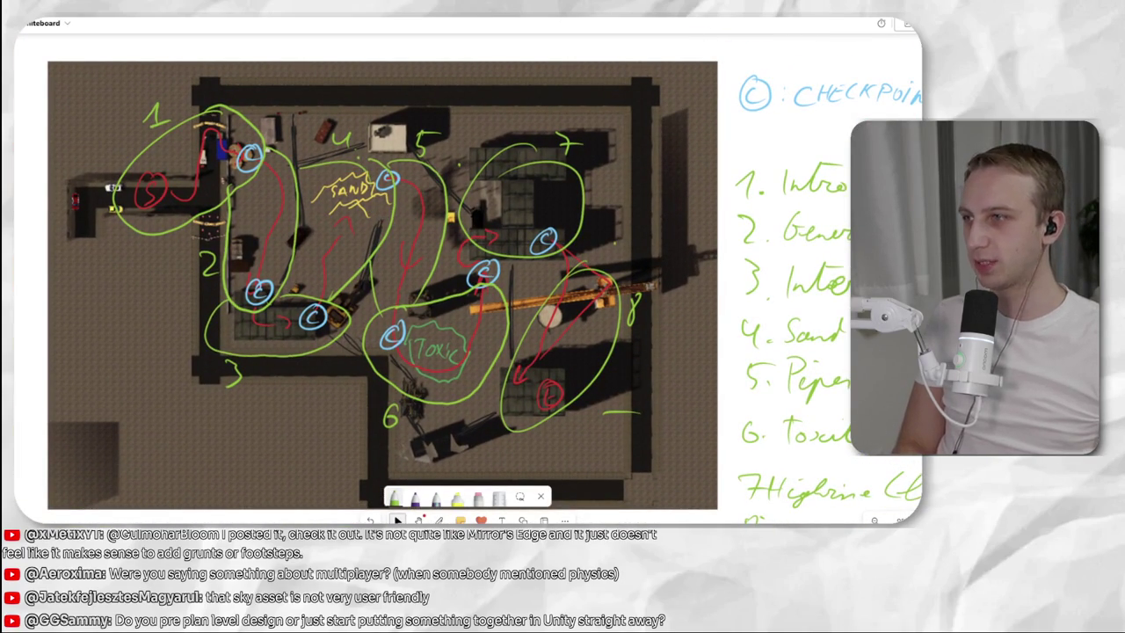
- Check the area 3 loop, the red SAND–Toxic route and the Toxic label, leaving nothing selected
click(294, 357)
click(296, 221)
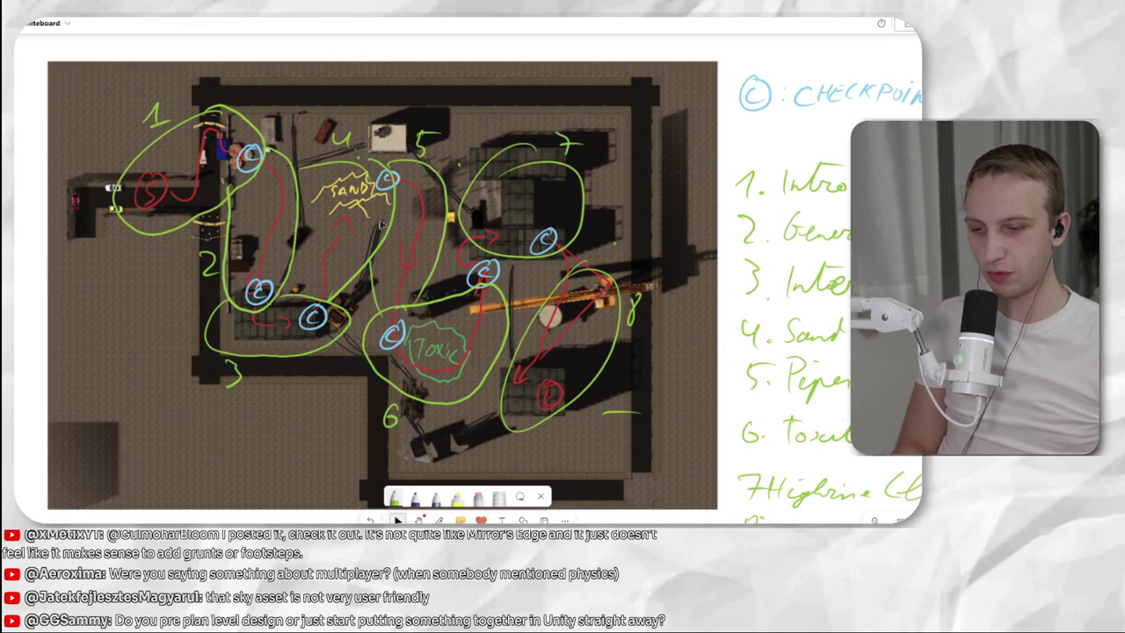
click(381, 227)
click(345, 251)
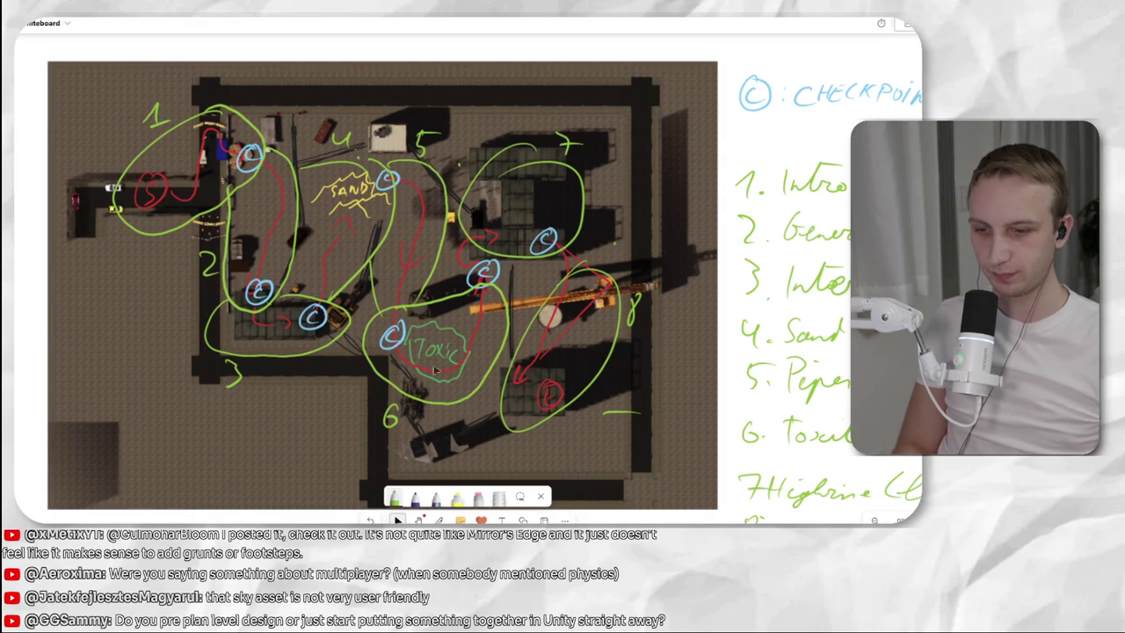
scroll(413, 312, down, 2)
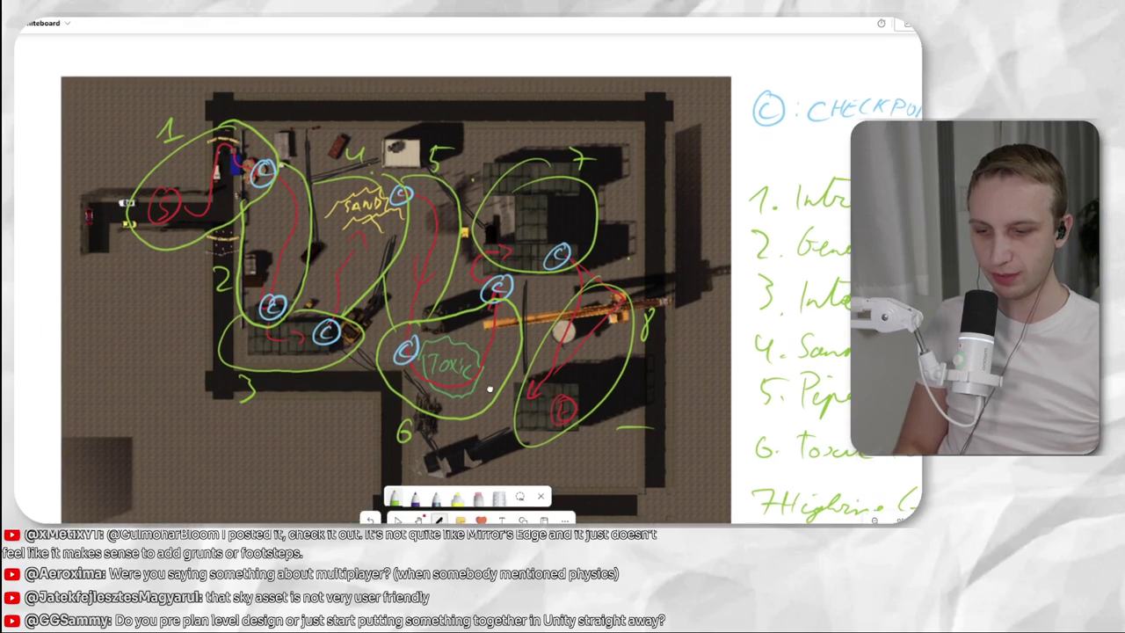
click(414, 311)
key(Escape)
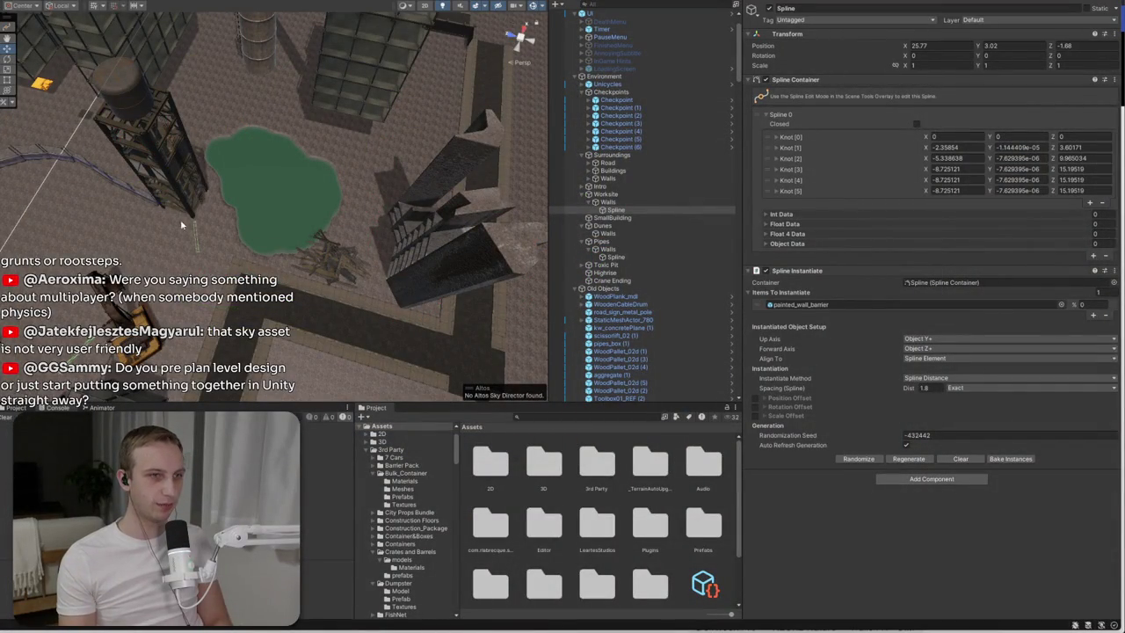
- Shrink the Toxic Water plane from its top corner with the Rect tool
click(269, 165)
key(t)
drag(200, 88, 219, 114)
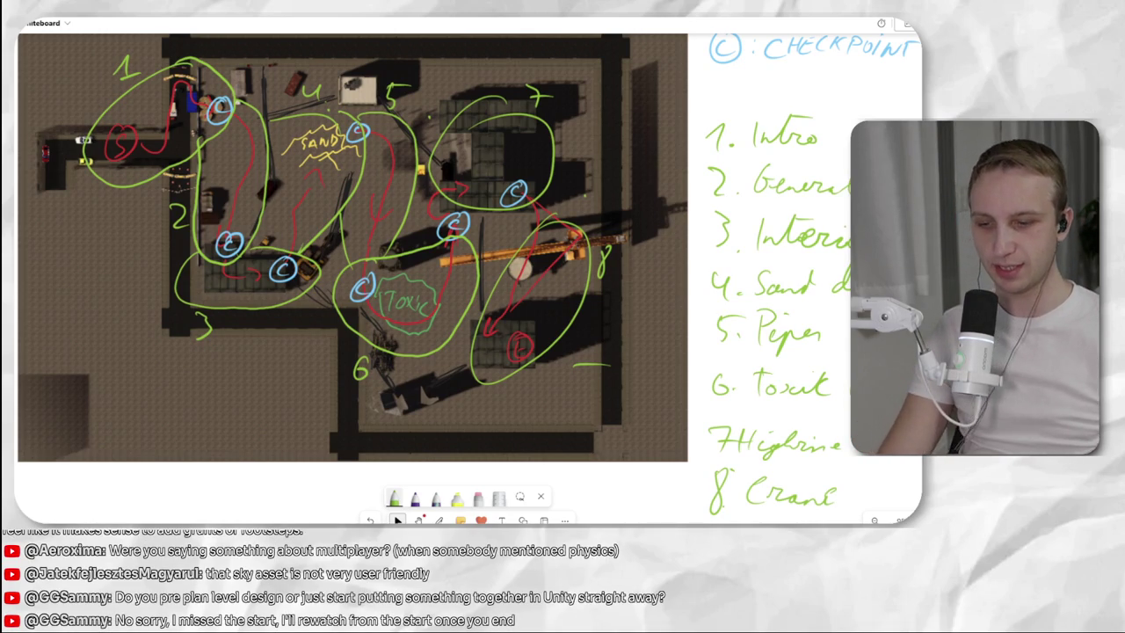
scroll(703, 256, right, 5)
click(508, 172)
scroll(508, 172, down, 2)
scroll(84, 133, left, 3)
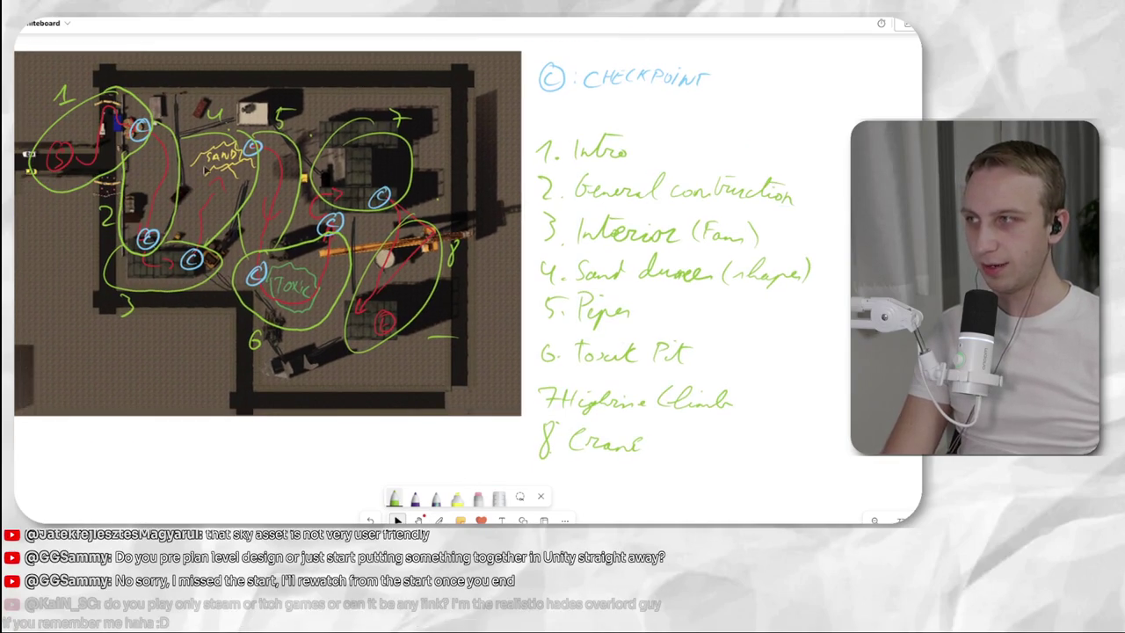
click(109, 123)
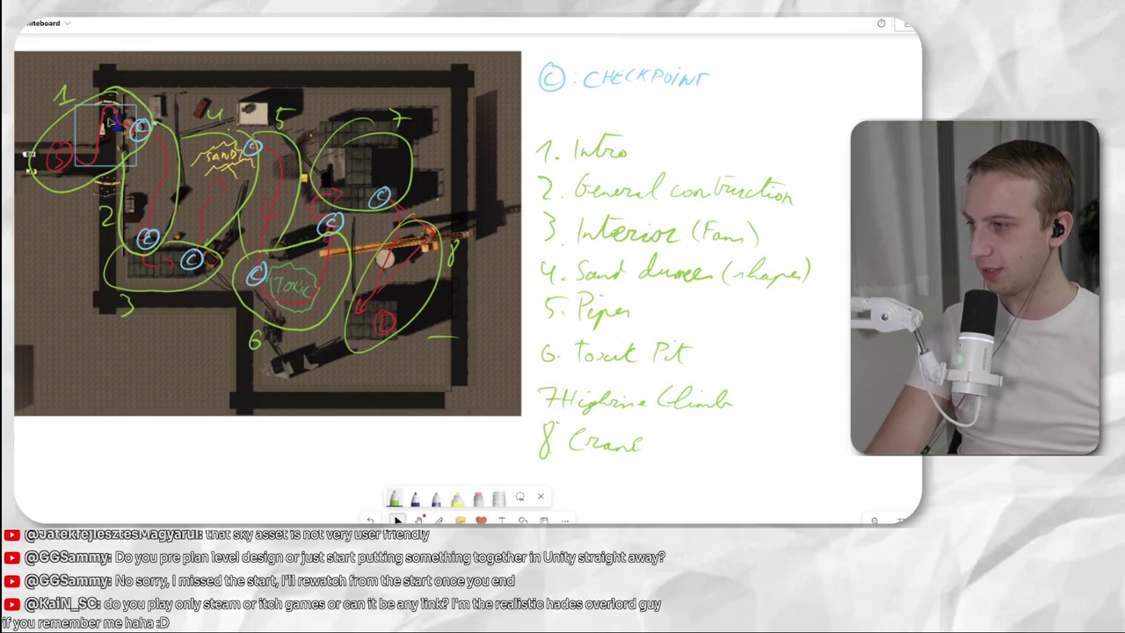
click(126, 135)
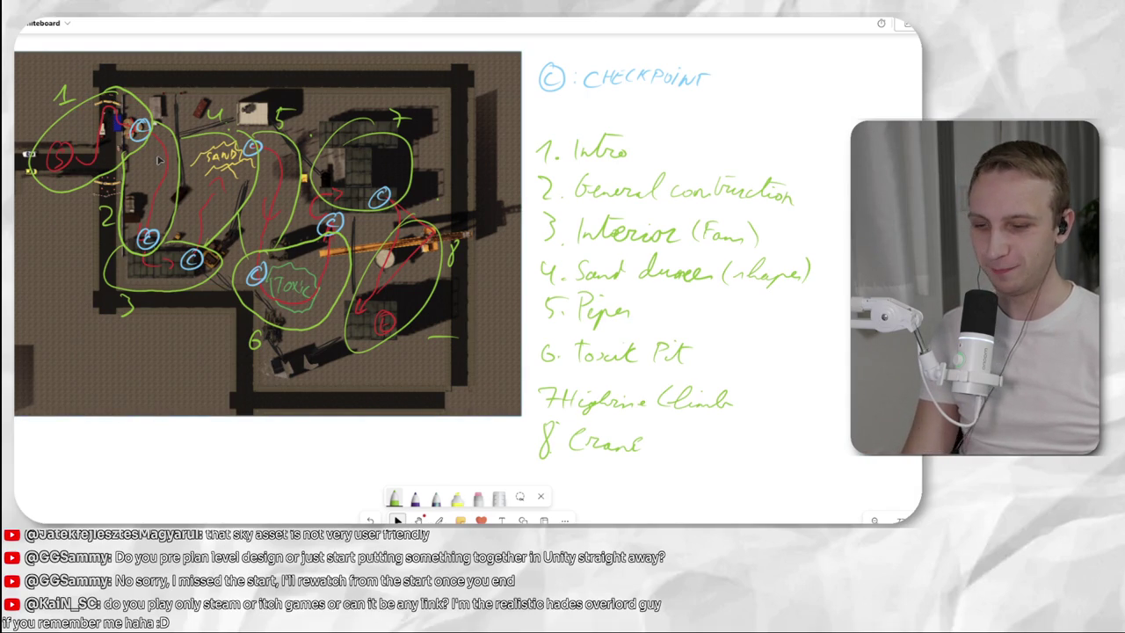
click(260, 147)
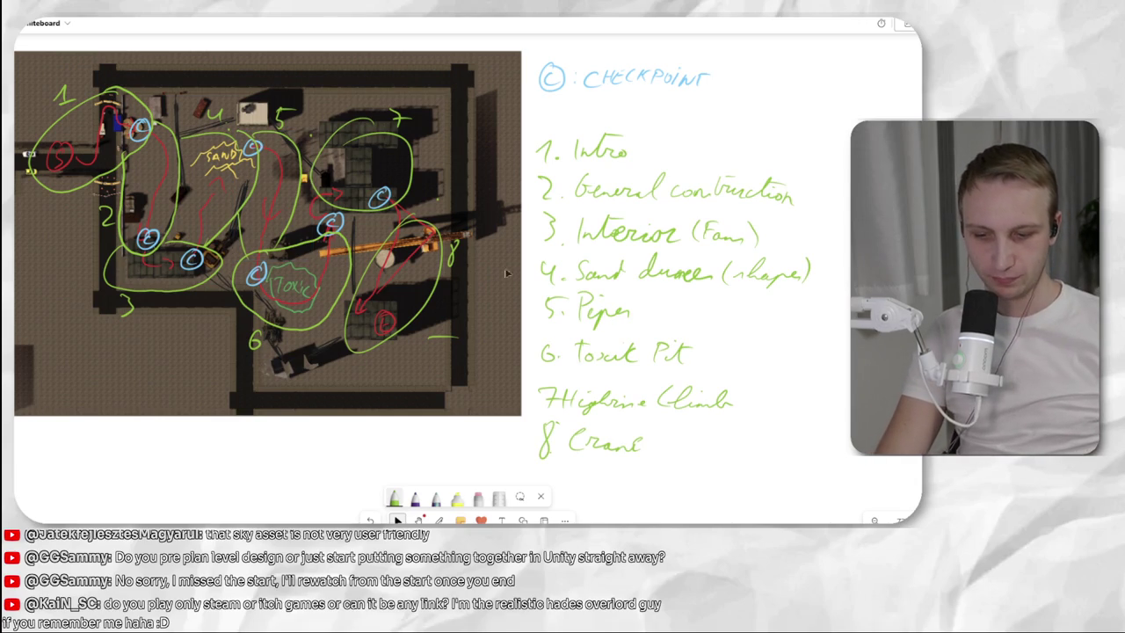
click(629, 303)
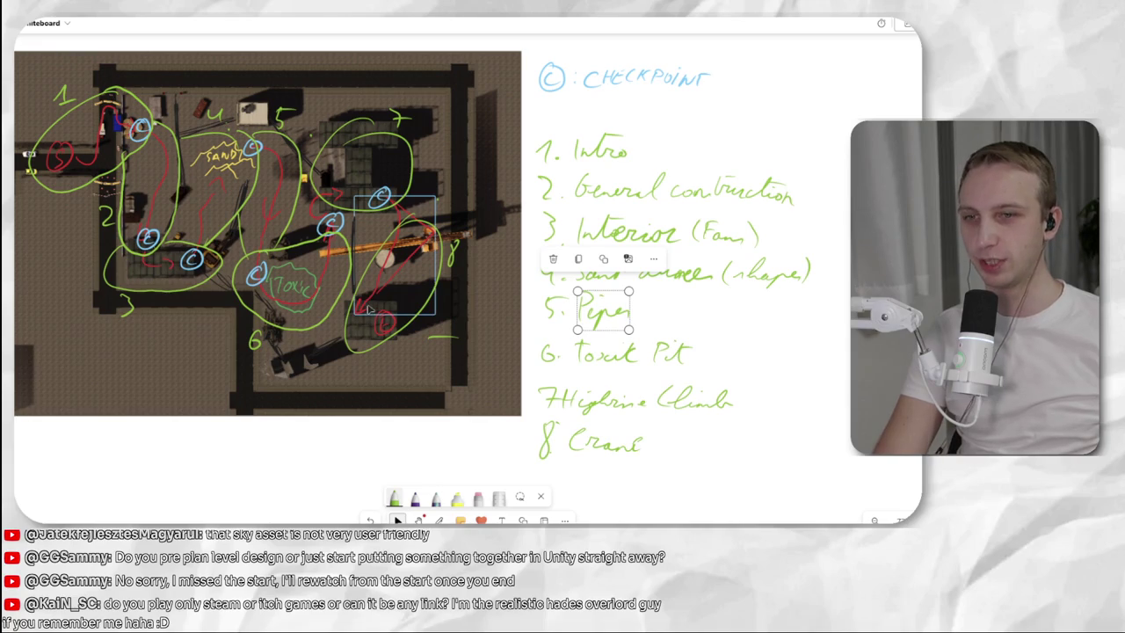
click(647, 406)
click(671, 445)
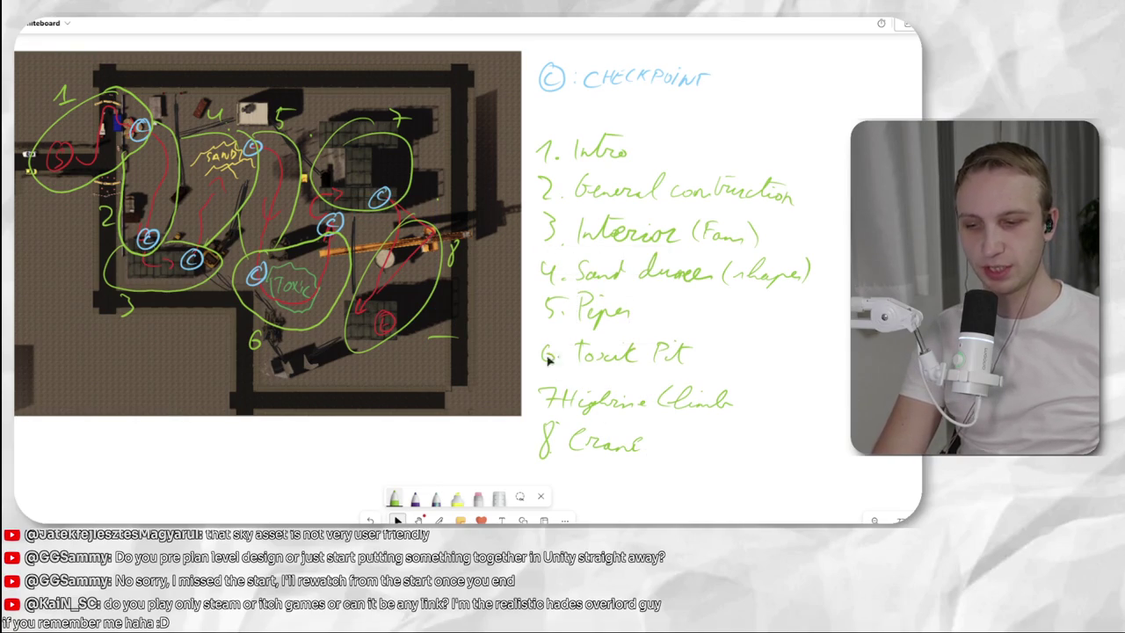